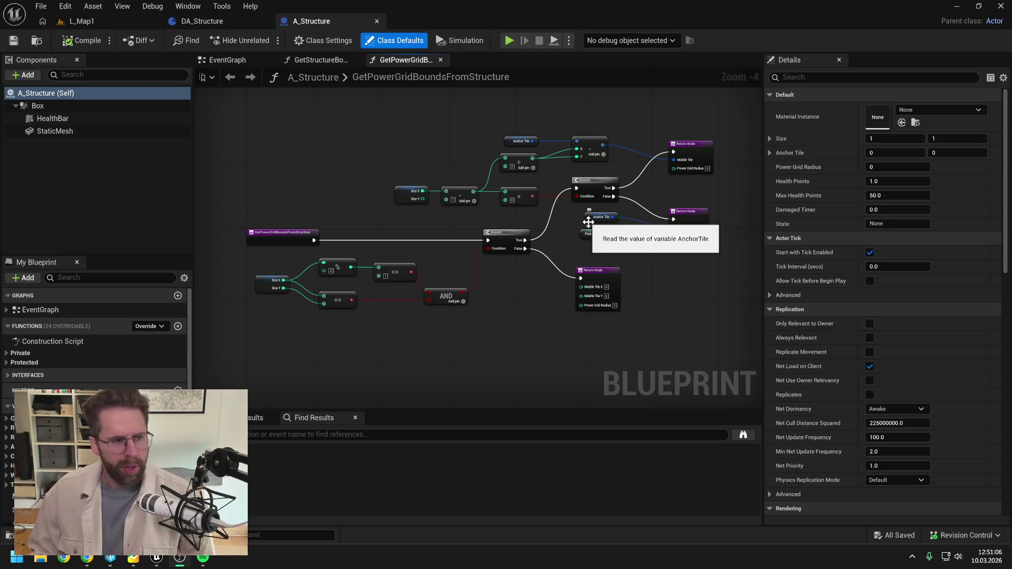
Compare the DA_Structure and A_Structure blueprints, ending back on A_Structure's function graph
{"action": "left_click_drag", "start_coordinate": [459, 148], "coordinate": [490, 148]}
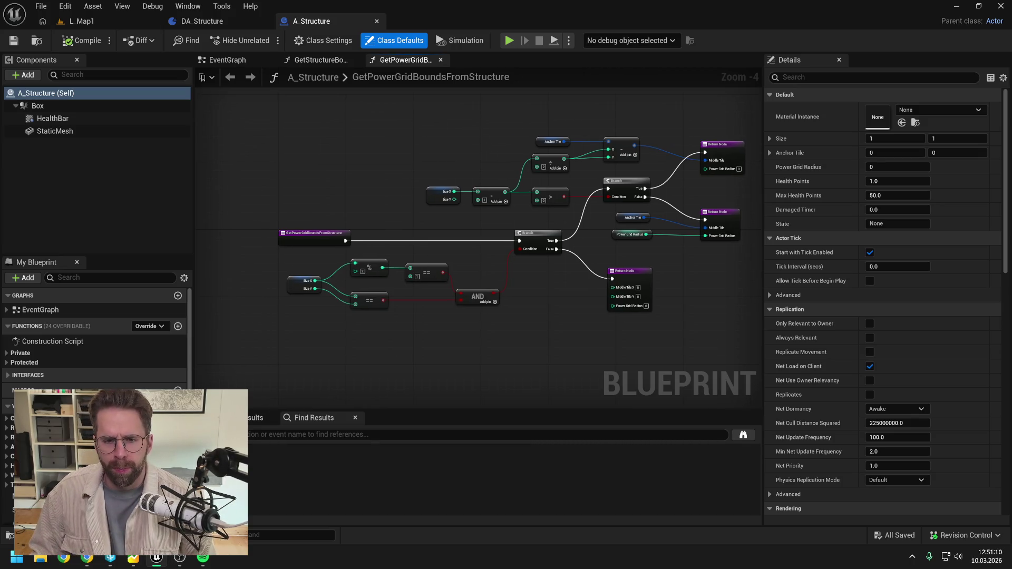
{"action": "left_click_drag", "start_coordinate": [490, 148], "coordinate": [453, 136]}
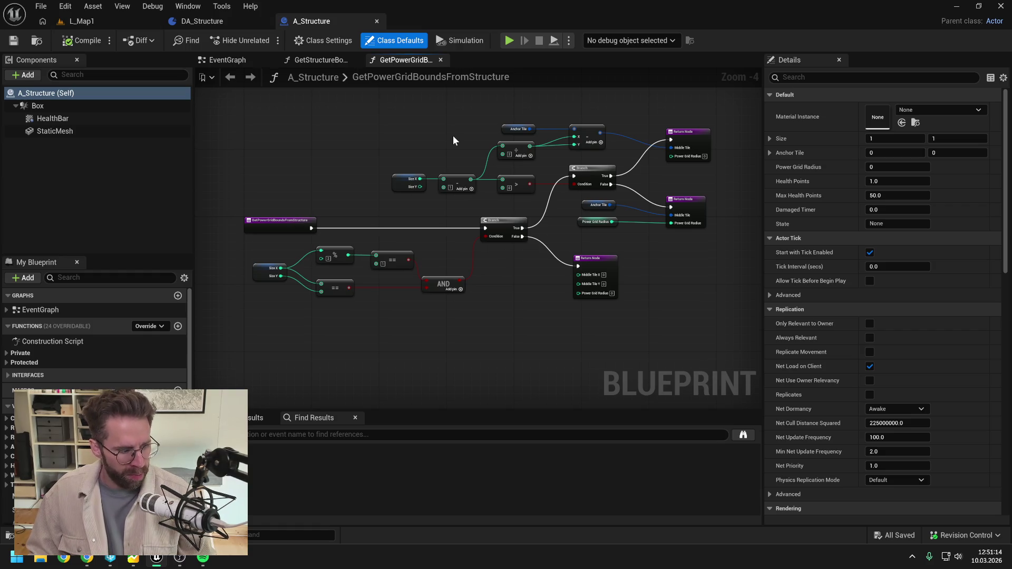
{"action": "left_click", "coordinate": [222, 21]}
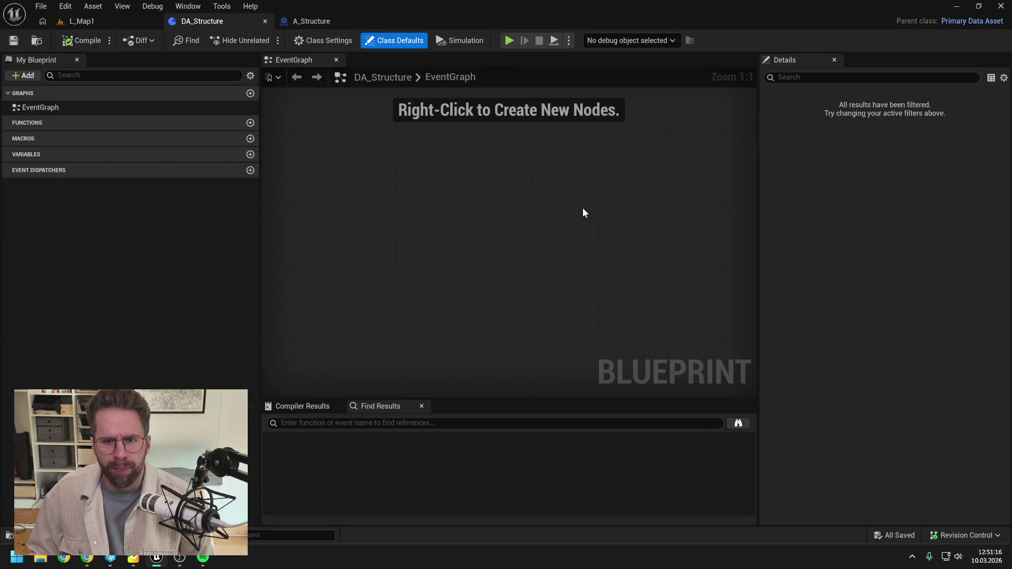
{"action": "left_click", "coordinate": [316, 21]}
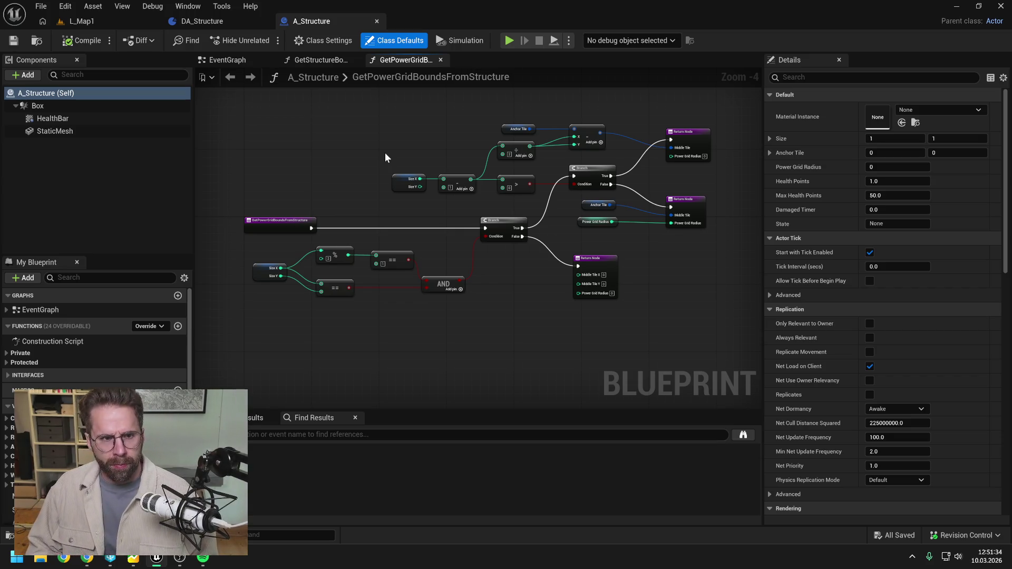
{"action": "left_click", "coordinate": [224, 20]}
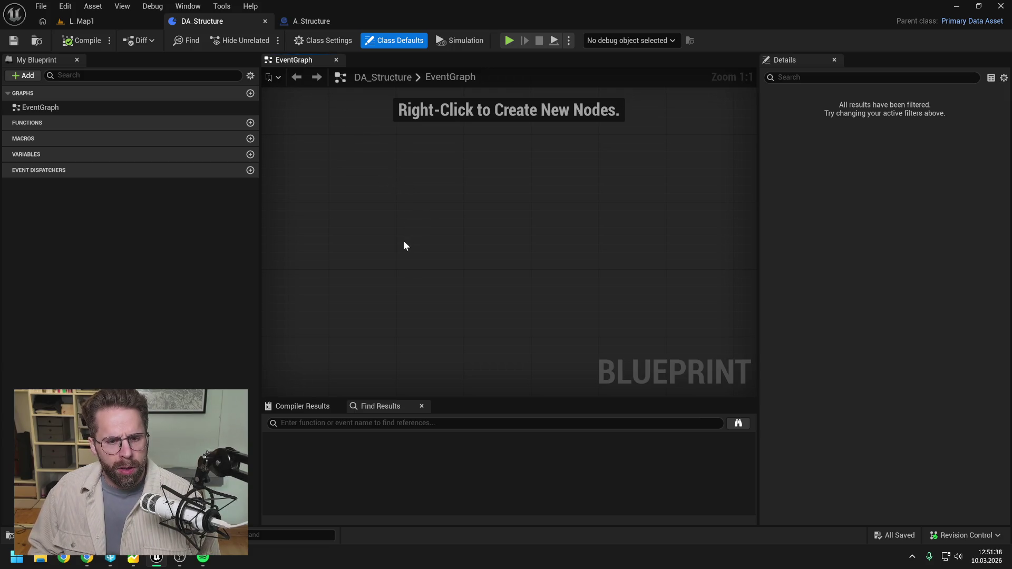
{"action": "left_click", "coordinate": [303, 22]}
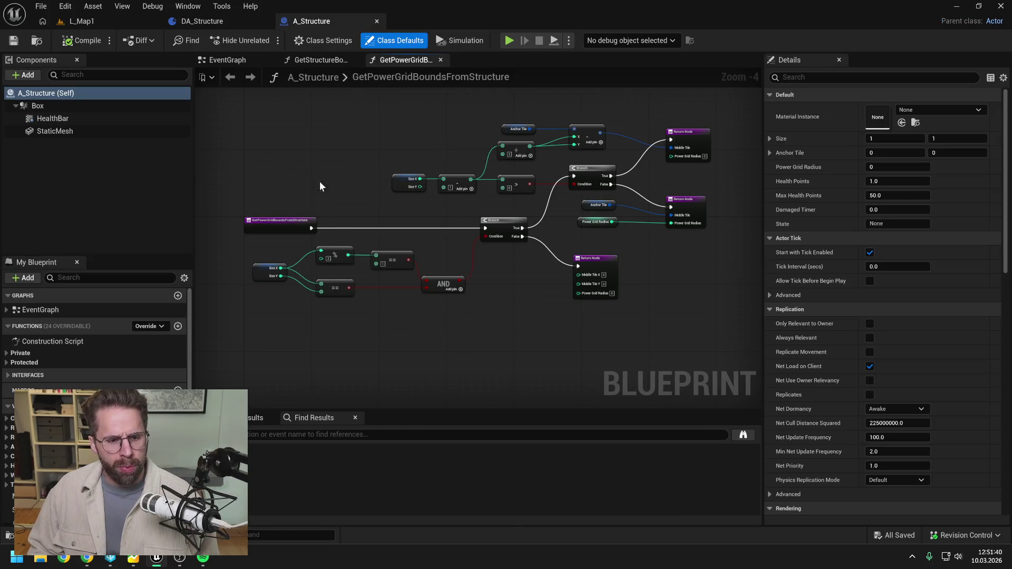
Search the Content Drawer for 'ingame game state' and open the A_IngameGameState blueprint
{"action": "key", "text": "ctrl+space"}
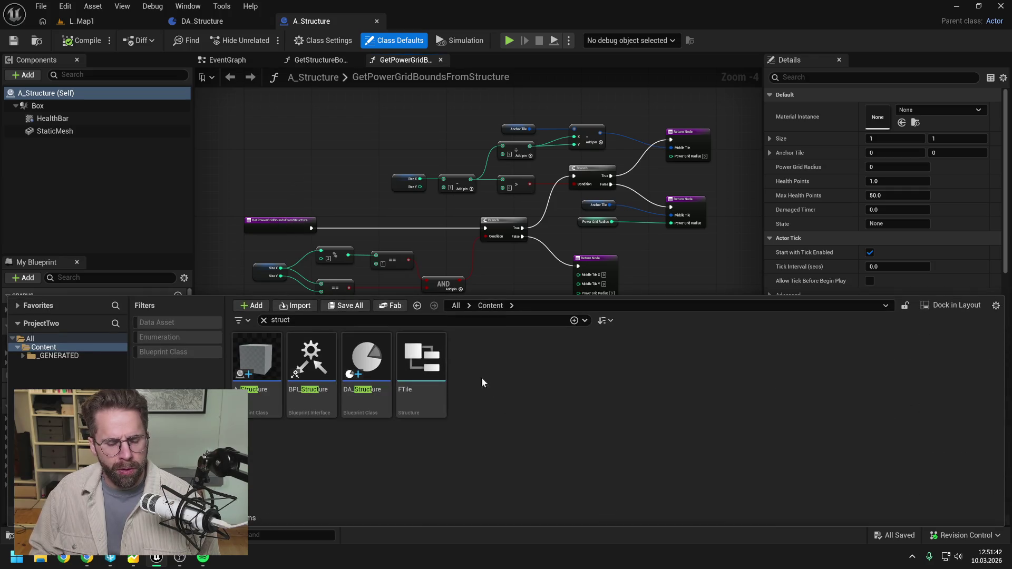
{"action": "left_click", "coordinate": [474, 320]}
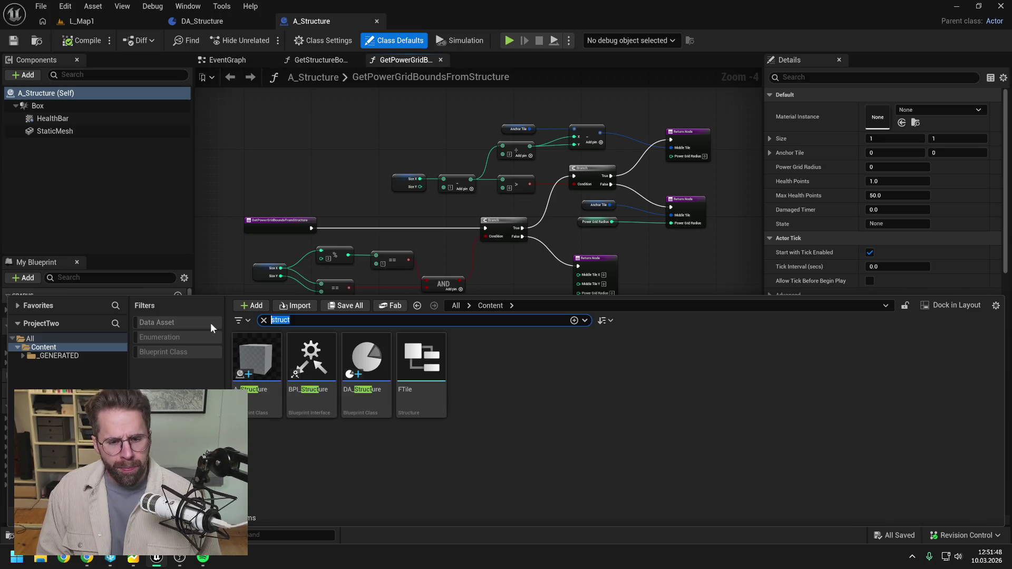
{"action": "type", "text": "inga"}
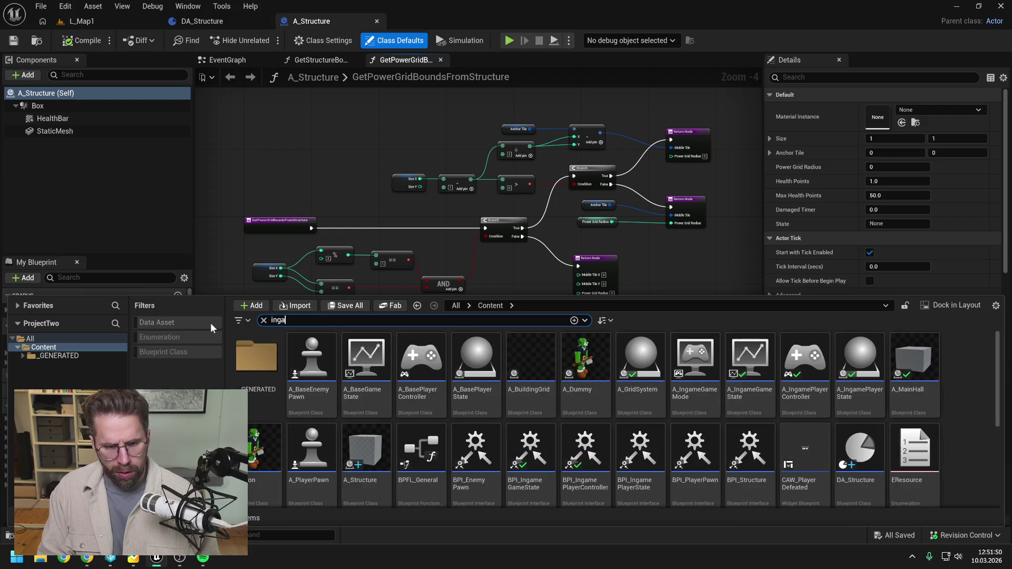
{"action": "type", "text": "me game state"}
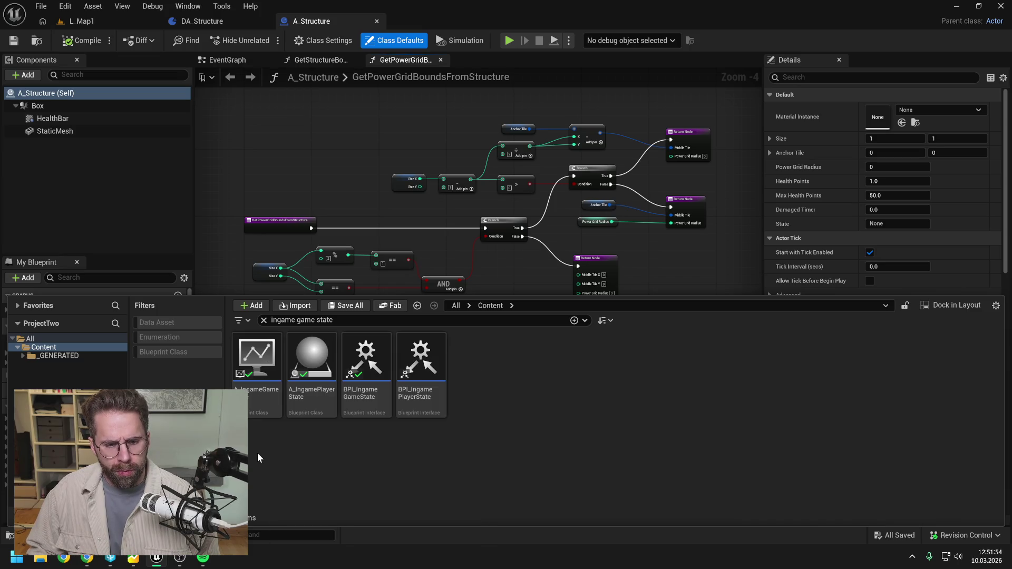
{"action": "left_click", "coordinate": [259, 402]}
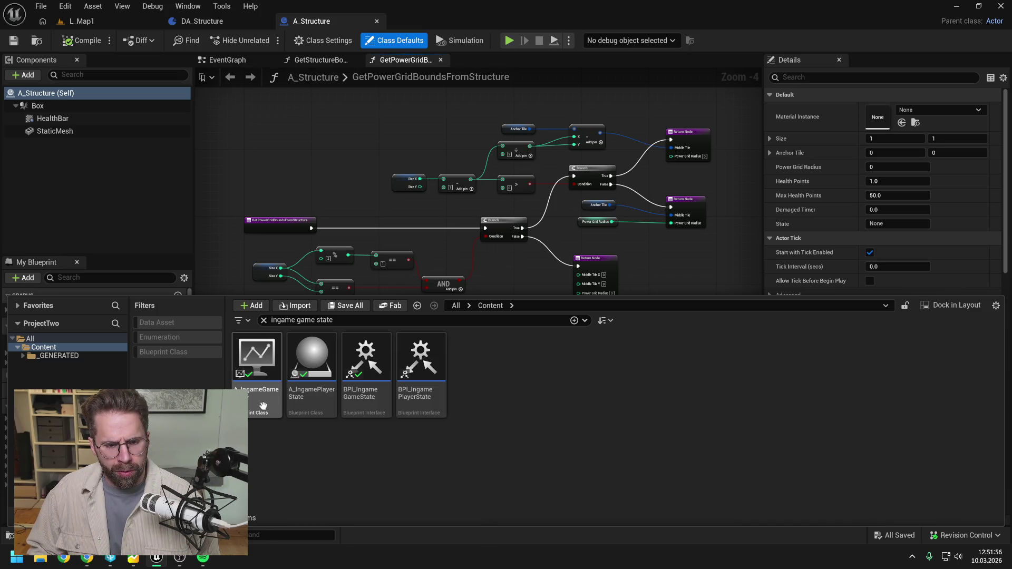
{"action": "double_click", "coordinate": [258, 403]}
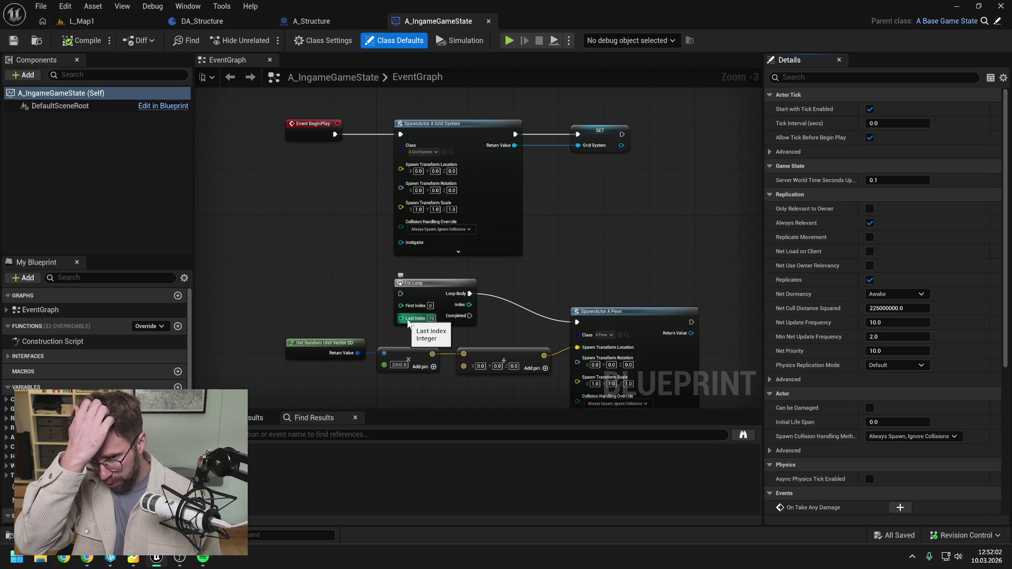
Expand Interfaces > Default and open the SpawnStructureOnGameState function graph
{"action": "left_click", "coordinate": [14, 359]}
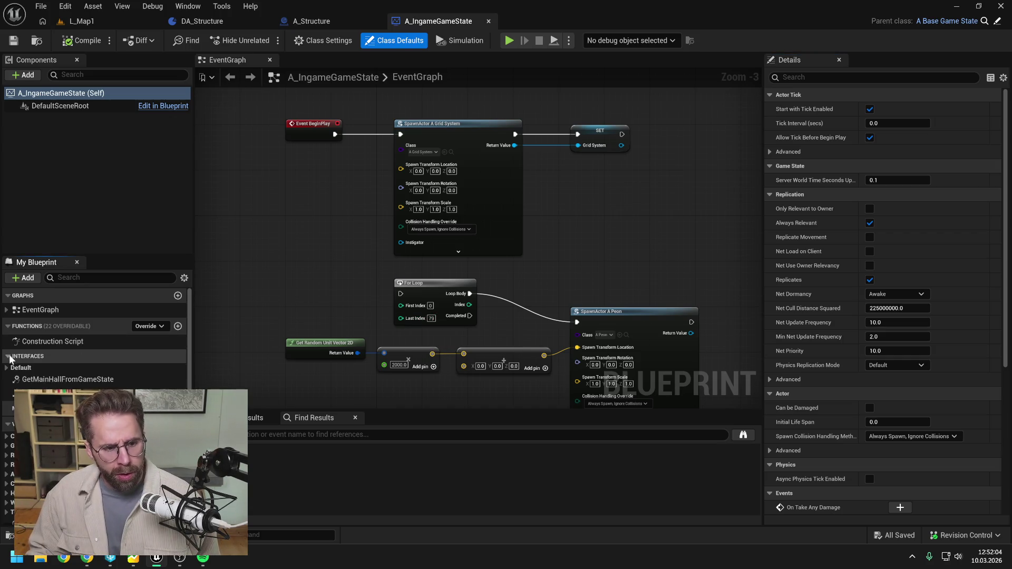
{"action": "left_click", "coordinate": [15, 371]}
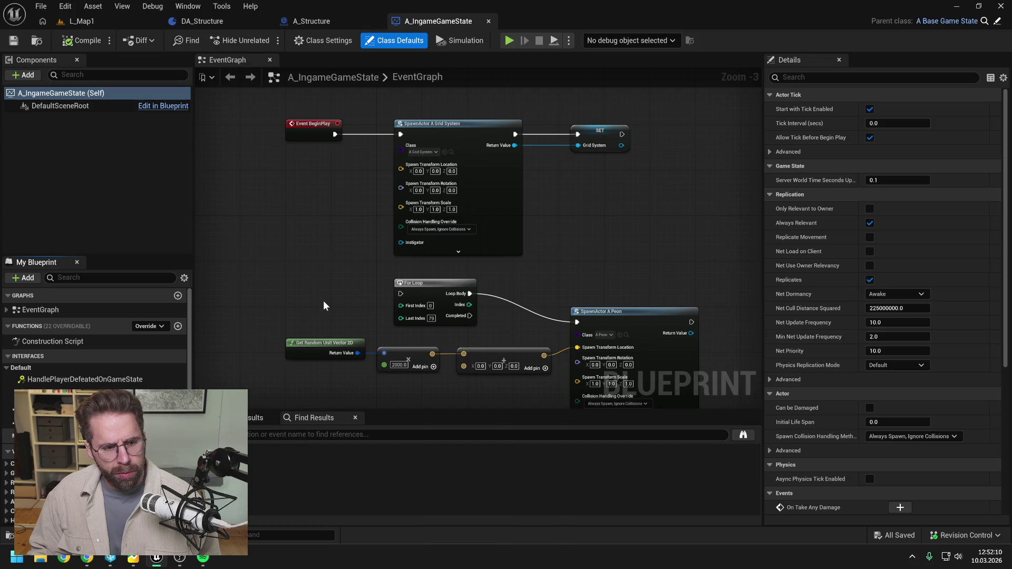
{"action": "left_click_drag", "start_coordinate": [324, 304], "coordinate": [327, 294]}
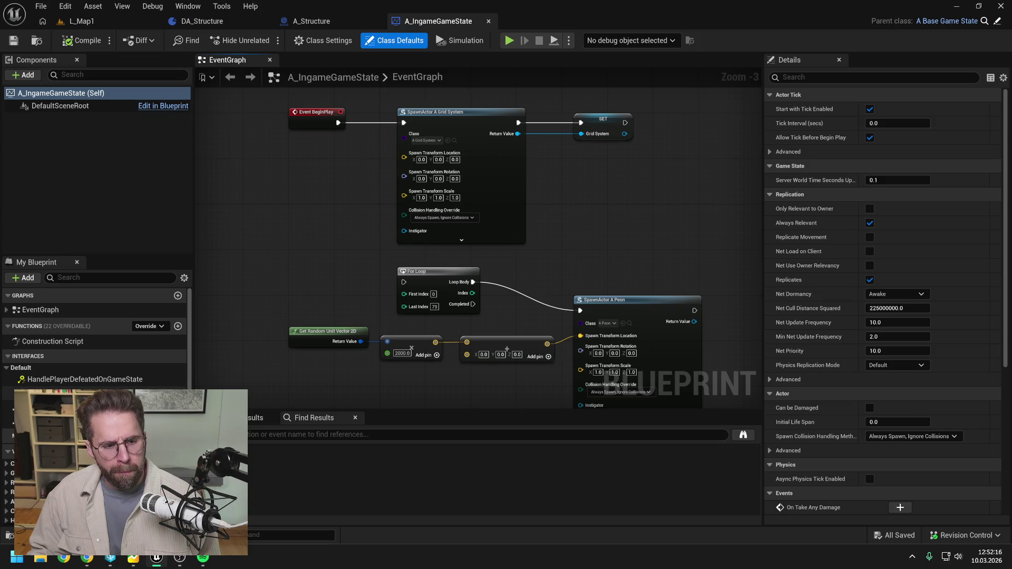
{"action": "double_click", "coordinate": [63, 393]}
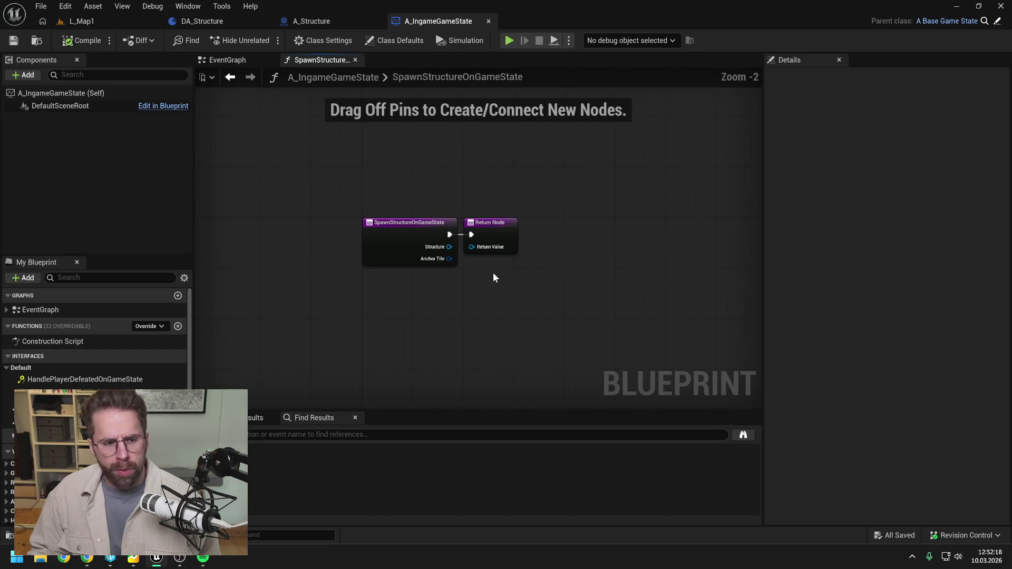
Shift the Return Node further right, then open the BPI_IngameGameState interface
{"action": "left_click_drag", "start_coordinate": [496, 227], "coordinate": [615, 226]}
{"action": "left_click", "coordinate": [526, 207]}
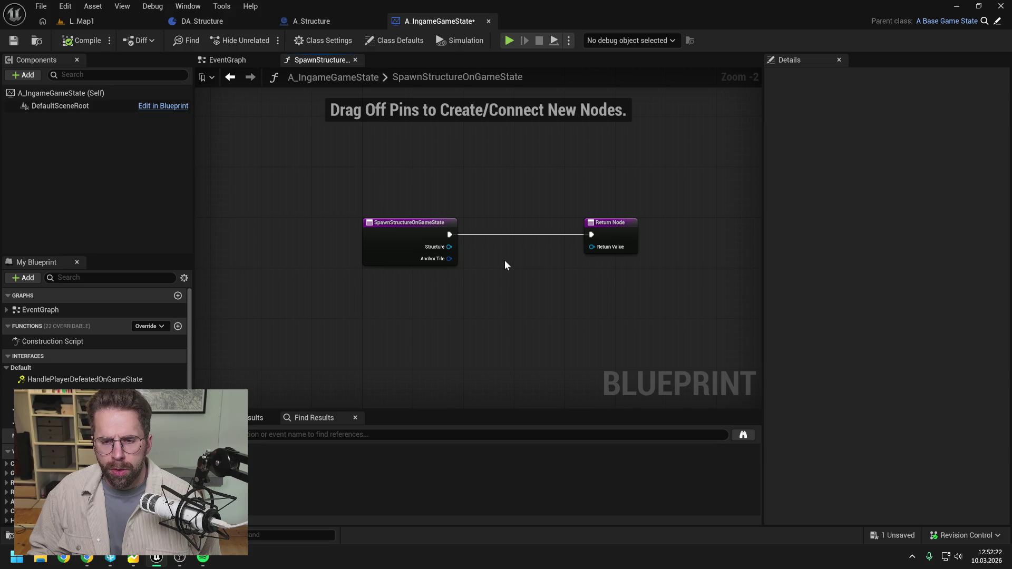
{"action": "scroll", "coordinate": [504, 265], "scroll_direction": "up", "scroll_amount": 1}
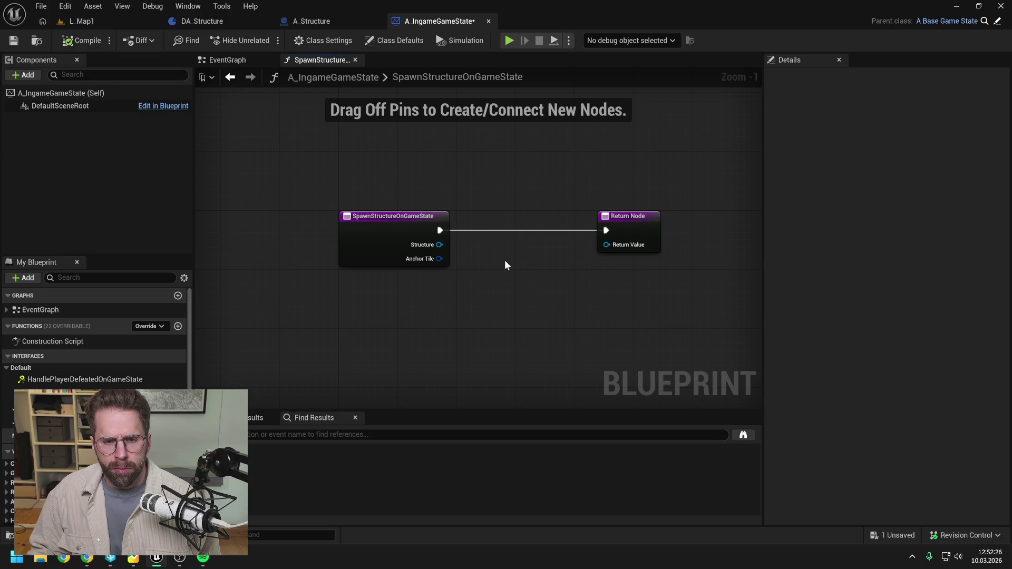
{"action": "left_click_drag", "start_coordinate": [504, 260], "coordinate": [482, 251]}
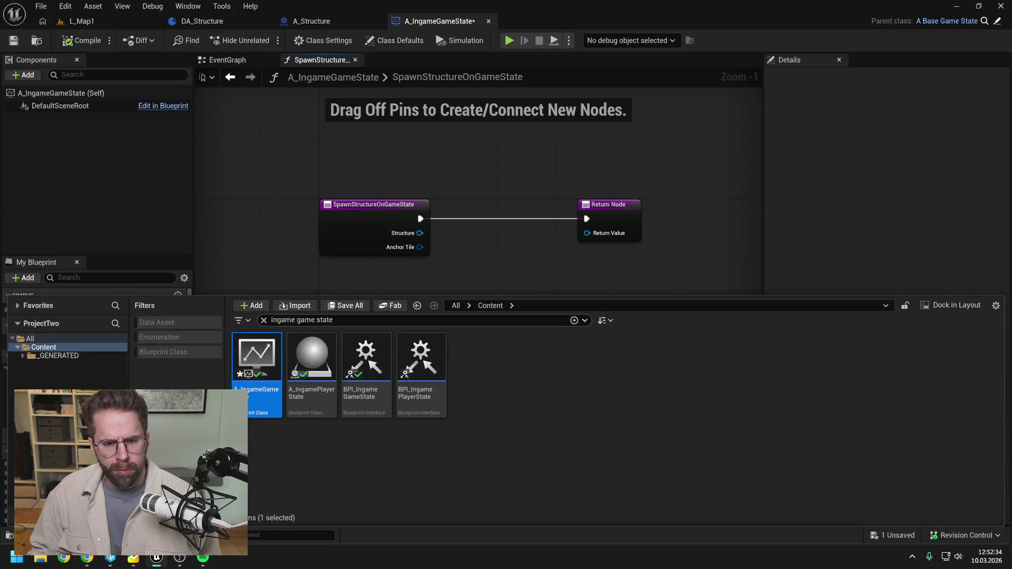
{"action": "double_click", "coordinate": [362, 360]}
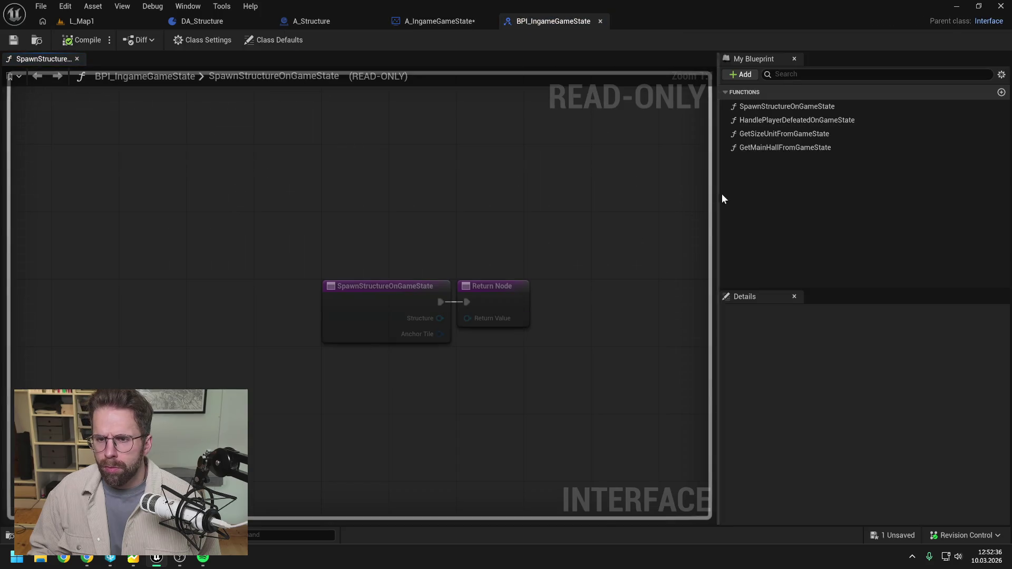
Review the settings of the four BPI_IngameGameState interface functions
{"action": "left_click", "coordinate": [779, 106]}
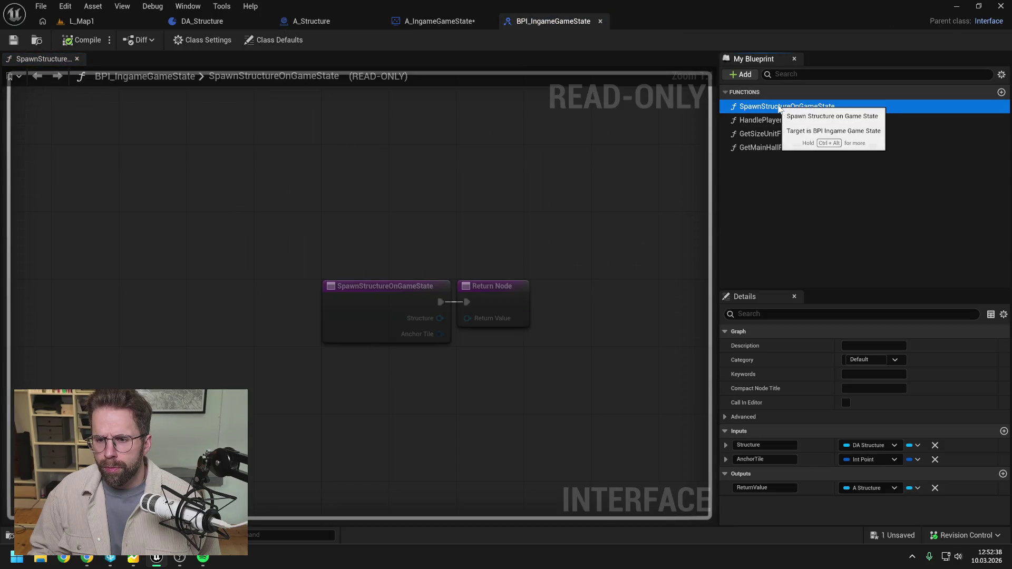
{"action": "left_click", "coordinate": [779, 121]}
{"action": "left_click", "coordinate": [777, 134]}
{"action": "left_click", "coordinate": [777, 147]}
{"action": "left_click", "coordinate": [773, 214]}
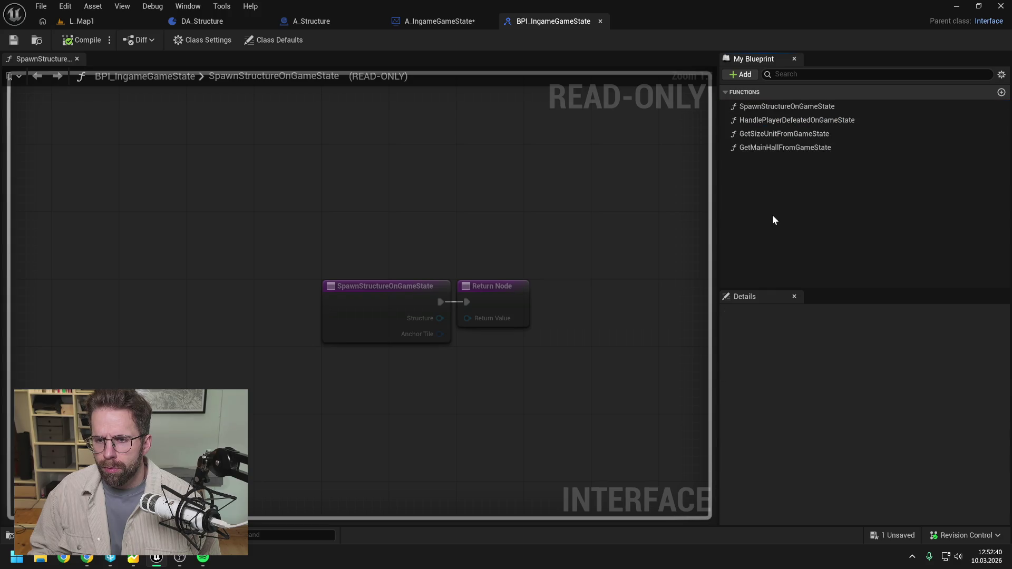
{"action": "left_click", "coordinate": [448, 21]}
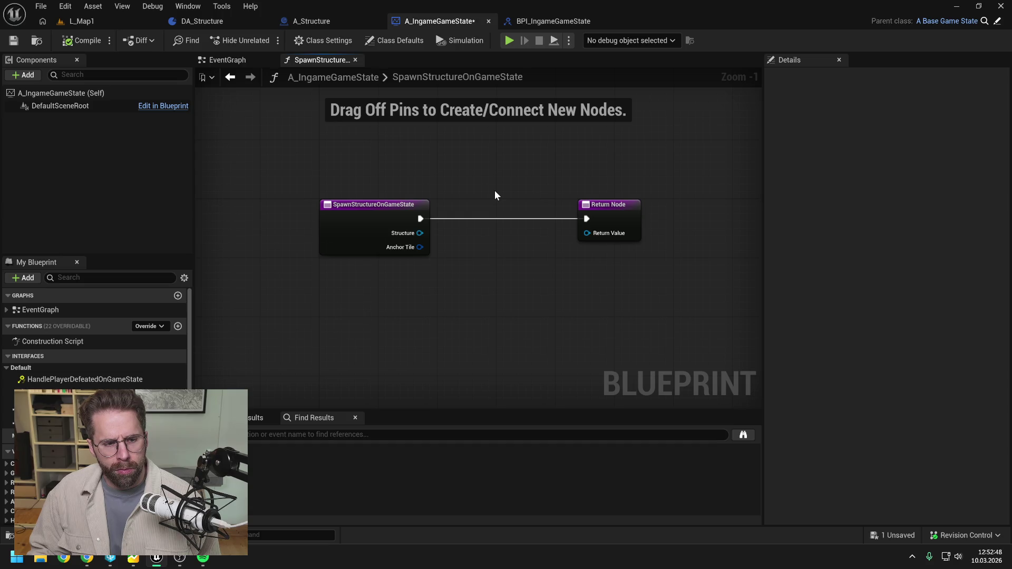
Put SpawnStructureOnGameState into a new IngameGameState category
{"action": "key", "text": "ctrl+space"}
{"action": "left_click", "coordinate": [551, 21]}
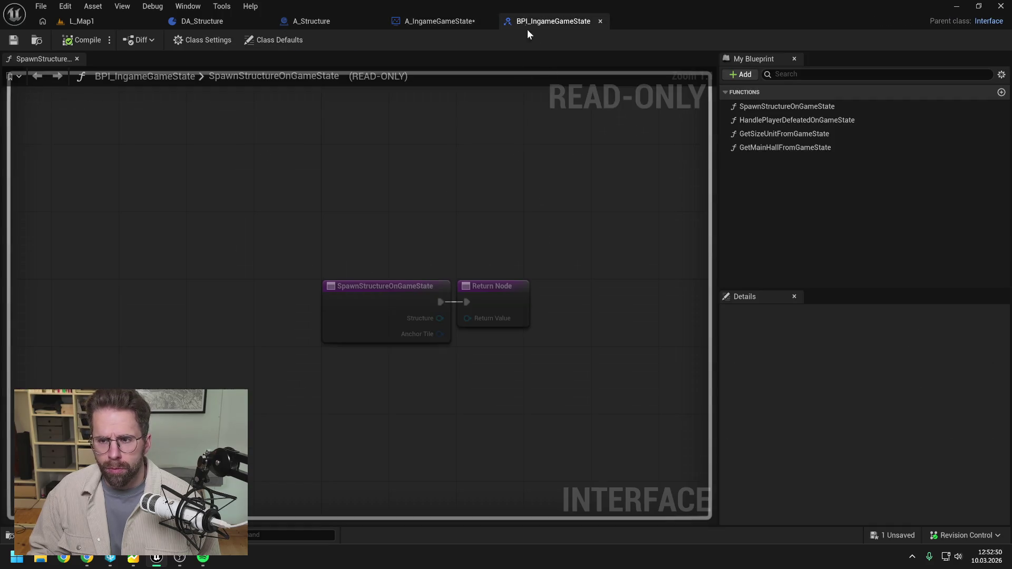
{"action": "left_click", "coordinate": [760, 106]}
{"action": "left_click", "coordinate": [867, 359]}
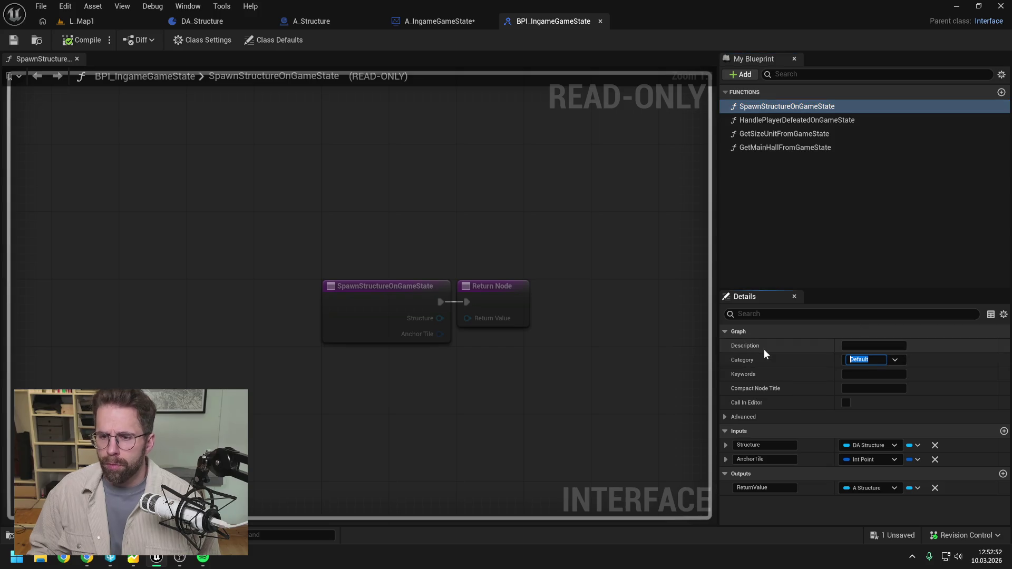
{"action": "type", "text": "Ingame"}
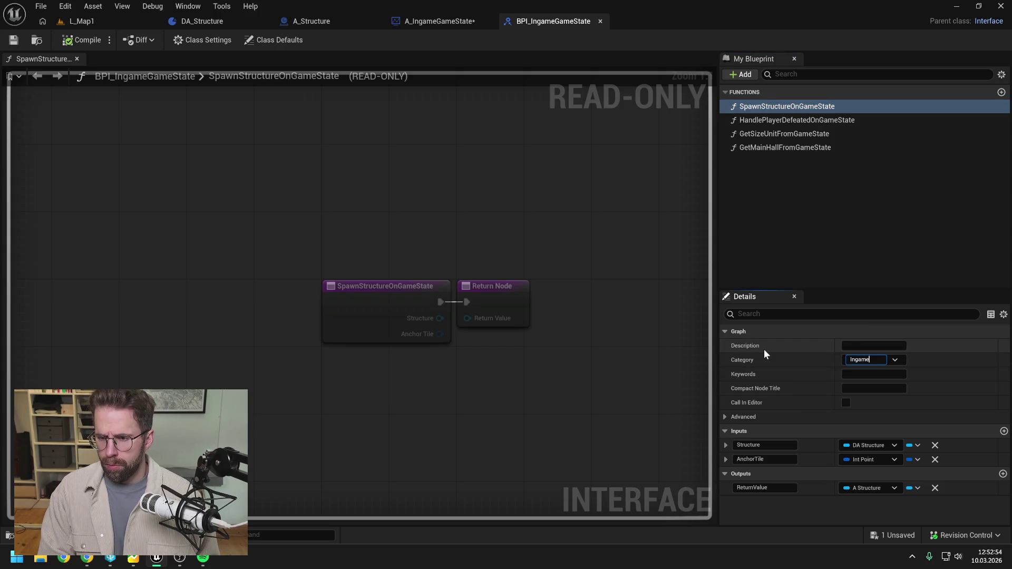
{"action": "type", "text": "GameState"}
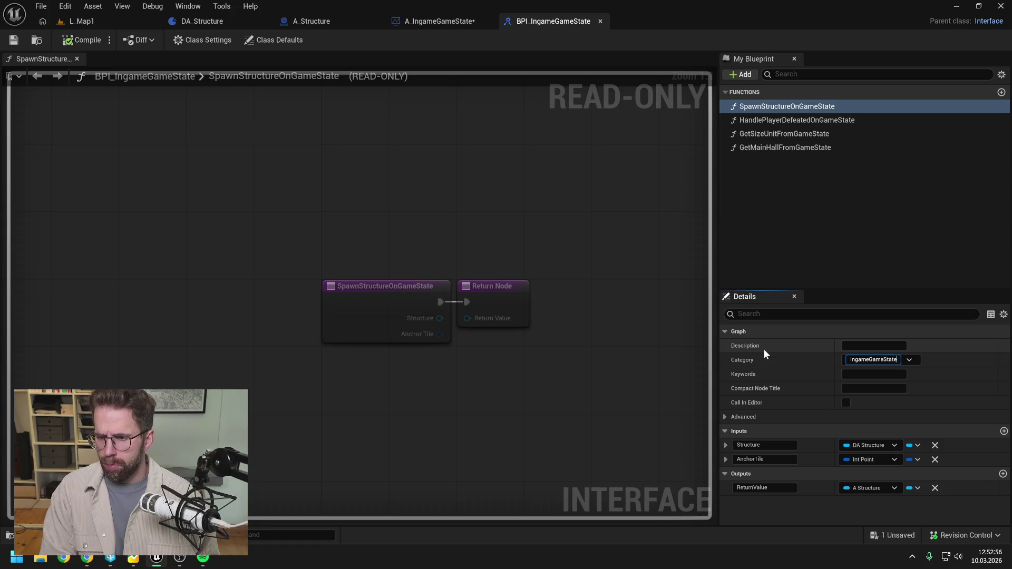
{"action": "key", "text": "Return"}
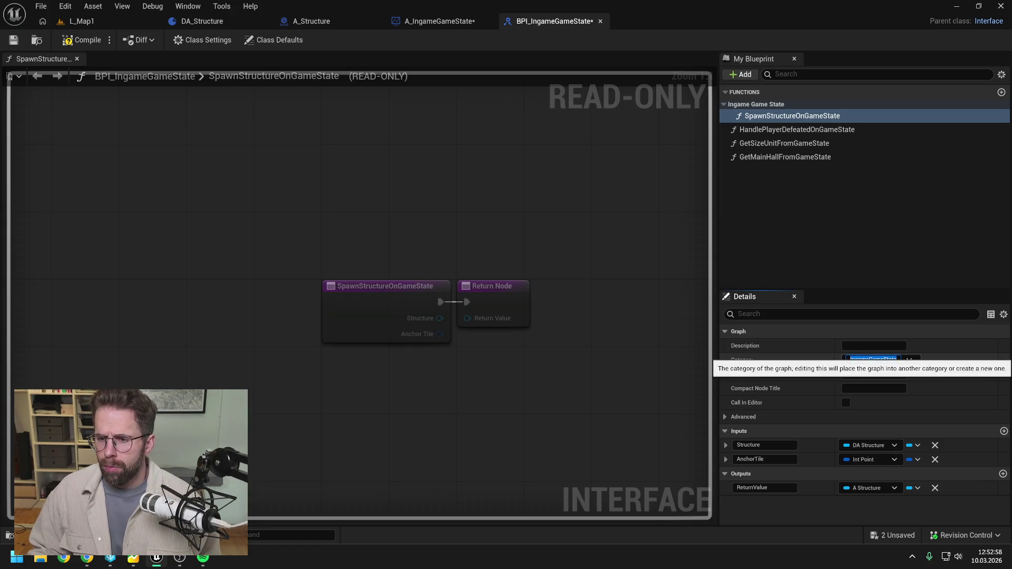
Move the other three interface functions into the Ingame Game State category and save all
{"action": "left_click", "coordinate": [797, 130]}
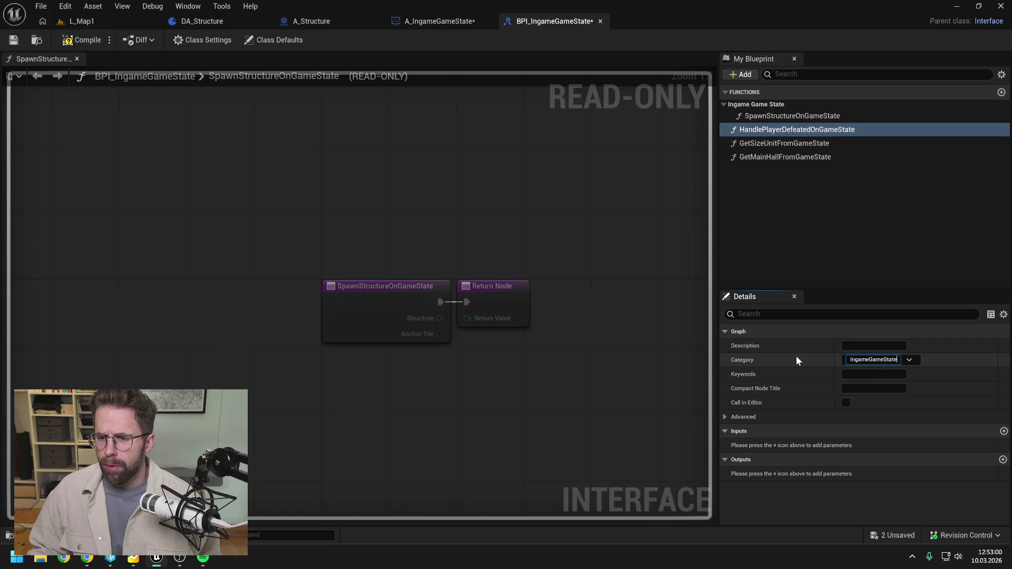
{"action": "left_click", "coordinate": [738, 145]}
{"action": "left_click", "coordinate": [895, 360]}
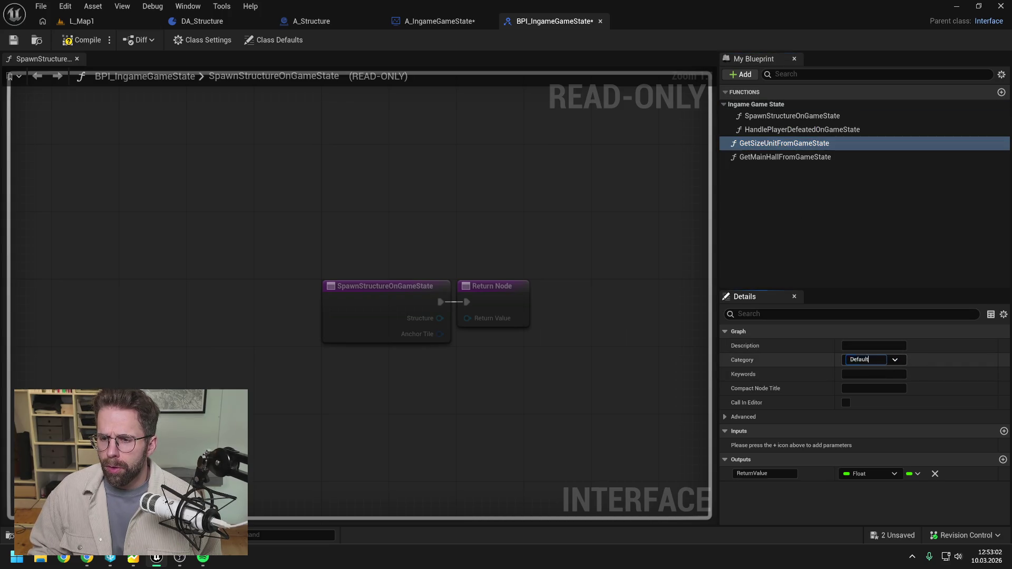
{"action": "left_click", "coordinate": [859, 371]}
{"action": "left_click", "coordinate": [802, 157]}
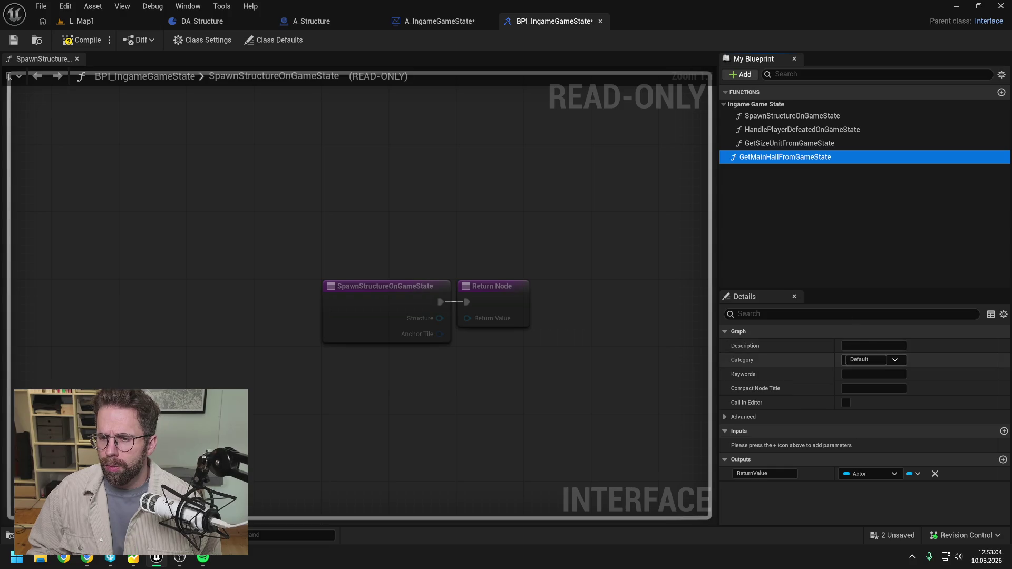
{"action": "left_click", "coordinate": [895, 360]}
{"action": "left_click", "coordinate": [859, 372]}
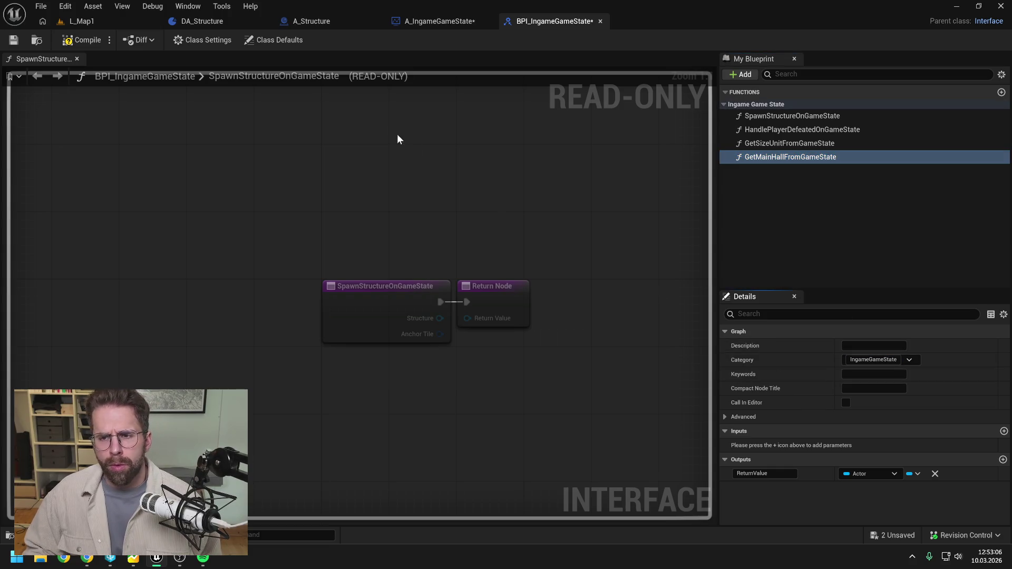
{"action": "key", "text": "ctrl+shift+s"}
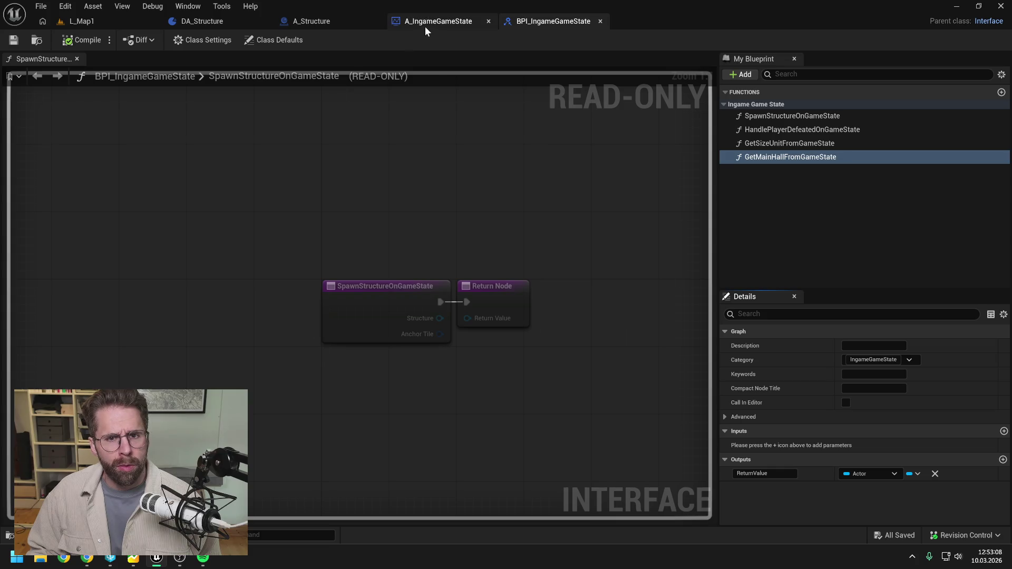
Review the SpawnStructureOnGameState implementation in A_IngameGameState, inspecting its Structure input
{"action": "left_click", "coordinate": [424, 23]}
{"action": "left_click", "coordinate": [6, 368]}
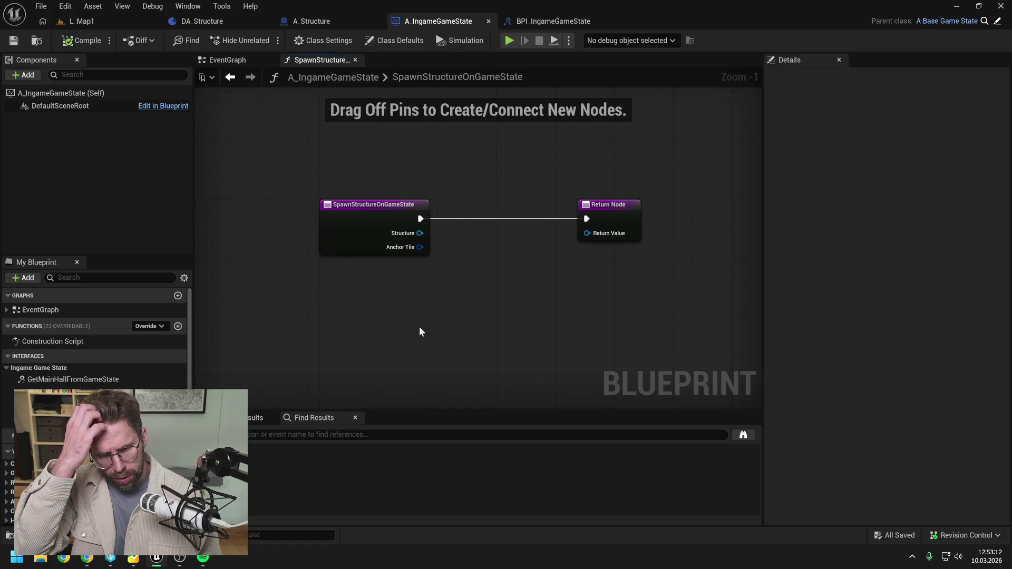
{"action": "left_click_drag", "start_coordinate": [425, 306], "coordinate": [441, 288]}
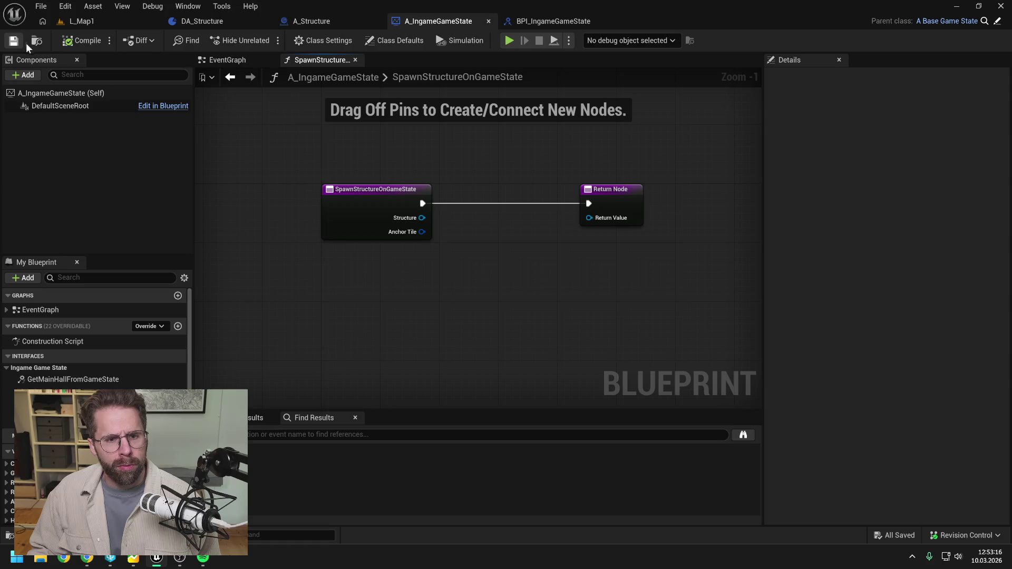
{"action": "left_click_drag", "start_coordinate": [464, 159], "coordinate": [457, 156]}
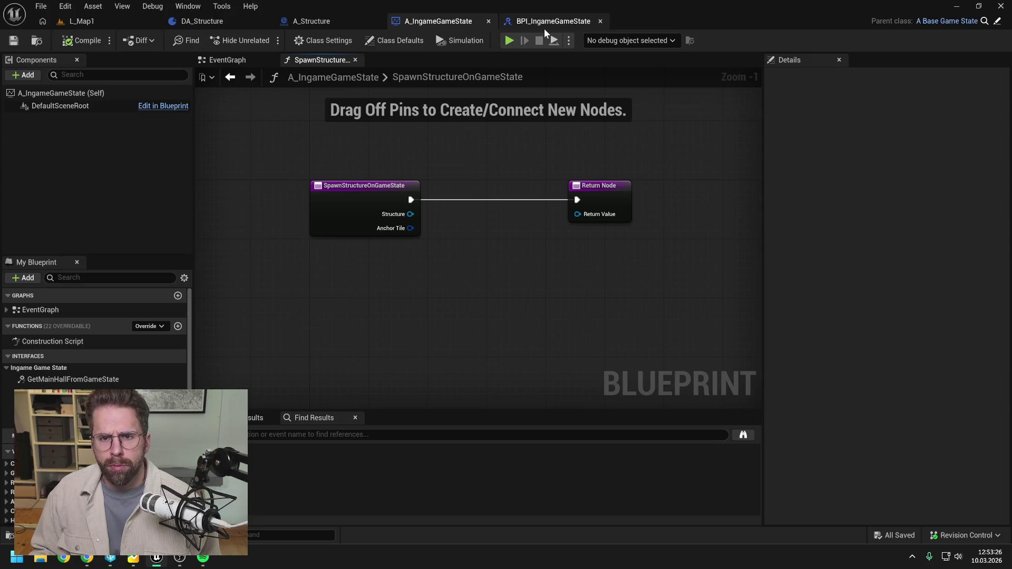
Switch through DA_Structure to A_Structure and scroll down to its variables
{"action": "left_click", "coordinate": [223, 19]}
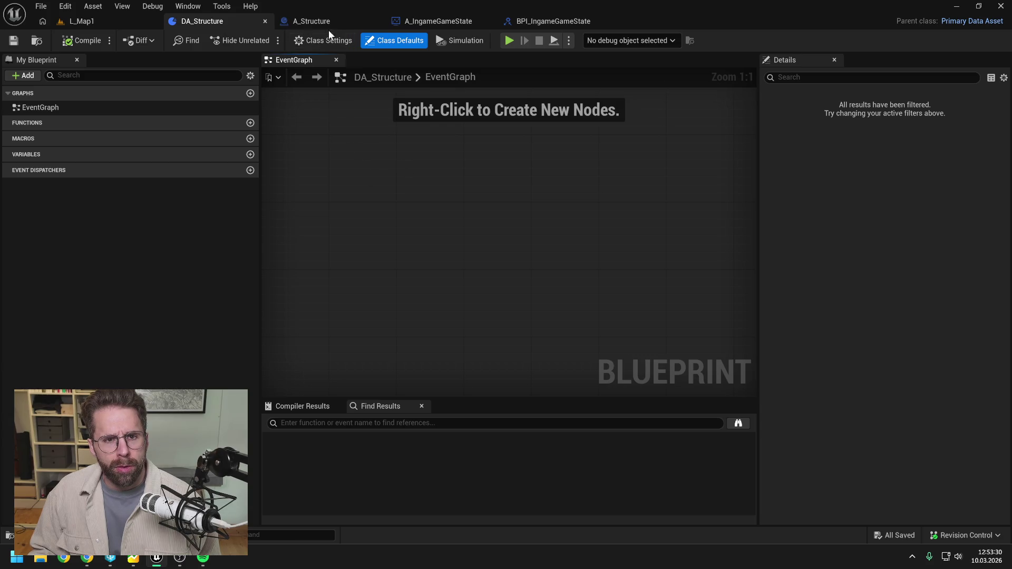
{"action": "left_click", "coordinate": [327, 19]}
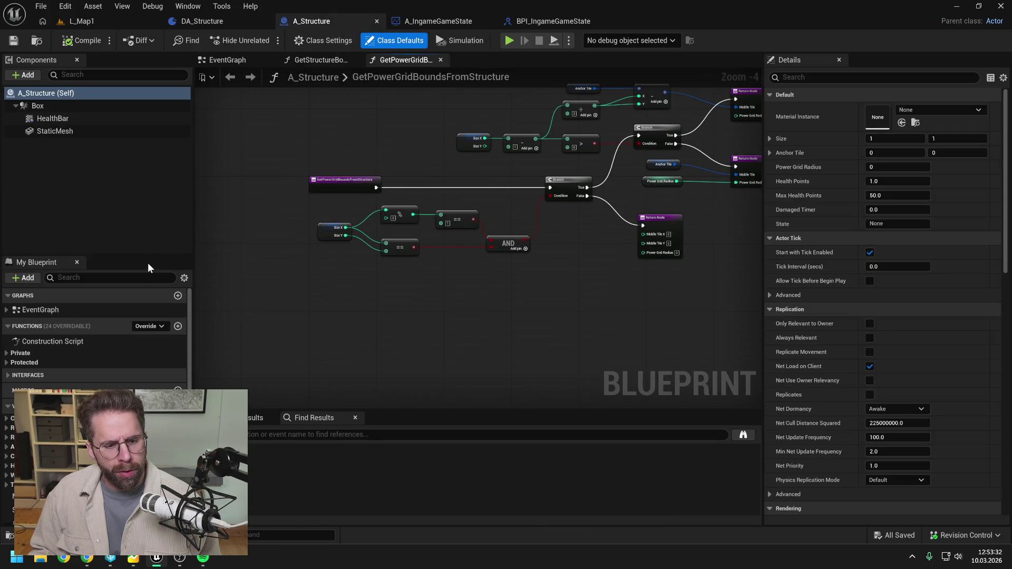
{"action": "scroll", "coordinate": [125, 305], "scroll_direction": "down", "scroll_amount": 5}
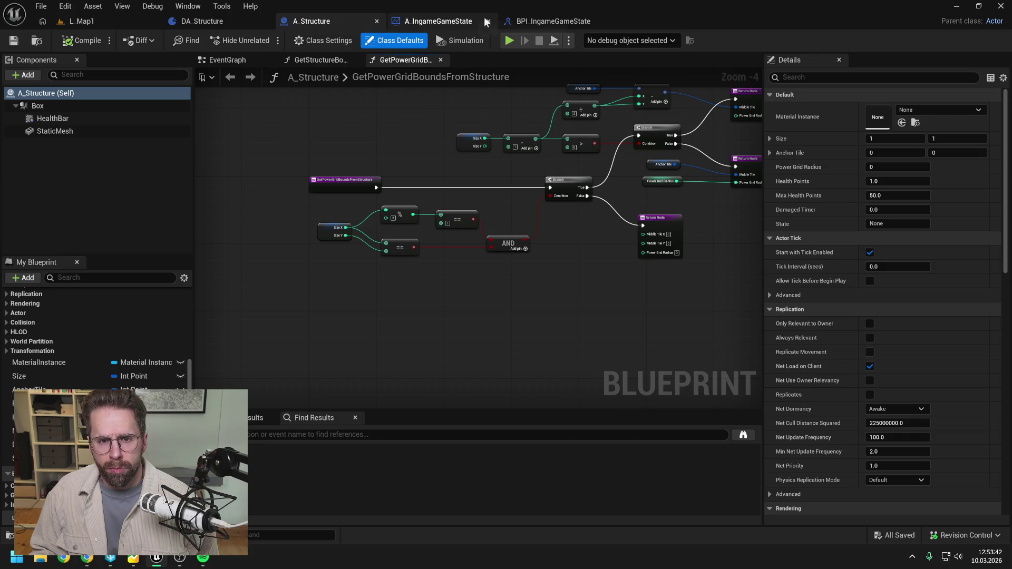
Add an Int Point variable named Size to DA_Structure and compile
{"action": "left_click", "coordinate": [240, 25]}
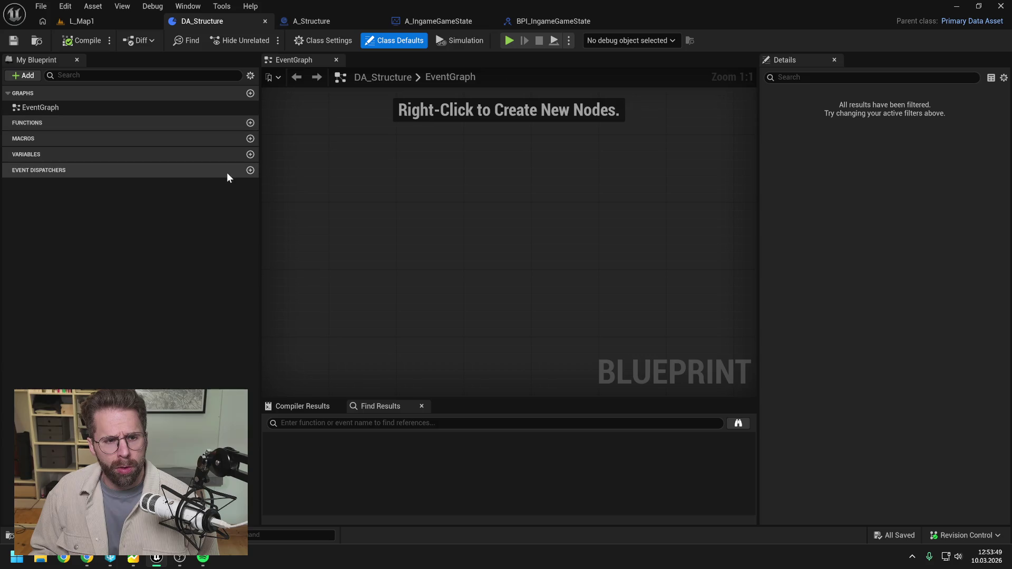
{"action": "left_click", "coordinate": [250, 155]}
{"action": "left_click", "coordinate": [173, 169]}
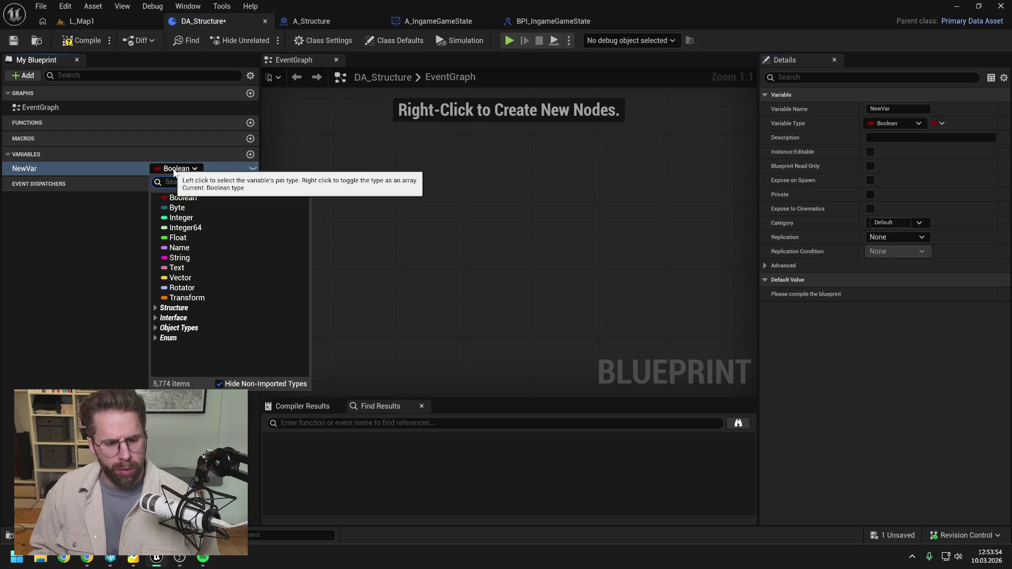
{"action": "type", "text": "intpoint"}
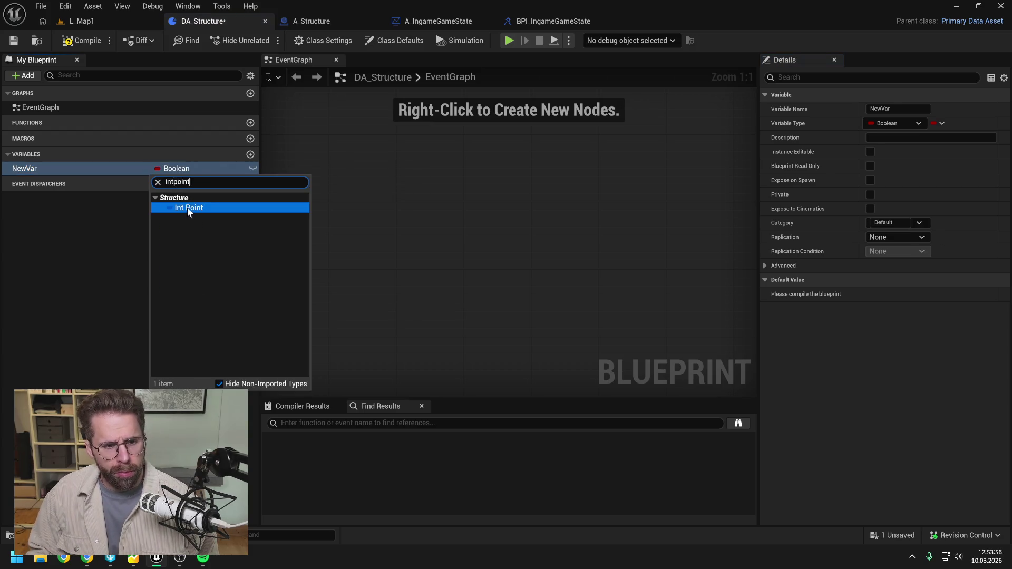
{"action": "left_click", "coordinate": [188, 207]}
{"action": "left_click", "coordinate": [63, 171]}
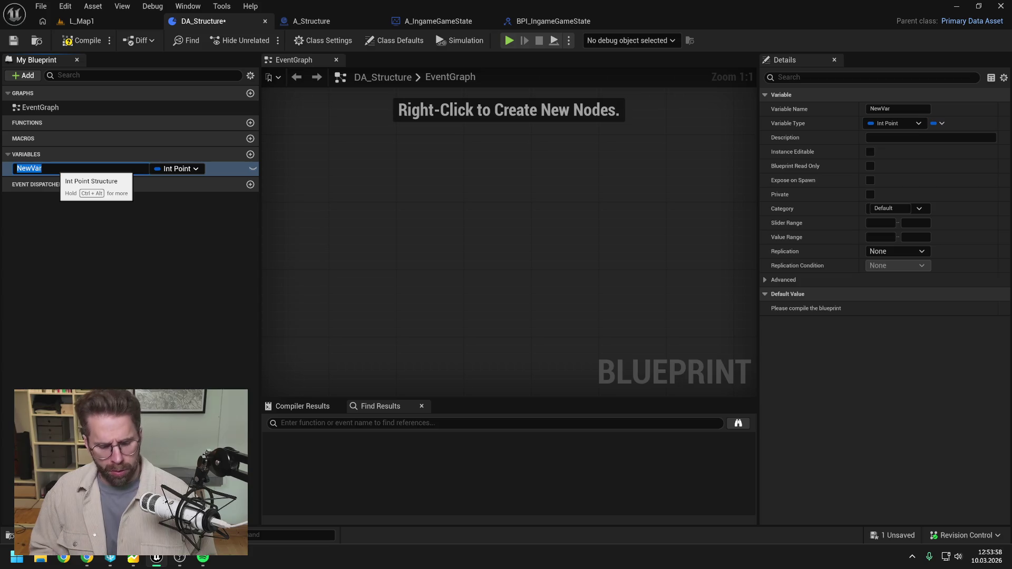
{"action": "type", "text": "Size"}
{"action": "key", "text": "Return"}
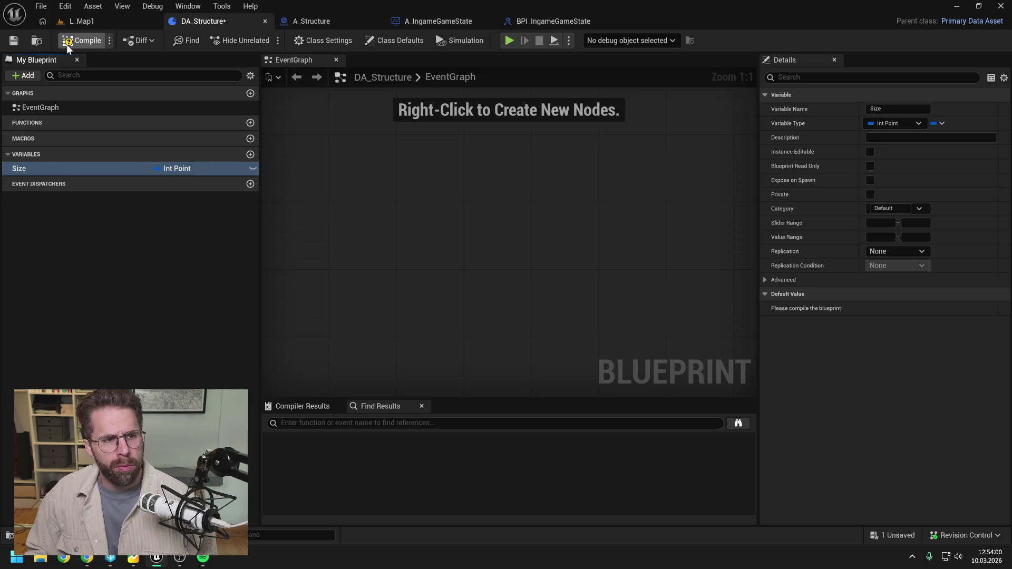
{"action": "left_click", "coordinate": [69, 46]}
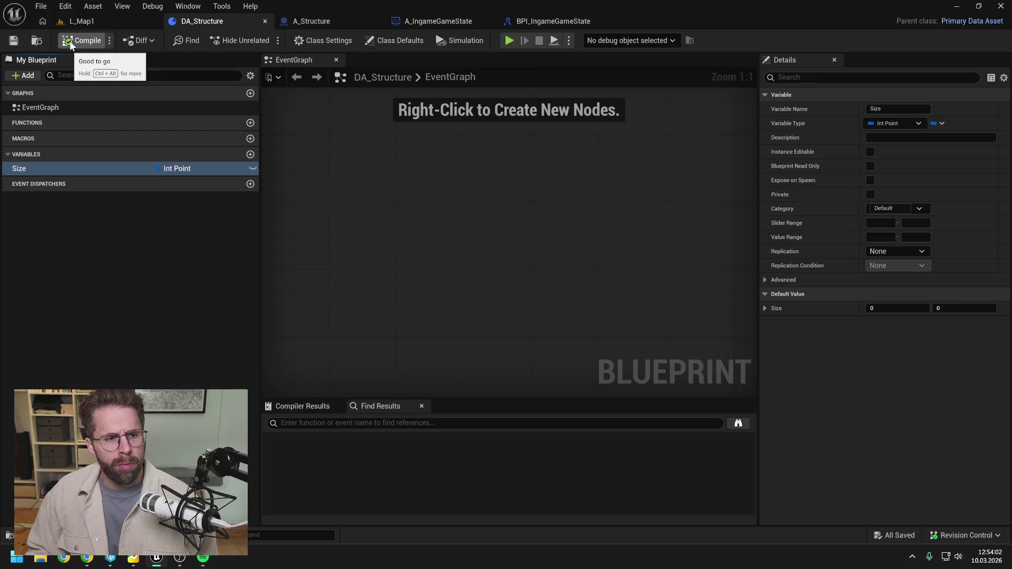
Add an Integer variable PowerGridRadius to DA_Structure, then save and compile
{"action": "left_click", "coordinate": [322, 24]}
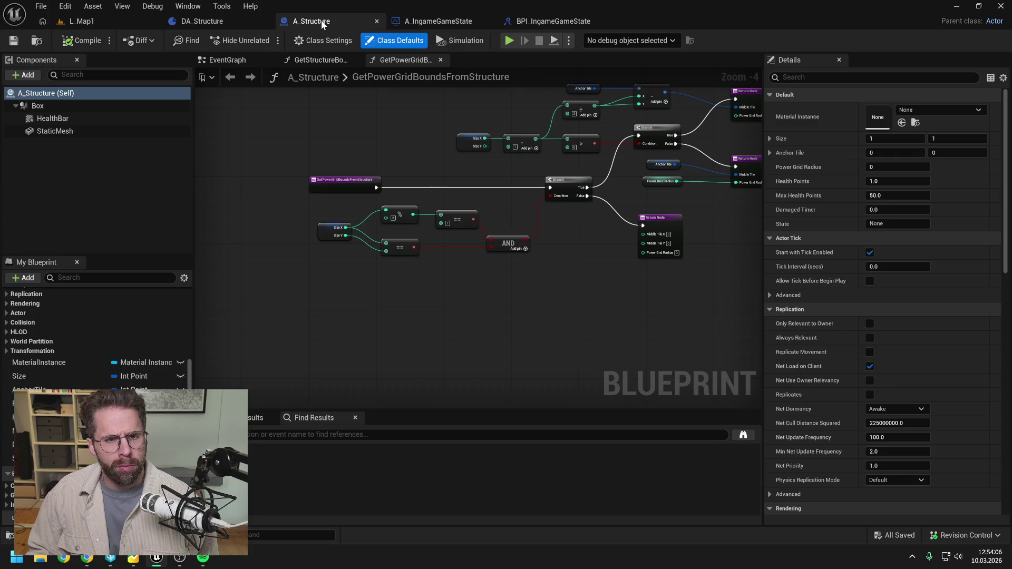
{"action": "left_click", "coordinate": [212, 25]}
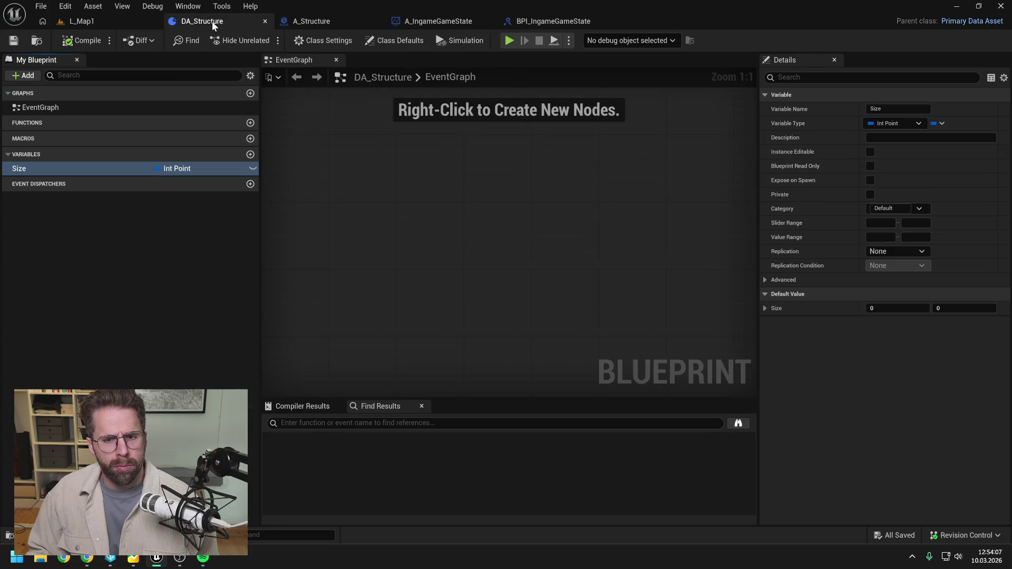
{"action": "left_click", "coordinate": [251, 154]}
{"action": "left_click", "coordinate": [184, 183]}
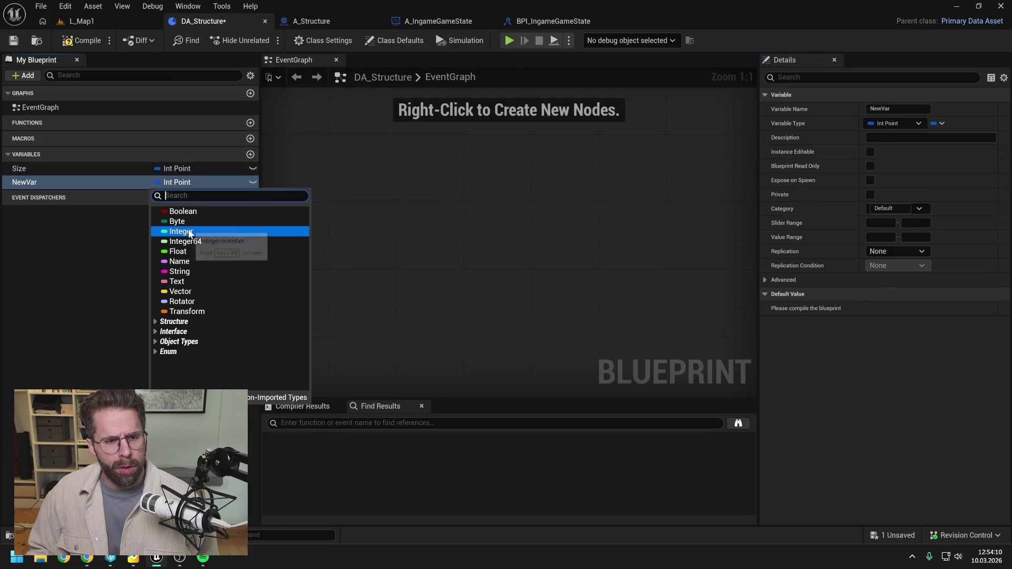
{"action": "left_click", "coordinate": [180, 231]}
{"action": "left_click", "coordinate": [50, 182]}
{"action": "type", "text": "PowerGridl"}
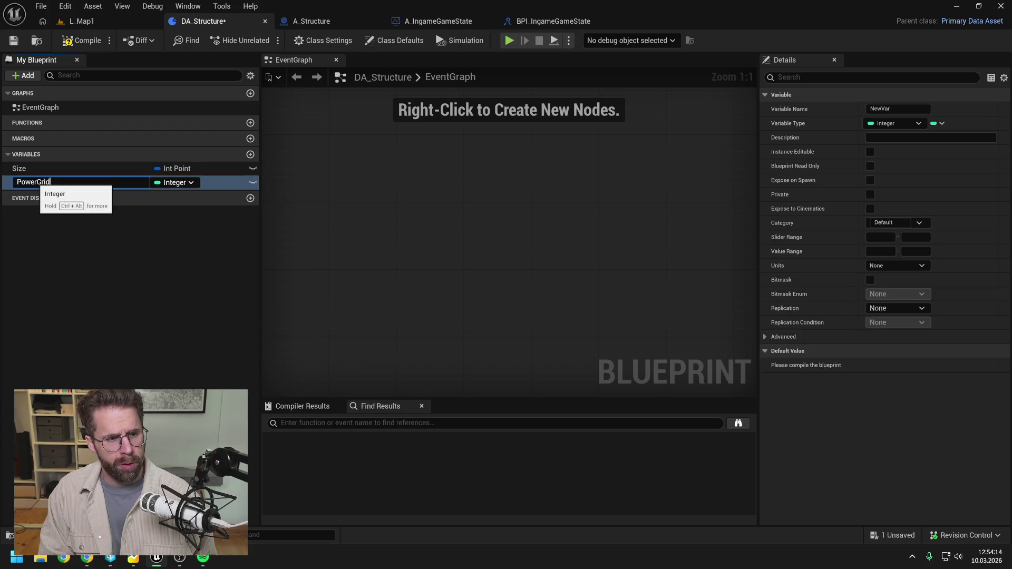
{"action": "type", "text": "us"}
{"action": "key", "text": "Return"}
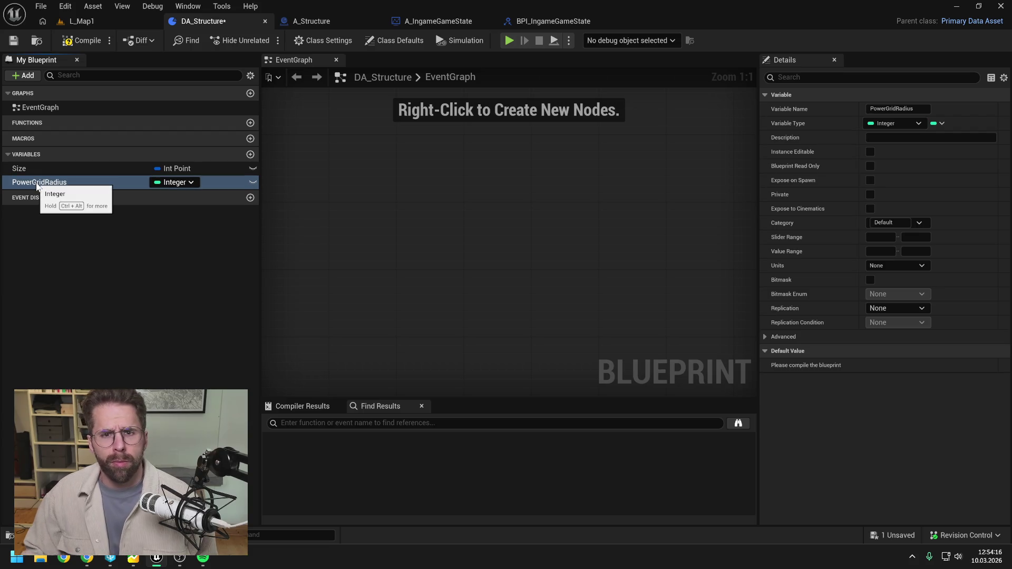
{"action": "key", "text": "ctrl+s"}
{"action": "left_click", "coordinate": [82, 46]}
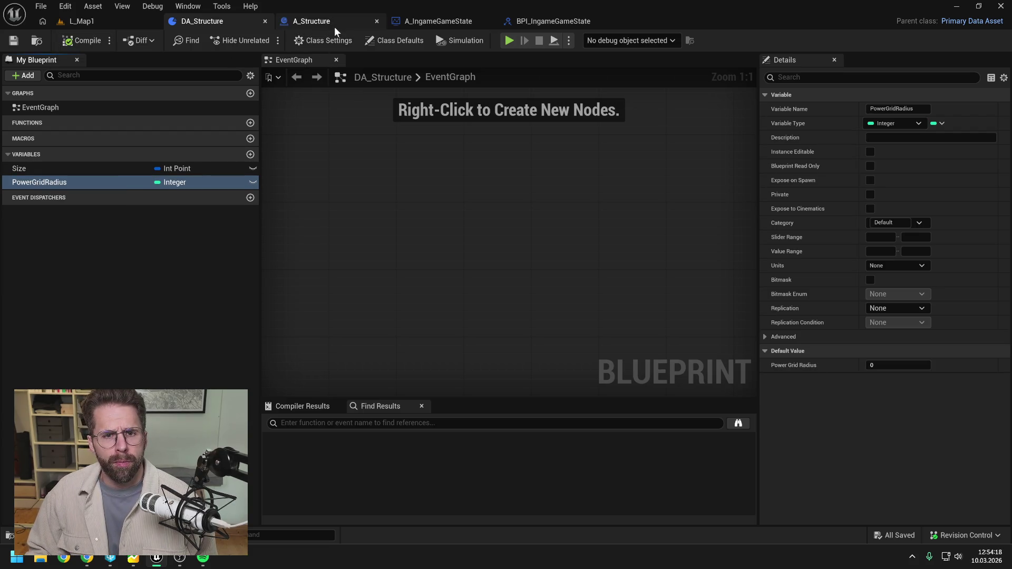
Add a Float MaxHealthPoints variable, place it above PowerGridRadius, then compile and save
{"action": "left_click", "coordinate": [334, 24]}
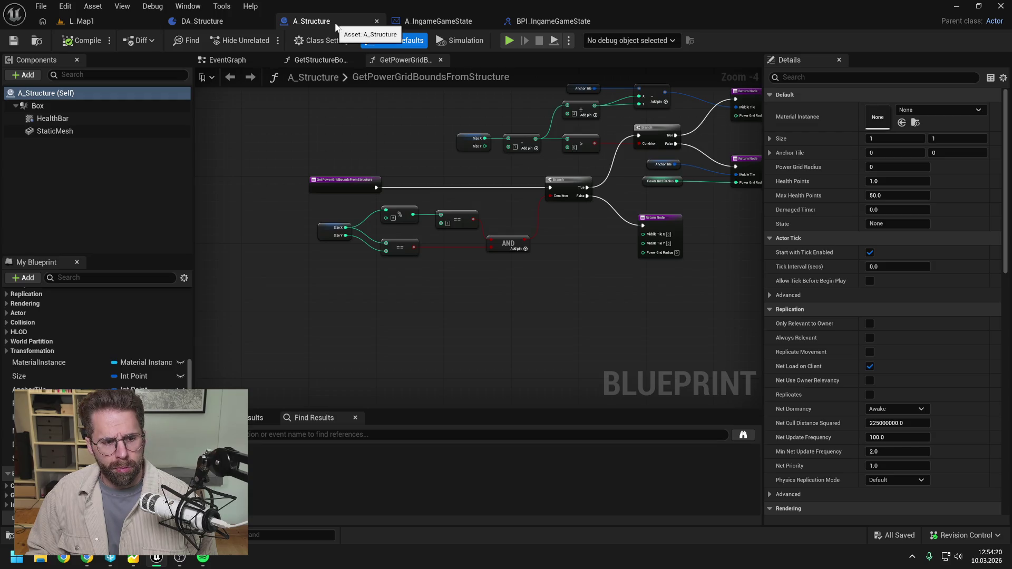
{"action": "left_click", "coordinate": [196, 20]}
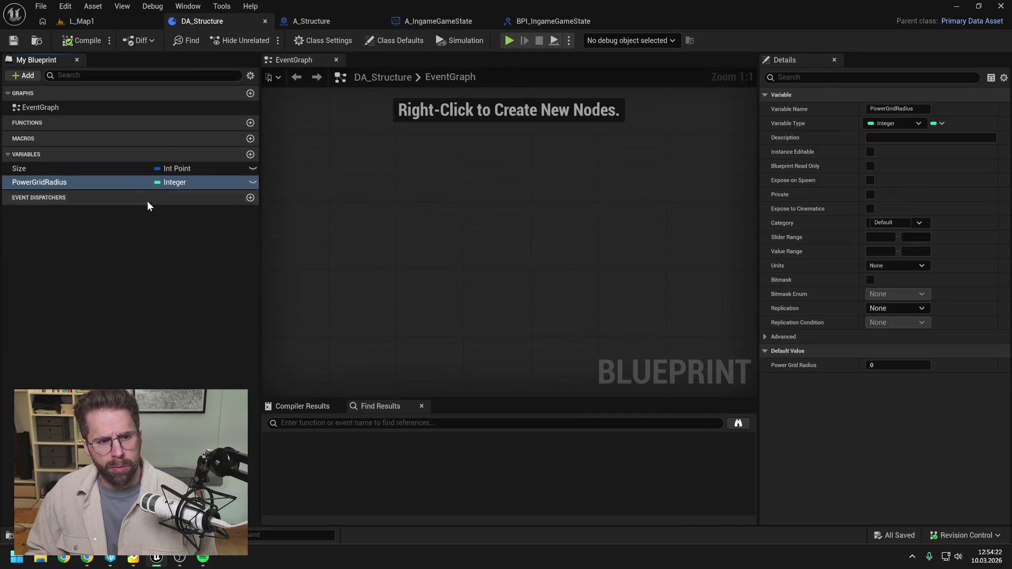
{"action": "left_click", "coordinate": [251, 153]}
{"action": "left_click", "coordinate": [178, 196]}
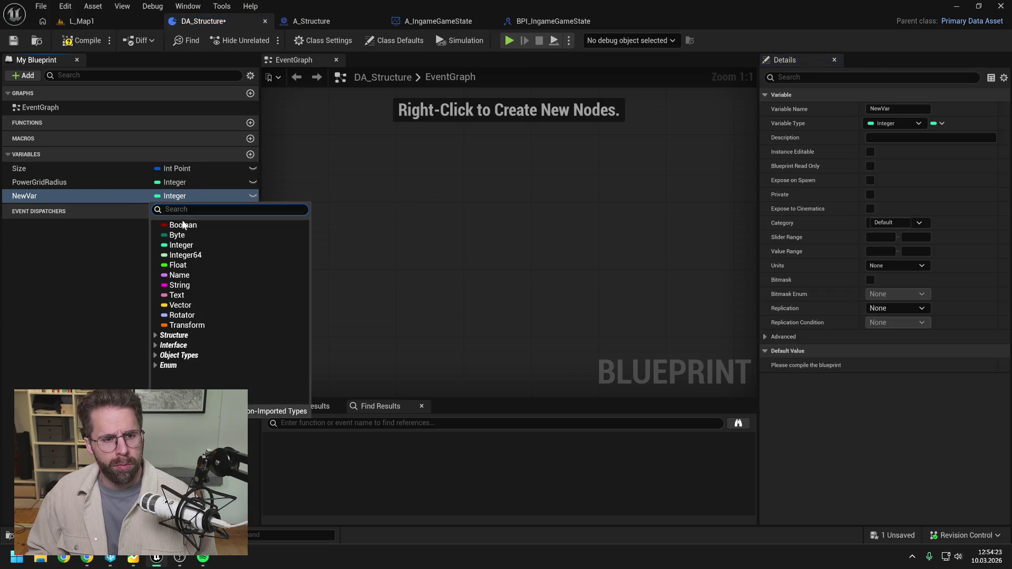
{"action": "left_click", "coordinate": [185, 265]}
{"action": "double_click", "coordinate": [61, 195]}
{"action": "type", "text": "MaxH"}
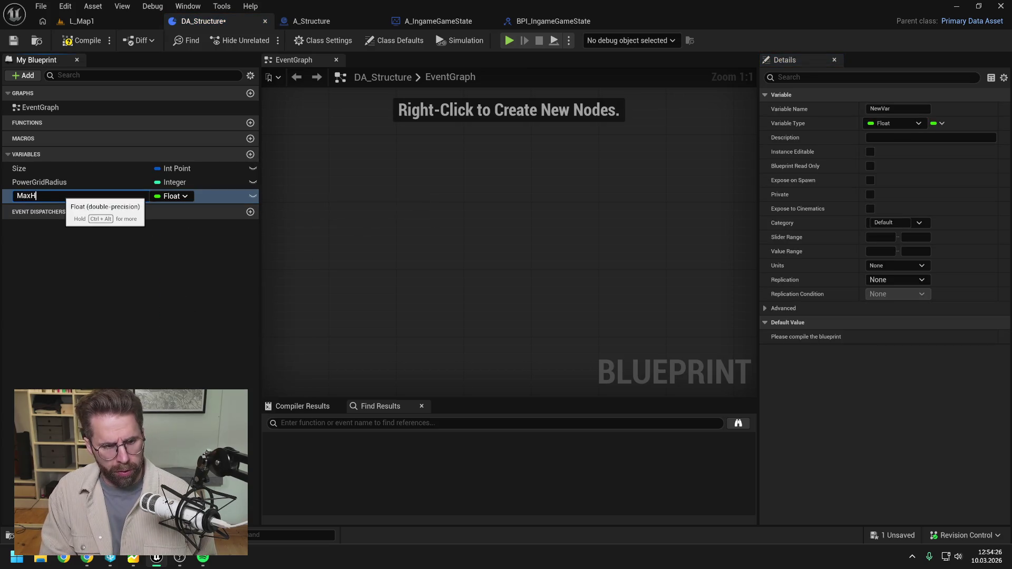
{"action": "type", "text": "ealthPoints"}
{"action": "key", "text": "Return"}
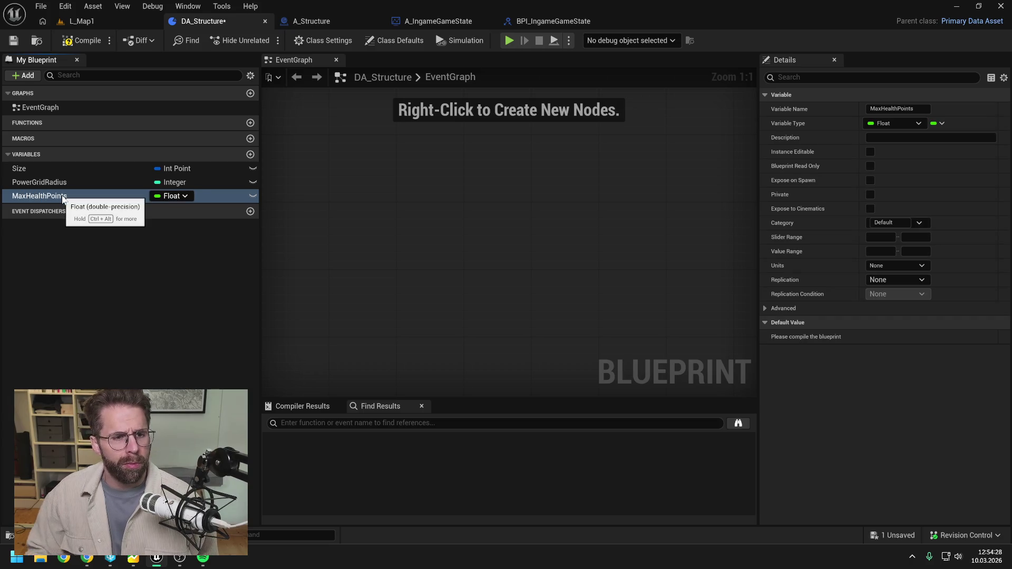
{"action": "key", "text": "ctrl+s"}
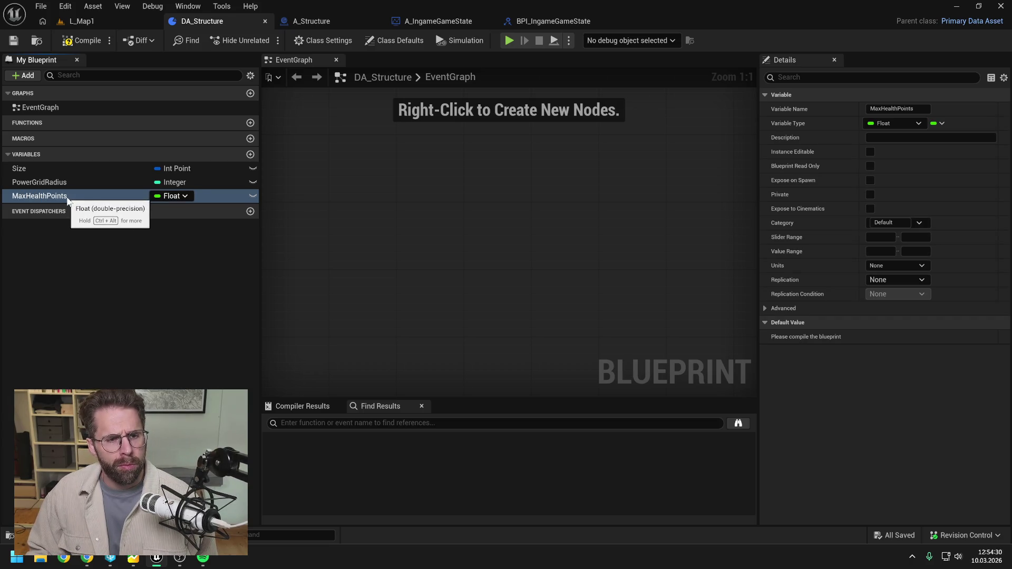
{"action": "left_click_drag", "start_coordinate": [67, 199], "coordinate": [61, 182]}
{"action": "left_click", "coordinate": [83, 42]}
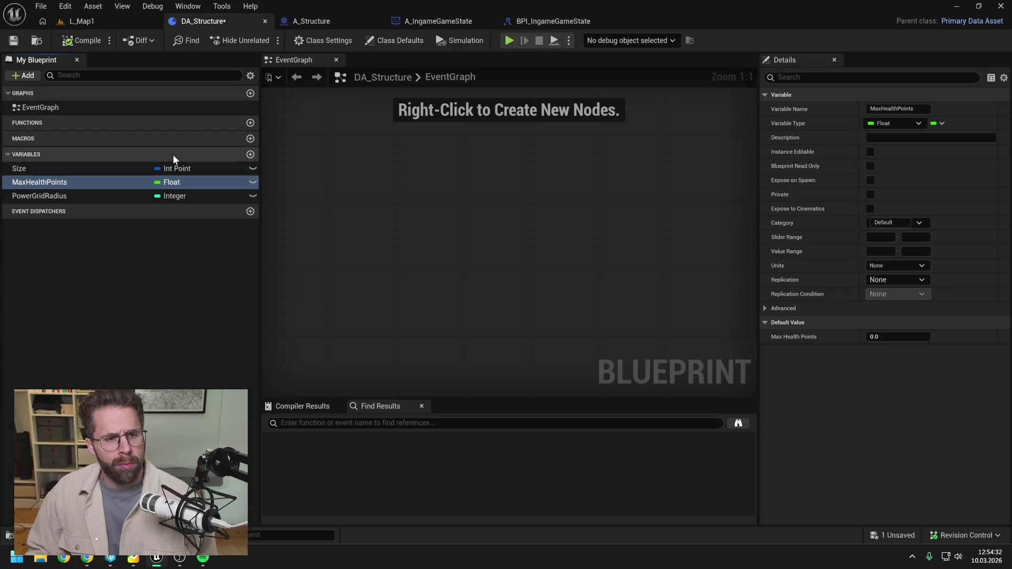
{"action": "key", "text": "ctrl+s"}
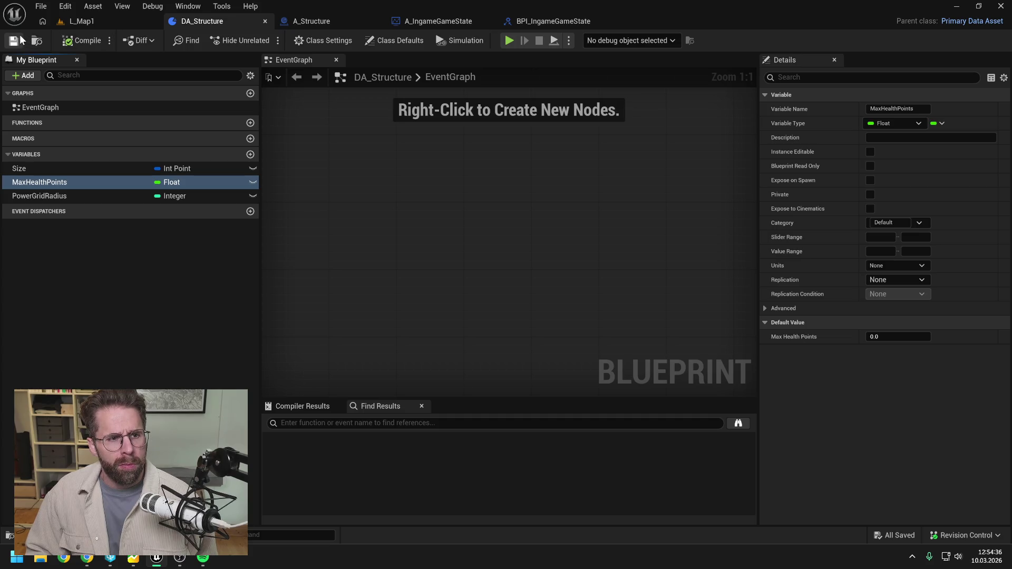
Create a Data Asset based on DA_Structure named MainHallStructure
{"action": "left_click", "coordinate": [134, 282]}
{"action": "key", "text": "ctrl+space"}
{"action": "right_click", "coordinate": [501, 376]}
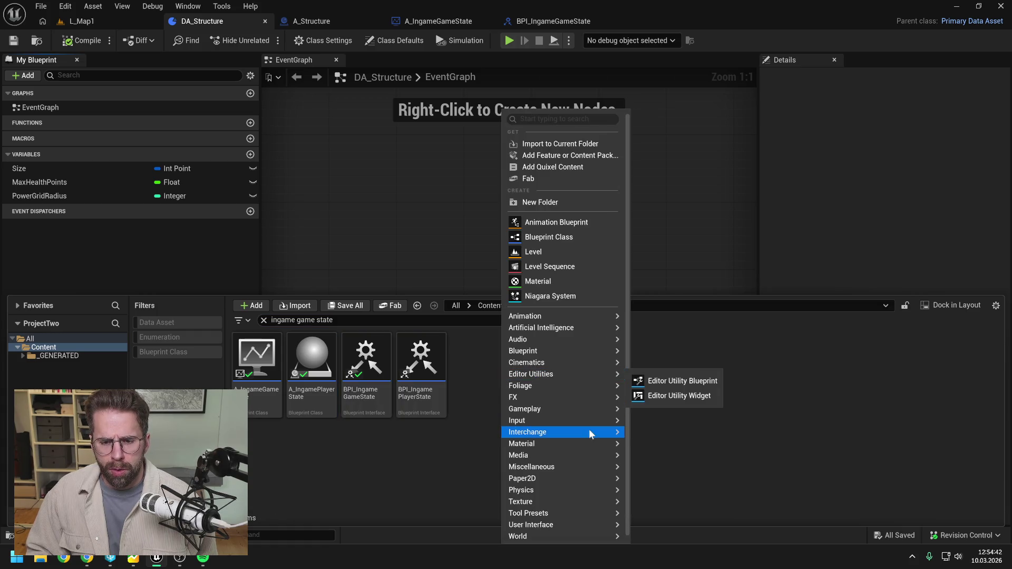
{"action": "mouse_move", "coordinate": [582, 467]}
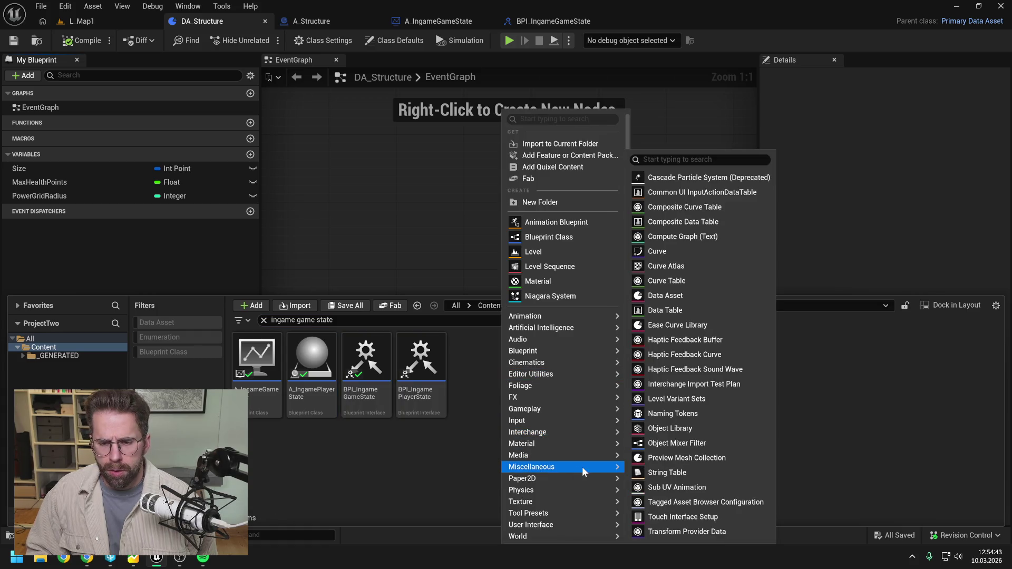
{"action": "left_click", "coordinate": [665, 297]}
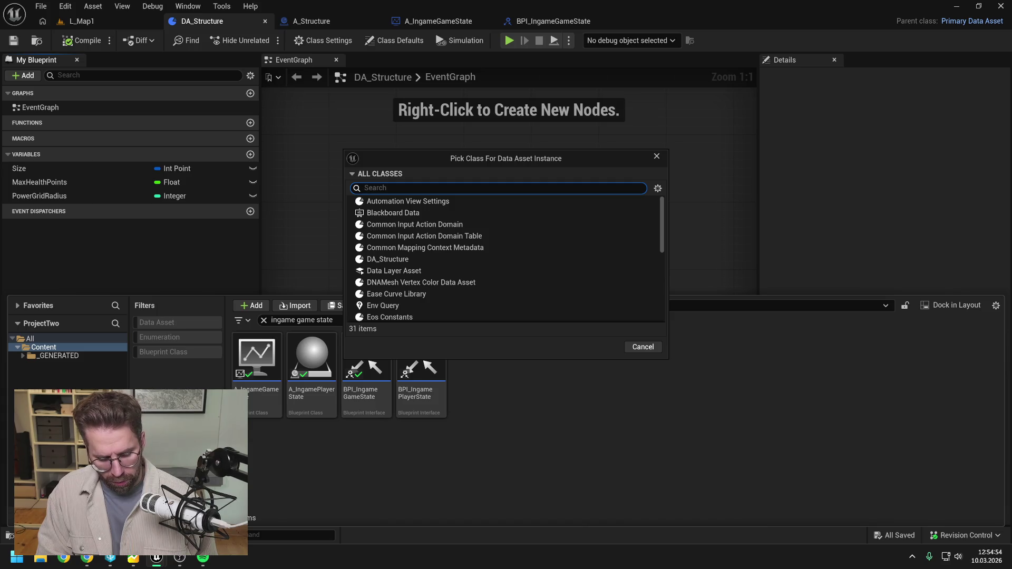
{"action": "type", "text": "struct"}
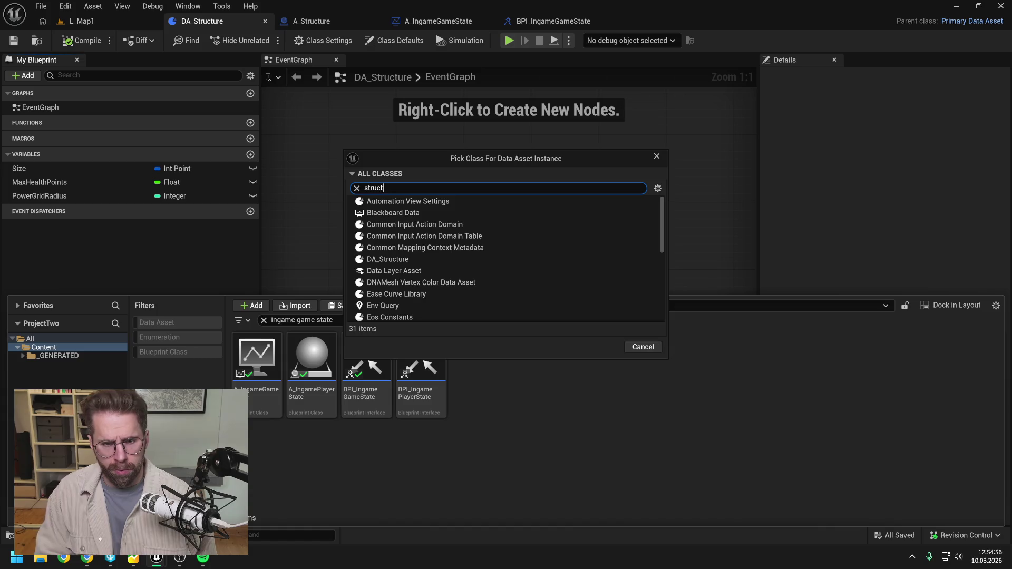
{"action": "type", "text": "ure"}
{"action": "left_click", "coordinate": [405, 199]}
{"action": "left_click", "coordinate": [600, 231]}
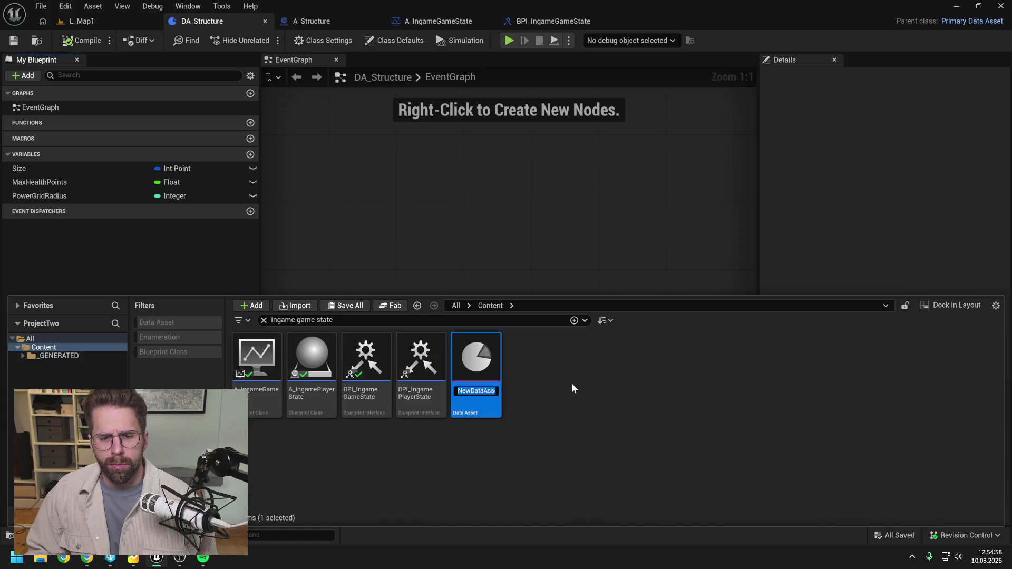
{"action": "type", "text": "M"}
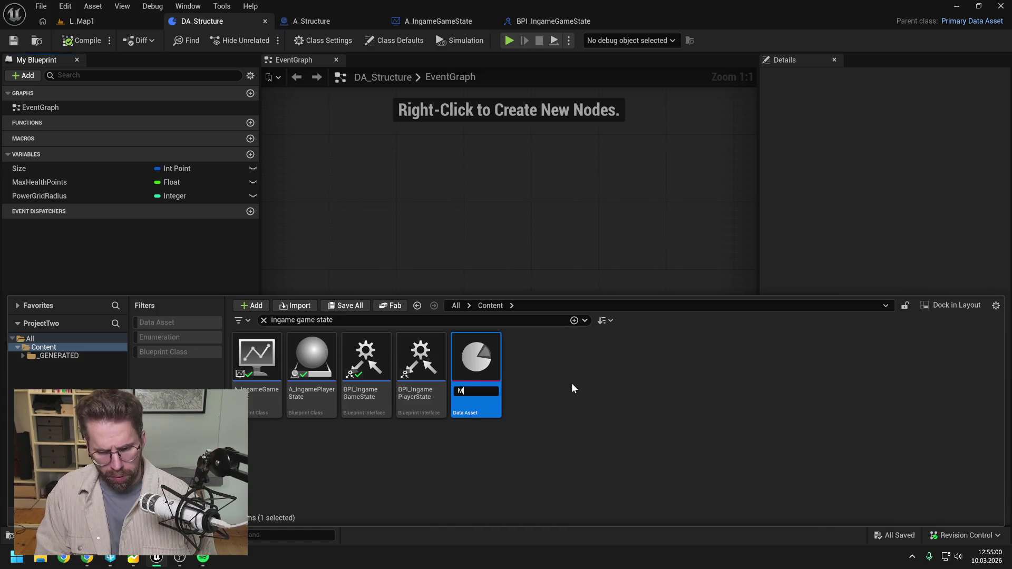
{"action": "type", "text": "ainHallStructure"}
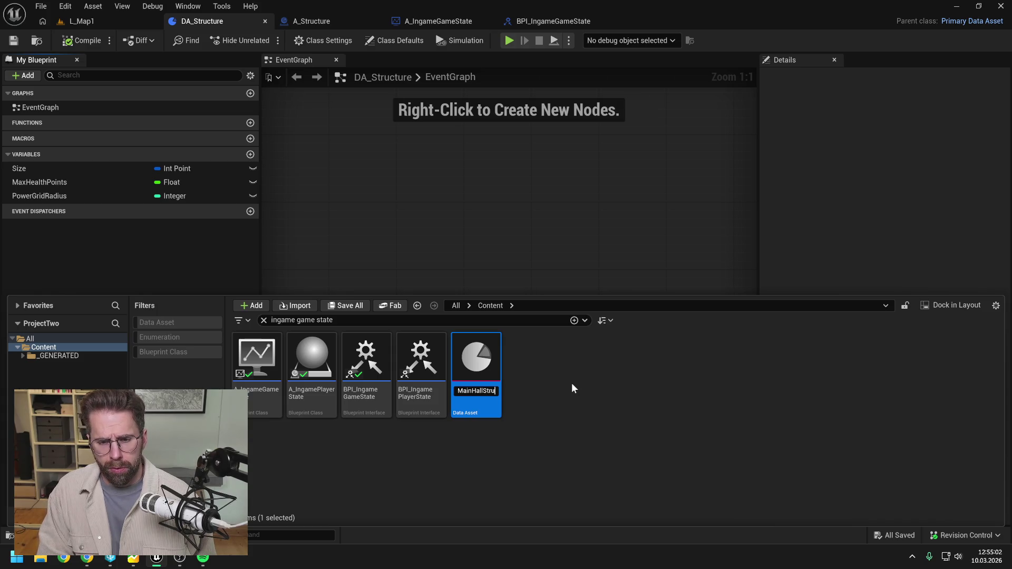
{"action": "key", "text": "Return"}
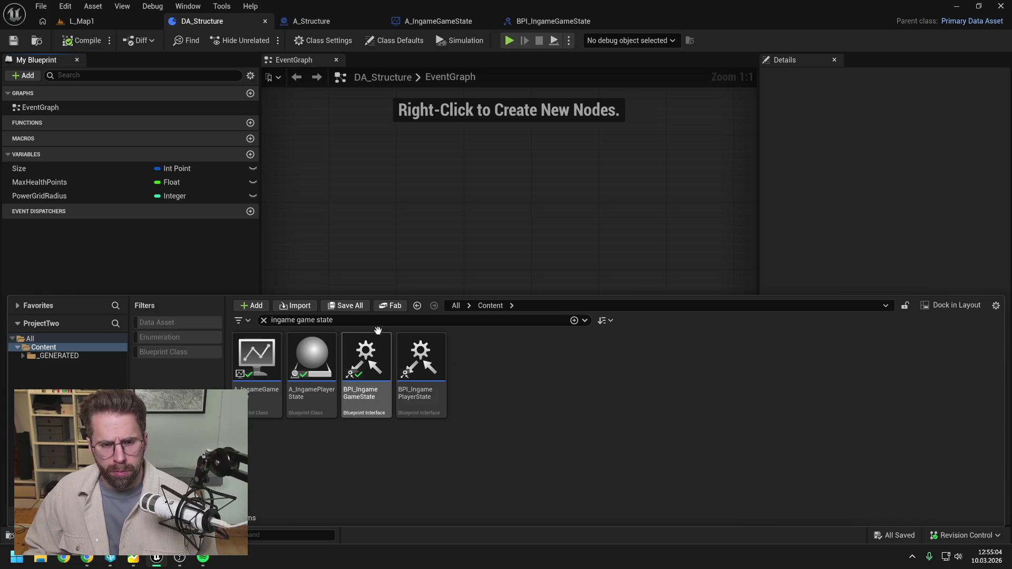
Search the content for 'mainhall' and open MainHallStructure
{"action": "left_click", "coordinate": [306, 320]}
{"action": "type", "text": "mainhall"}
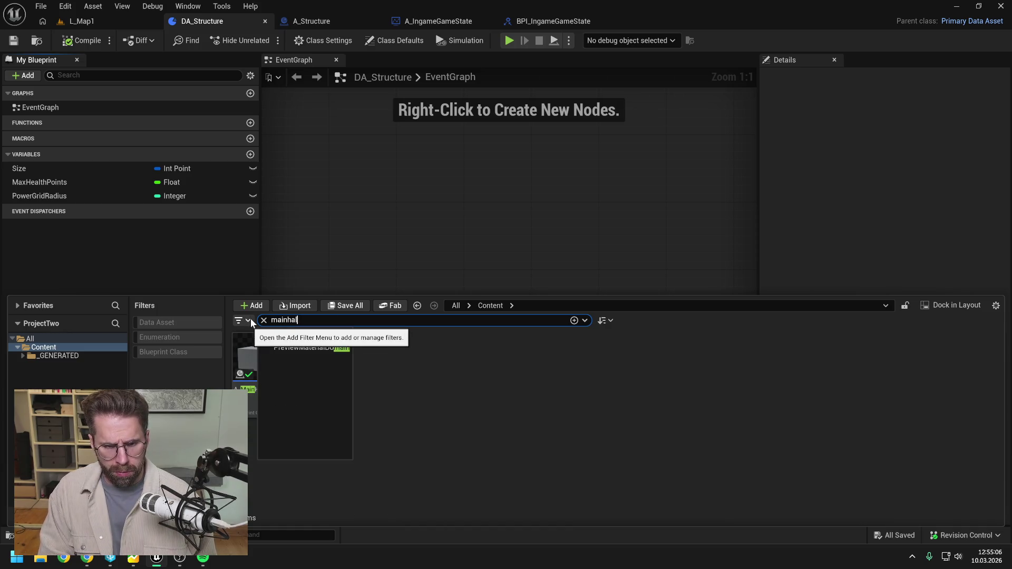
{"action": "left_click", "coordinate": [315, 359]}
{"action": "double_click", "coordinate": [316, 359]}
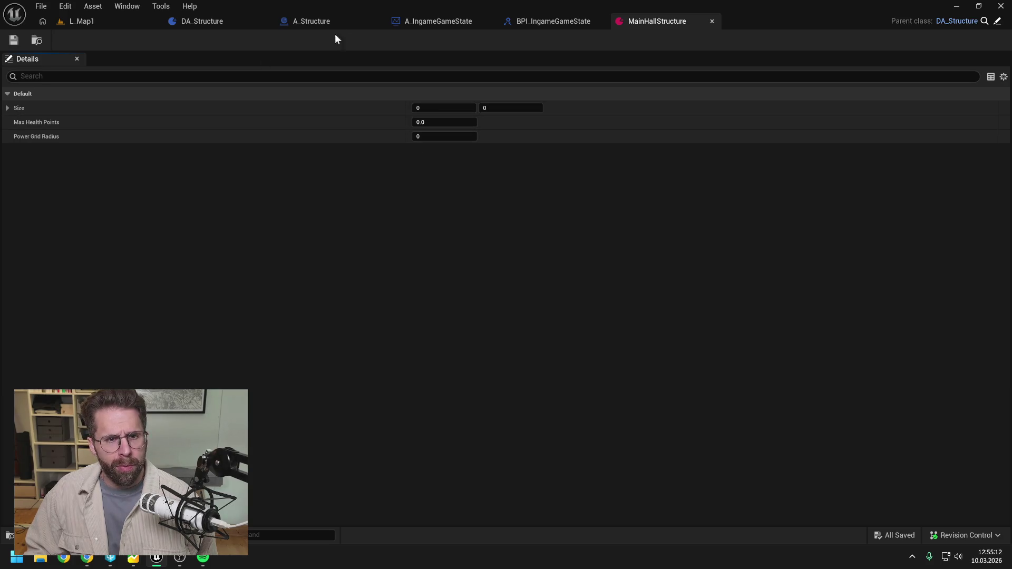
Check A_MainHall's Size default and enter MainHallStructure's Size values 5 and 5
{"action": "key", "text": "ctrl+space"}
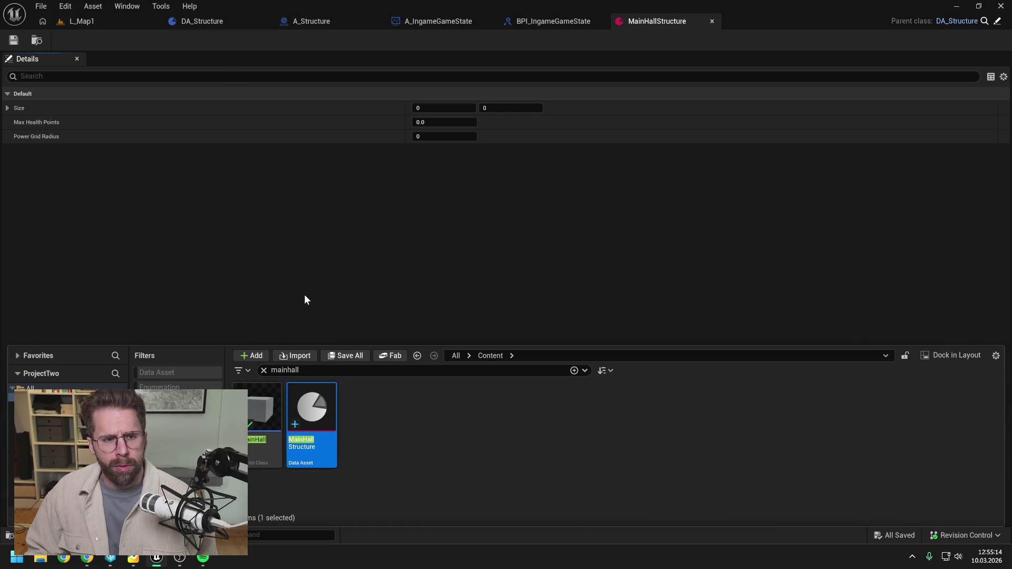
{"action": "double_click", "coordinate": [261, 416]}
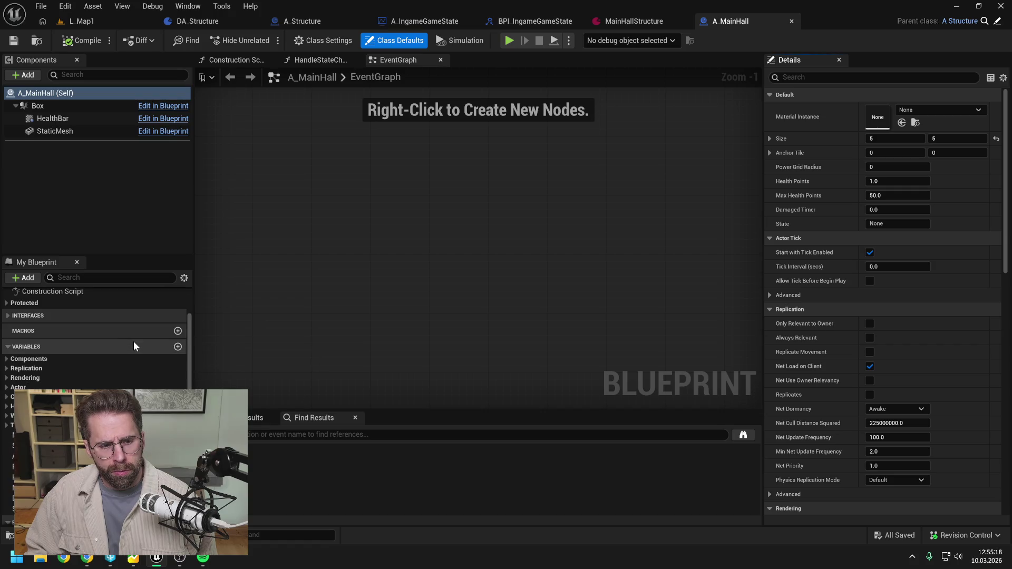
{"action": "scroll", "coordinate": [134, 342], "scroll_direction": "down", "scroll_amount": 3}
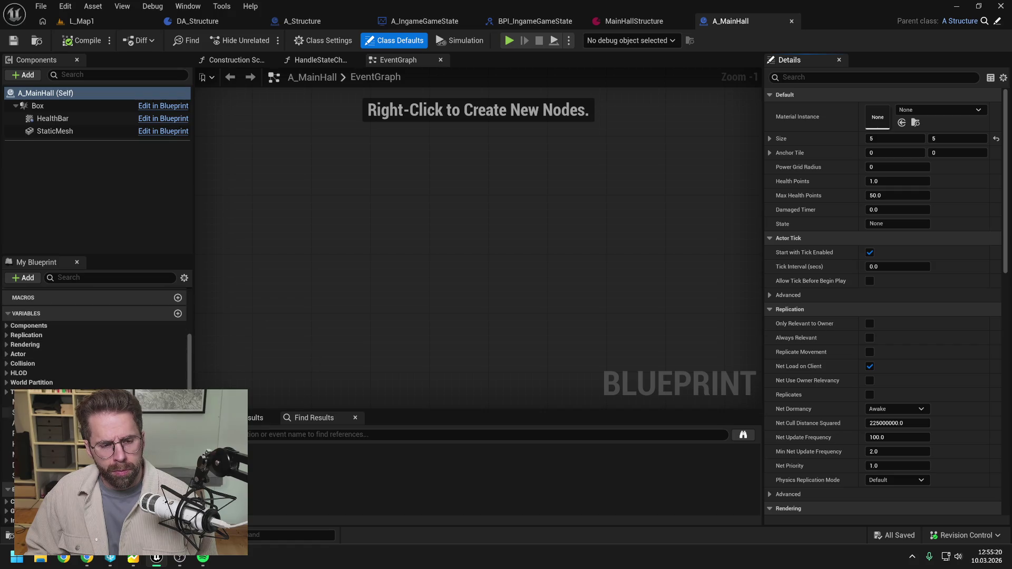
{"action": "left_click", "coordinate": [32, 412]}
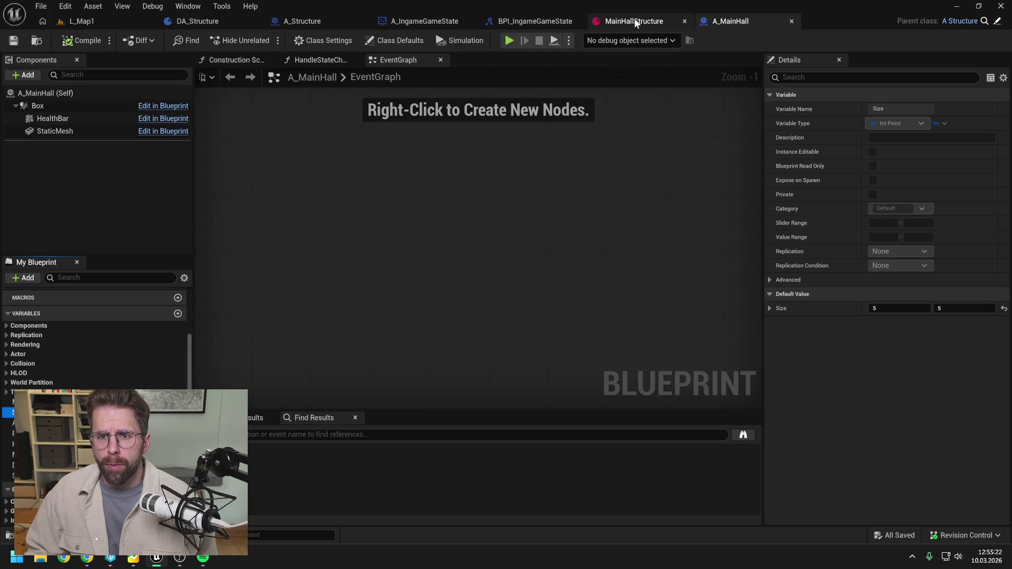
{"action": "left_click", "coordinate": [634, 21]}
{"action": "left_click", "coordinate": [443, 108]}
{"action": "left_click", "coordinate": [501, 107]}
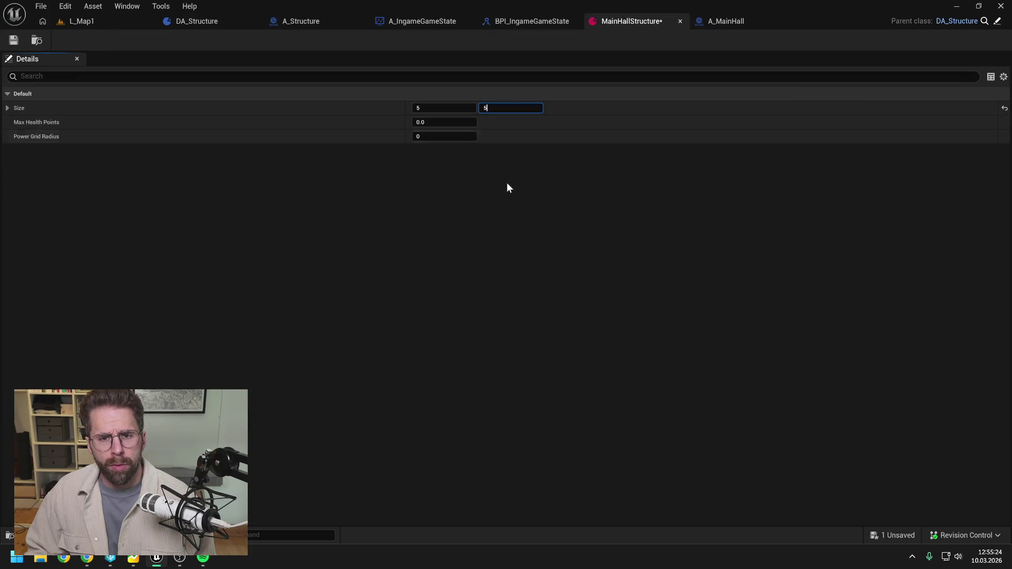
Check A_MainHall's other defaults, set Max Health Points to 50, and save
{"action": "left_click", "coordinate": [724, 21]}
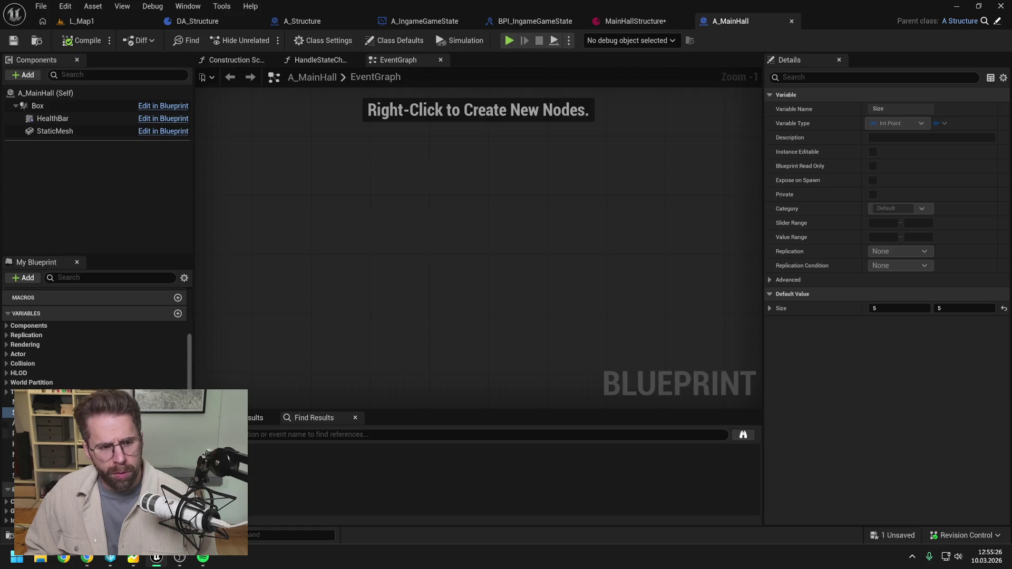
{"action": "left_click", "coordinate": [31, 433]}
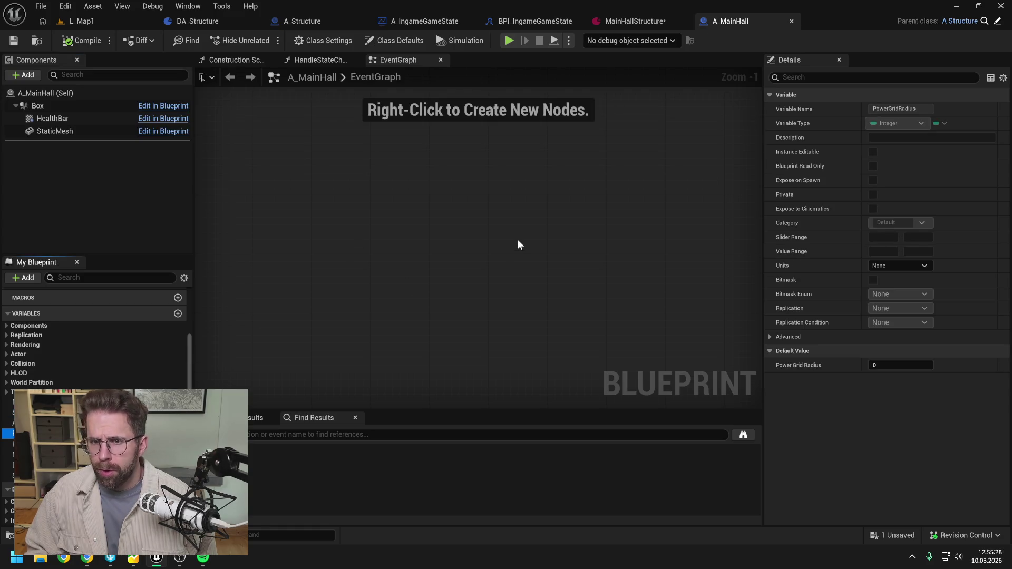
{"action": "left_click", "coordinate": [32, 454]}
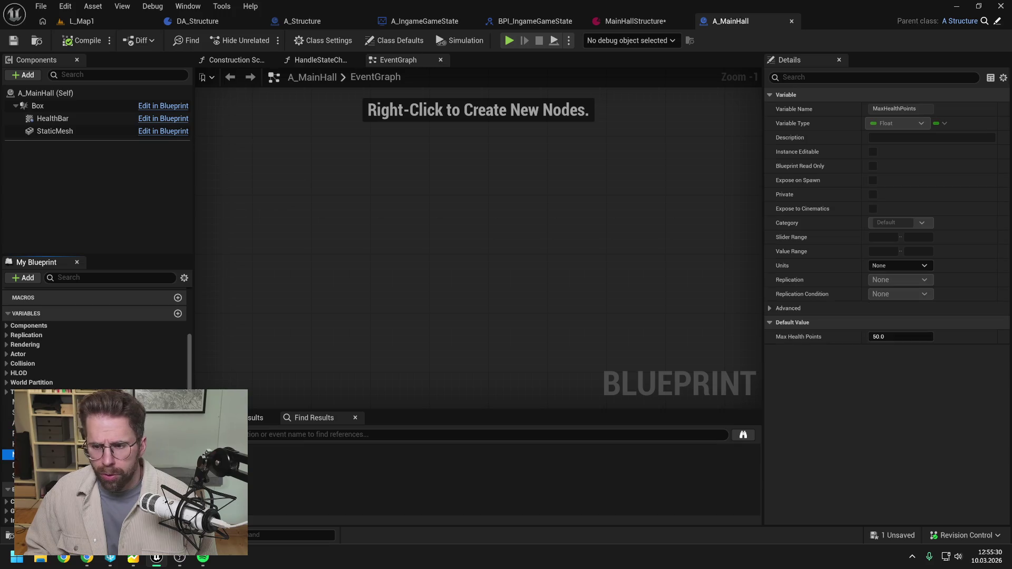
{"action": "left_click", "coordinate": [611, 23]}
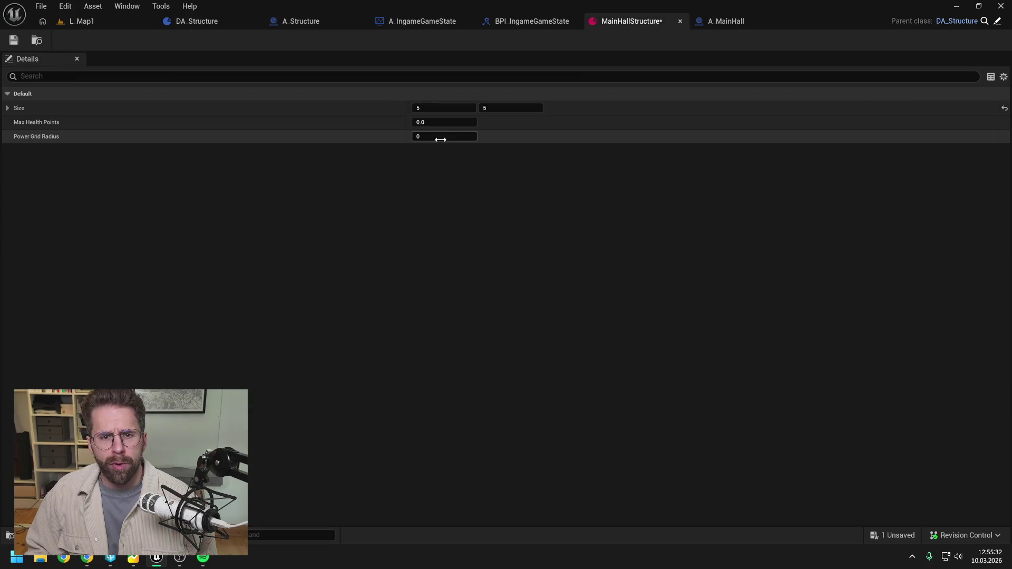
{"action": "left_click", "coordinate": [441, 122]}
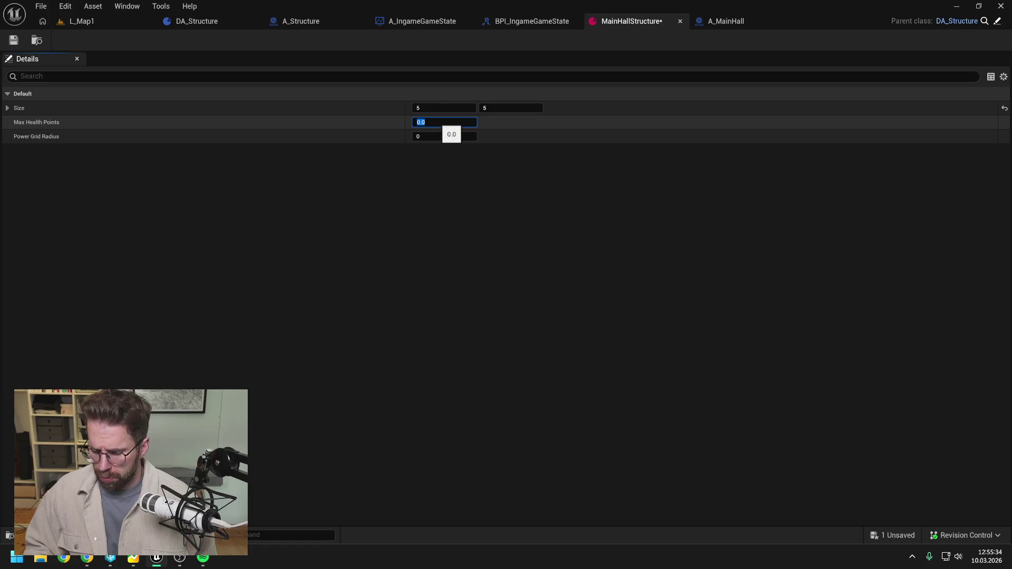
{"action": "type", "text": "50"}
{"action": "key", "text": "Return"}
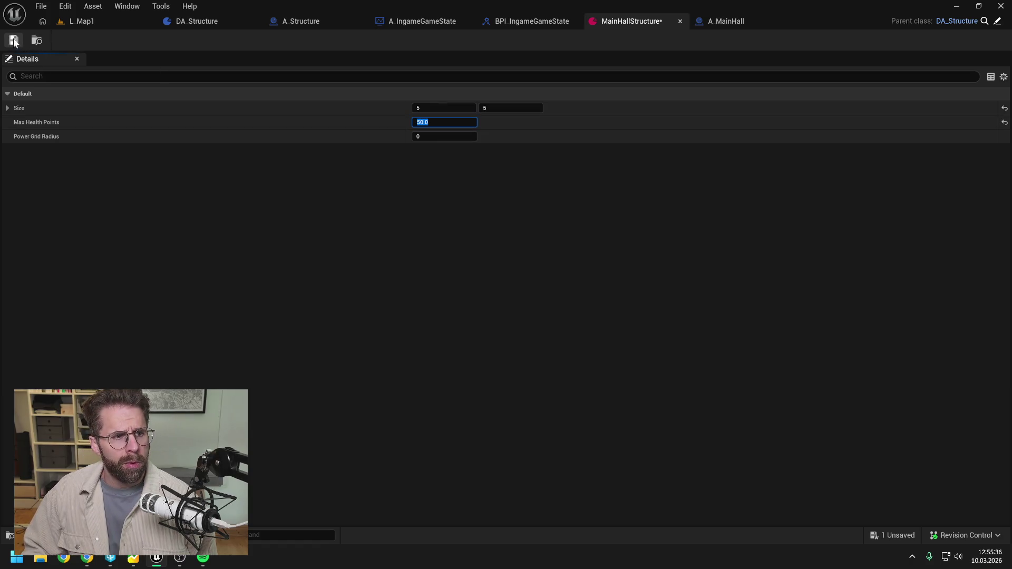
{"action": "left_click", "coordinate": [14, 41]}
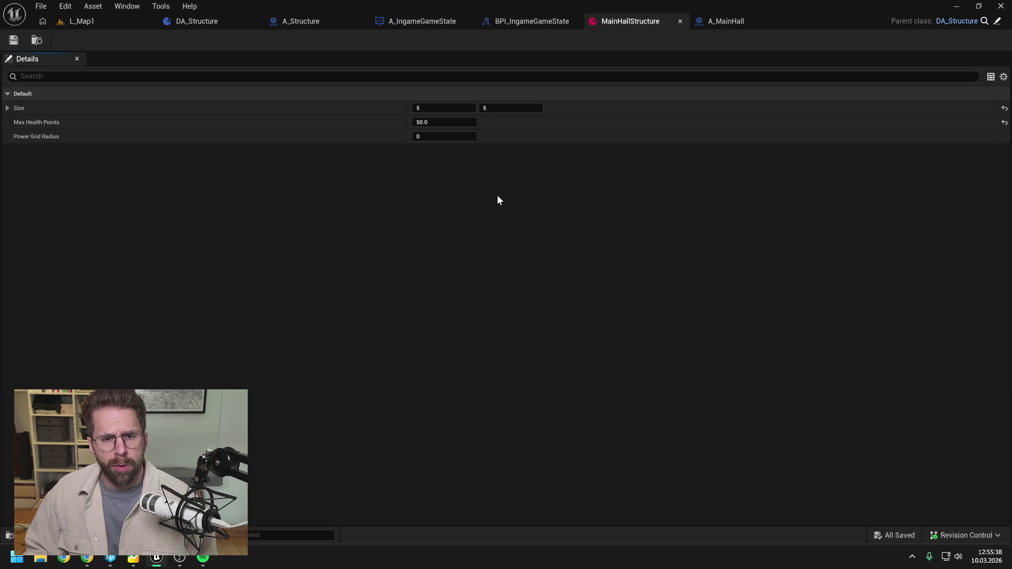
Set Power Grid Radius to 11, save MainHallStructure, and return to A_IngameGameState
{"action": "left_click", "coordinate": [442, 137]}
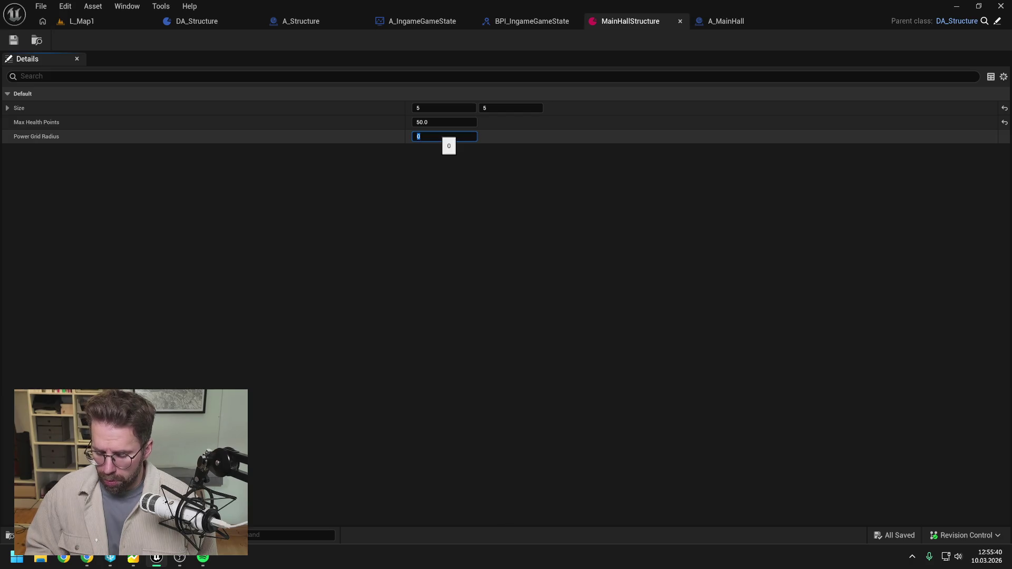
{"action": "type", "text": "11"}
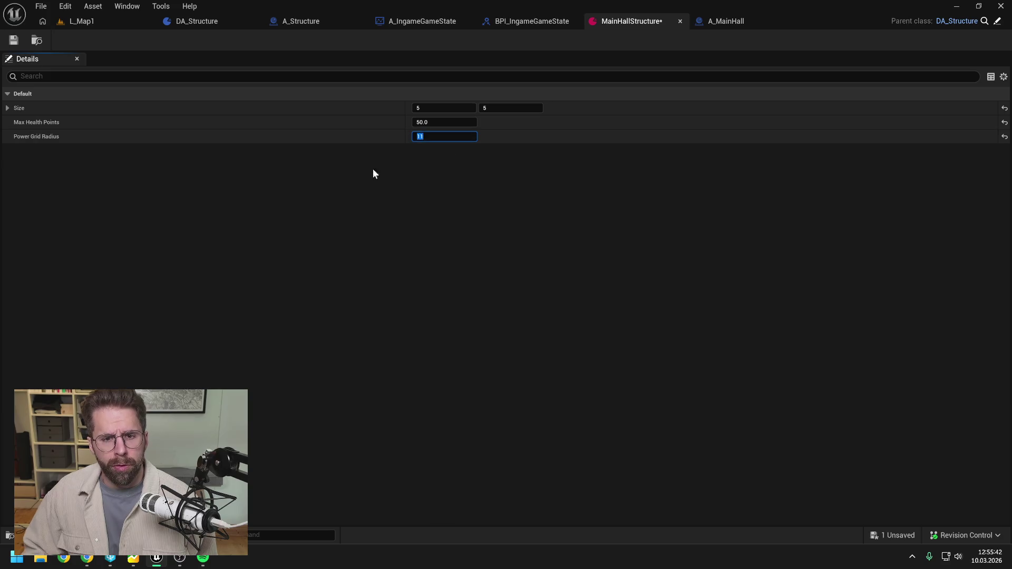
{"action": "key", "text": "Return"}
{"action": "left_click", "coordinate": [14, 41]}
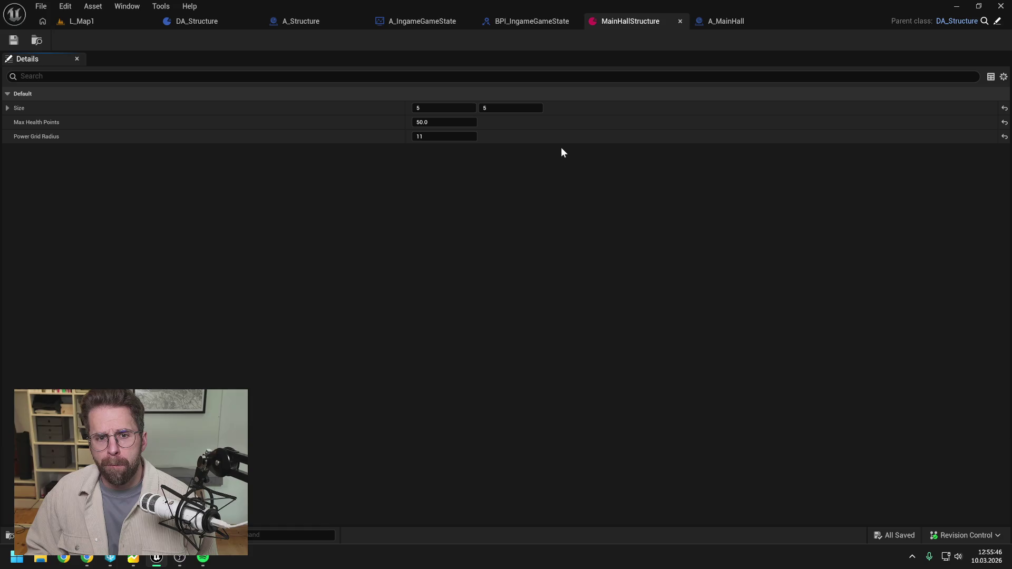
{"action": "left_click", "coordinate": [719, 21]}
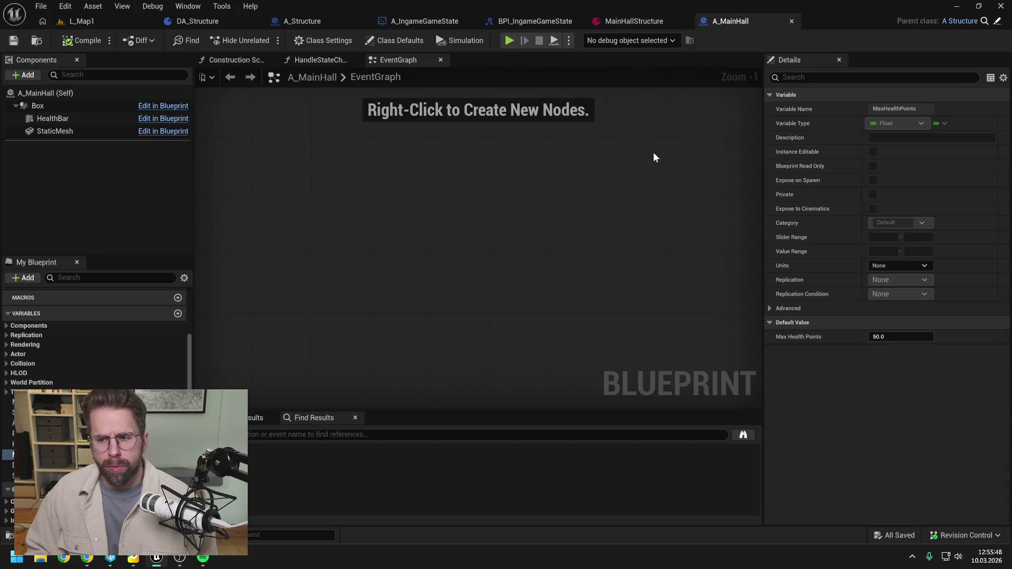
{"action": "left_click", "coordinate": [622, 20]}
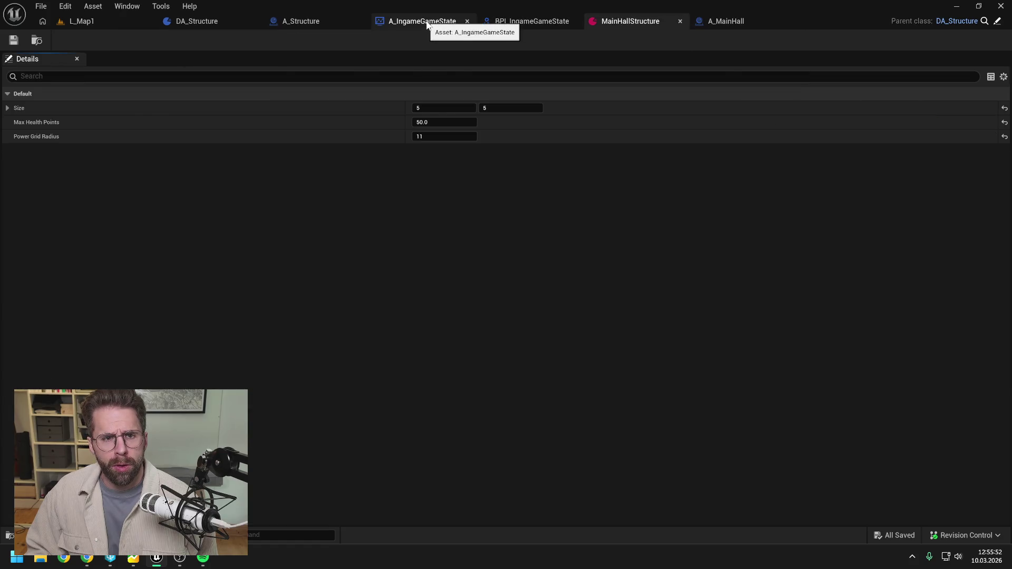
{"action": "left_click", "coordinate": [426, 21]}
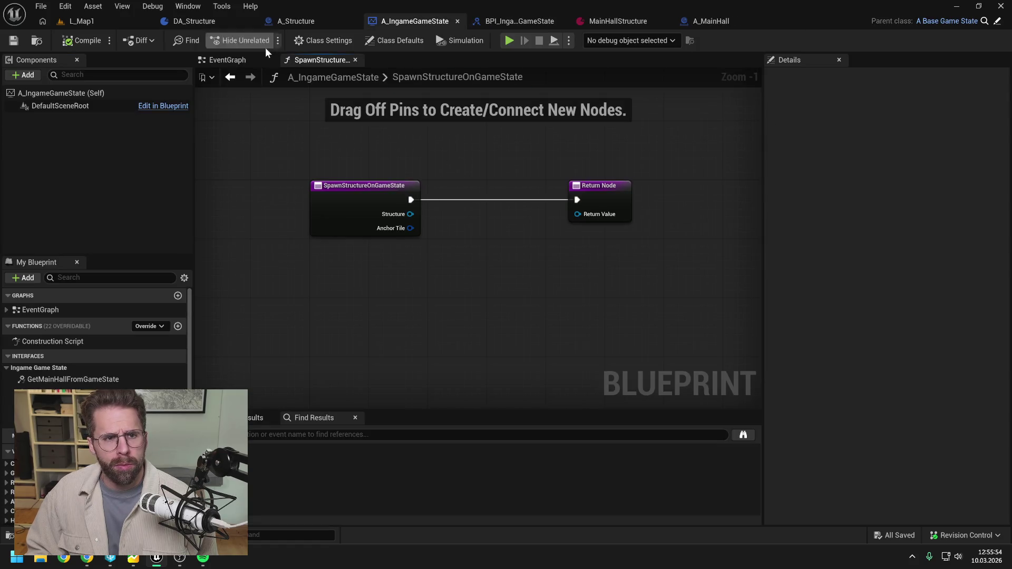
{"action": "key", "text": "ctrl+space"}
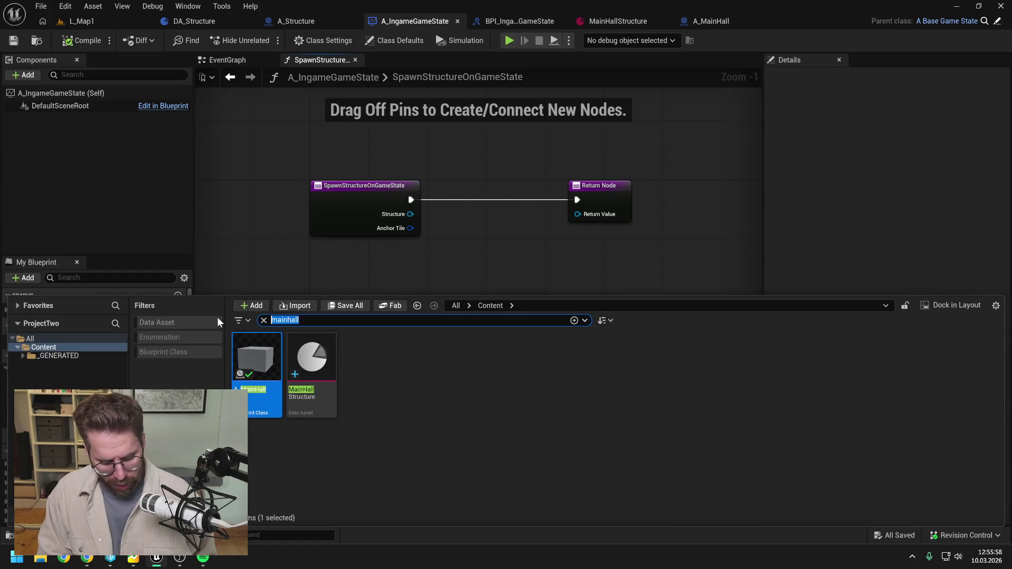
Open A_IngamePlayerState, choose MainHallStructure for the spawn call's Structure pin, and save
{"action": "type", "text": "ingame player state"}
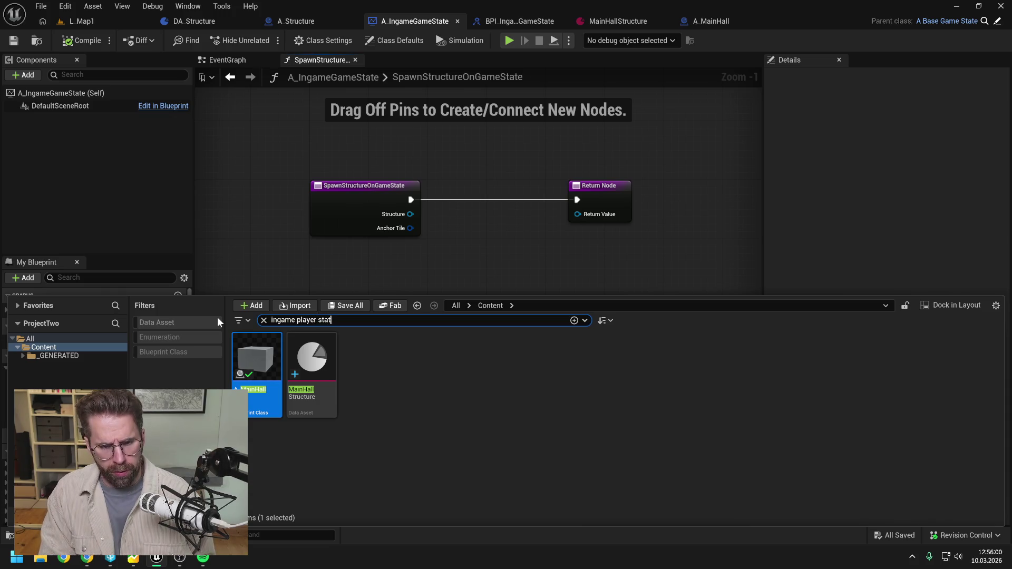
{"action": "double_click", "coordinate": [254, 352]}
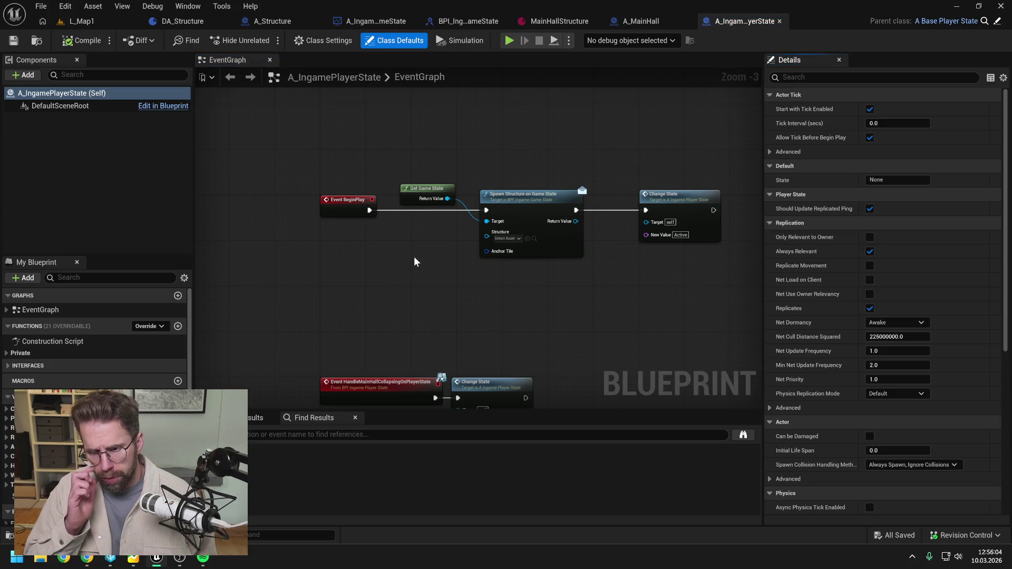
{"action": "left_click_drag", "start_coordinate": [413, 256], "coordinate": [425, 233]}
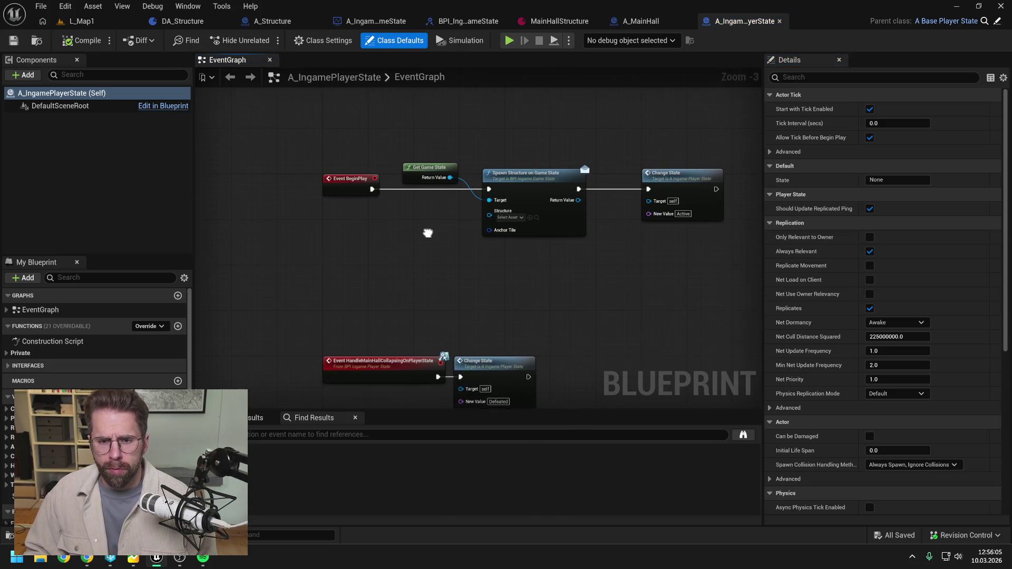
{"action": "left_click", "coordinate": [508, 214]}
{"action": "left_click", "coordinate": [569, 280]}
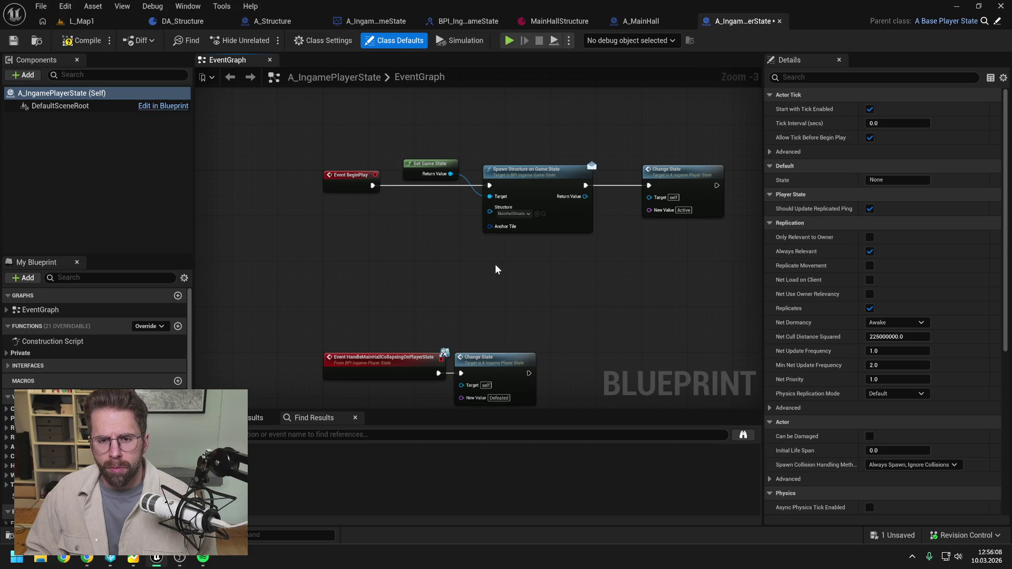
{"action": "key", "text": "ctrl+s"}
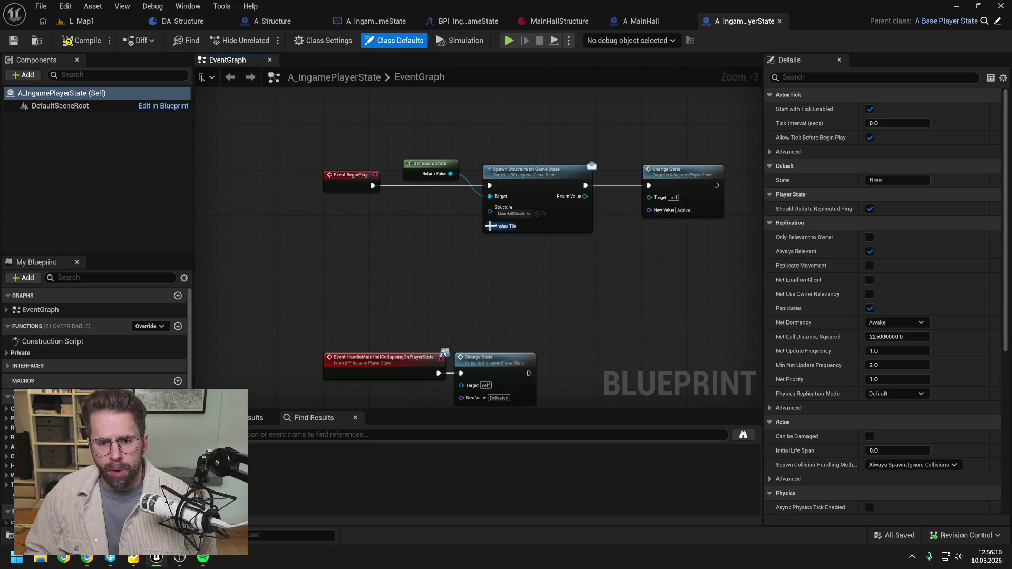
{"action": "right_click", "coordinate": [490, 227]}
Split Anchor Tile into X and Y, and enter 2 for both
{"action": "left_click", "coordinate": [524, 271]}
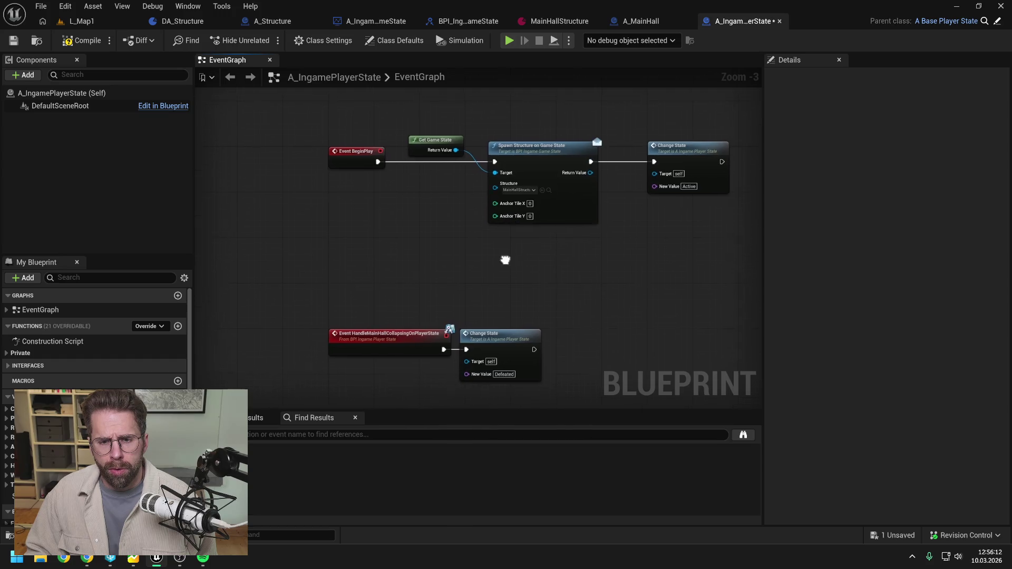
{"action": "left_click", "coordinate": [79, 40]}
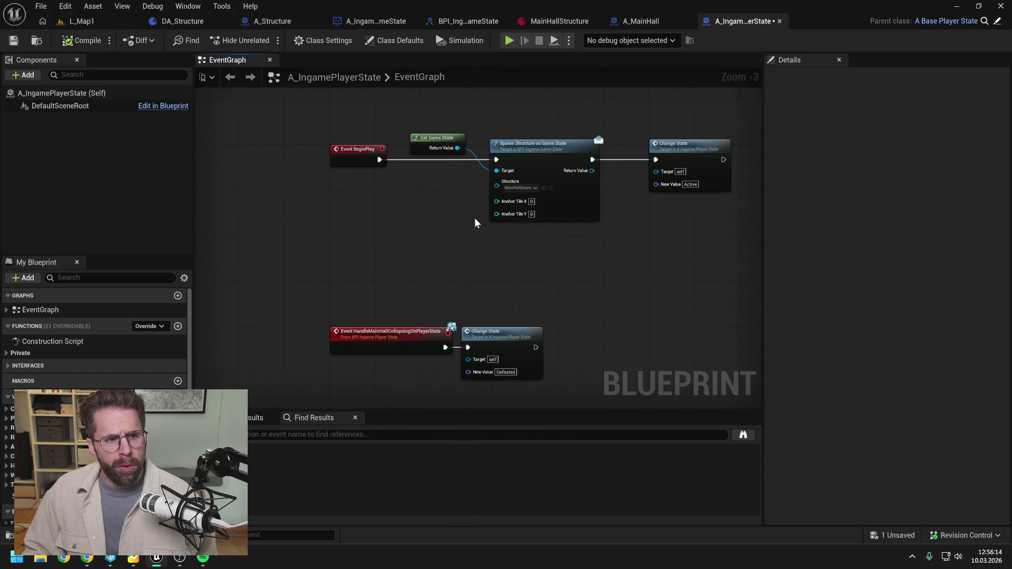
{"action": "key", "text": "ctrl+s"}
{"action": "left_click_drag", "start_coordinate": [475, 218], "coordinate": [442, 239]}
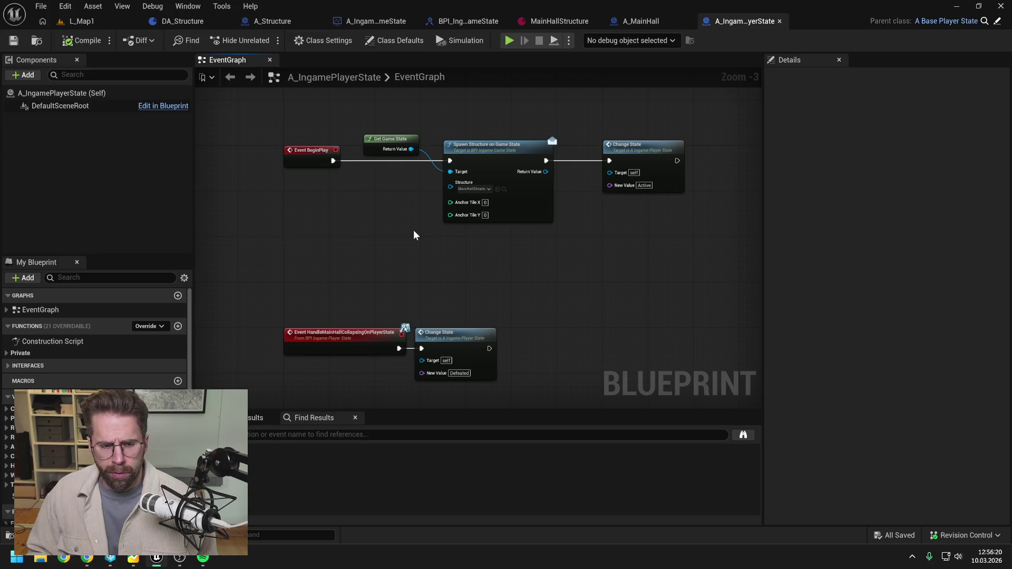
{"action": "left_click", "coordinate": [485, 202]}
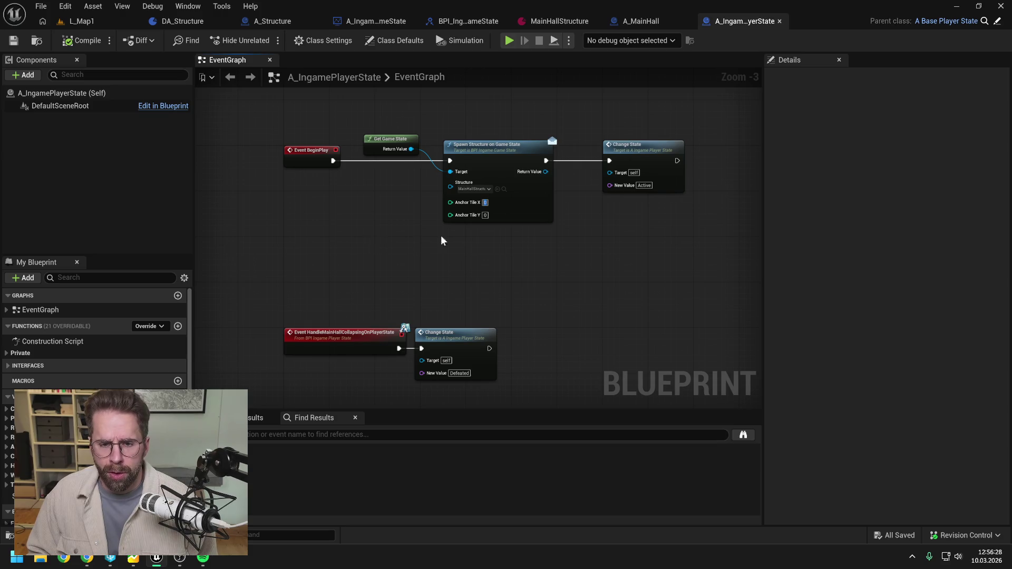
{"action": "type", "text": "22"}
{"action": "key", "text": "Return"}
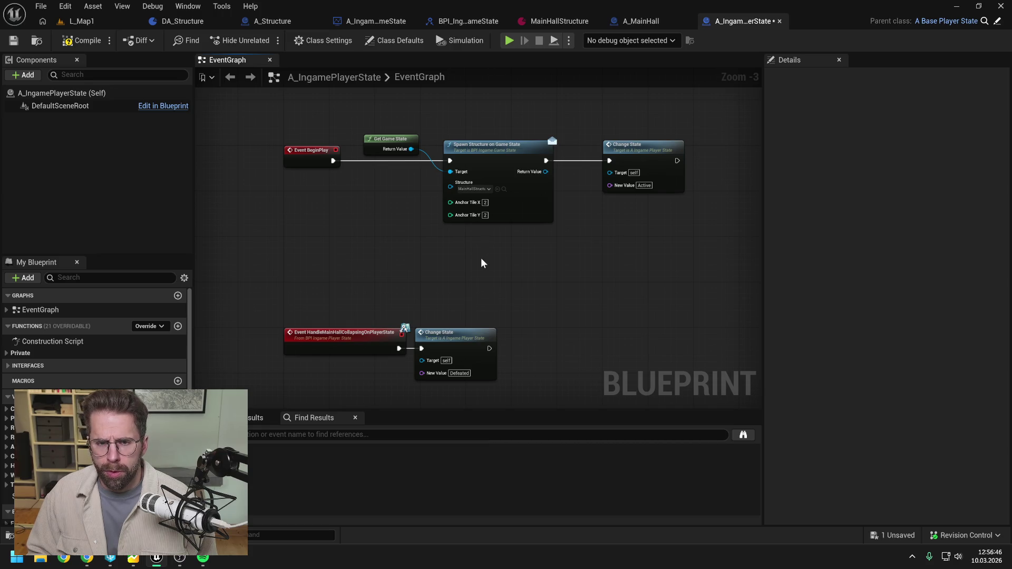
Compile and save A_IngamePlayerState, rearrange the Change State and event nodes, then save
{"action": "left_click", "coordinate": [80, 40]}
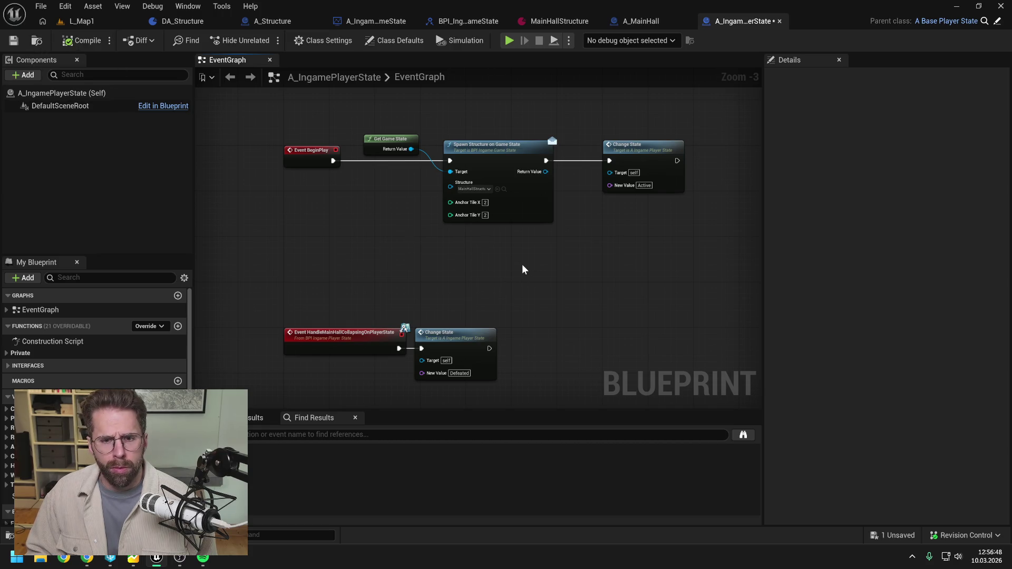
{"action": "key", "text": "ctrl+s"}
{"action": "left_click_drag", "start_coordinate": [555, 258], "coordinate": [532, 248]}
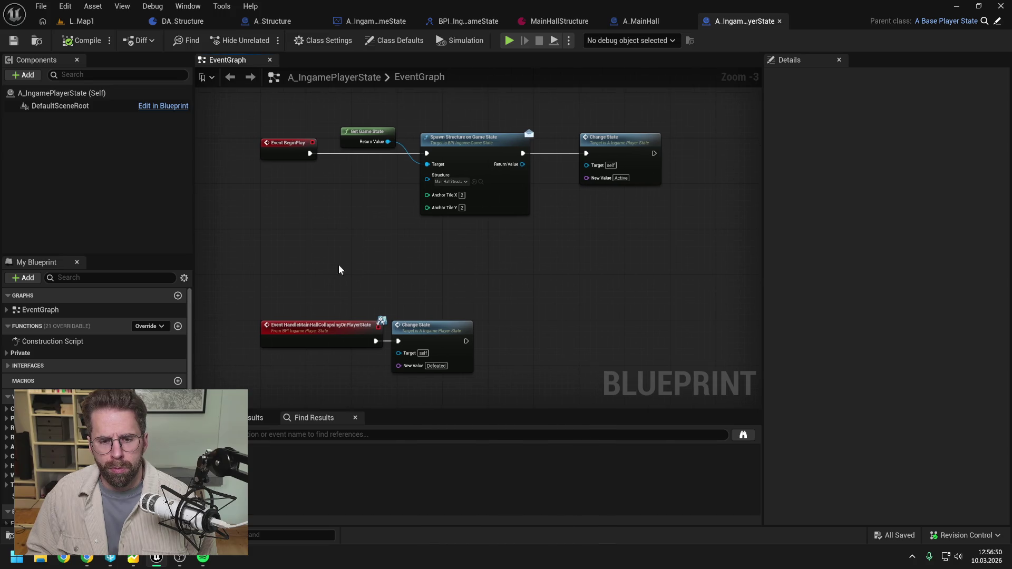
{"action": "left_click_drag", "start_coordinate": [431, 333], "coordinate": [454, 331]}
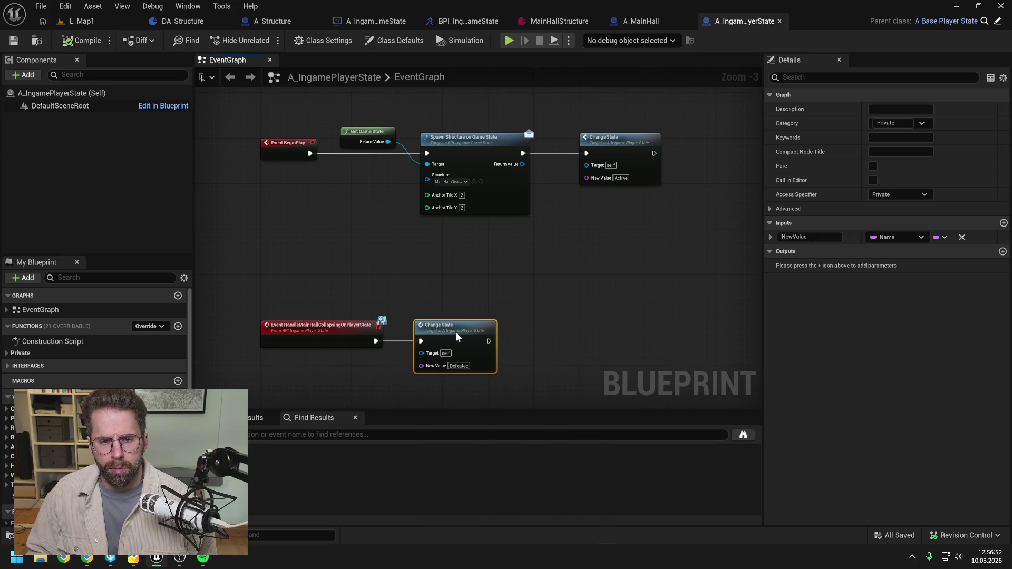
{"action": "mouse_move", "coordinate": [493, 286]}
{"action": "left_mouse_down"}
{"action": "mouse_move", "coordinate": [306, 366]}
{"action": "mouse_move", "coordinate": [330, 297]}
{"action": "left_mouse_up"}
{"action": "left_click", "coordinate": [415, 250]}
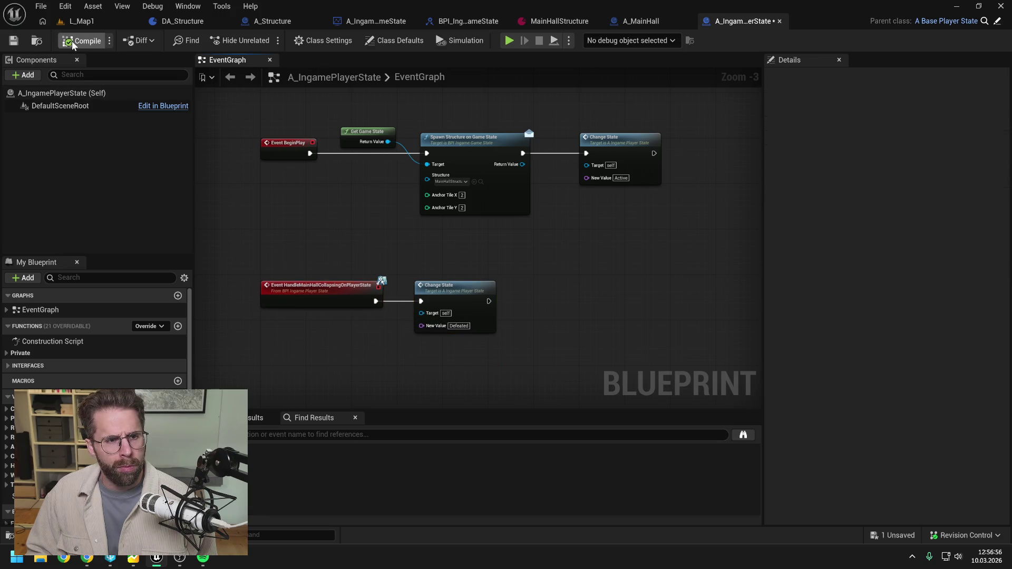
{"action": "key", "text": "ctrl+s"}
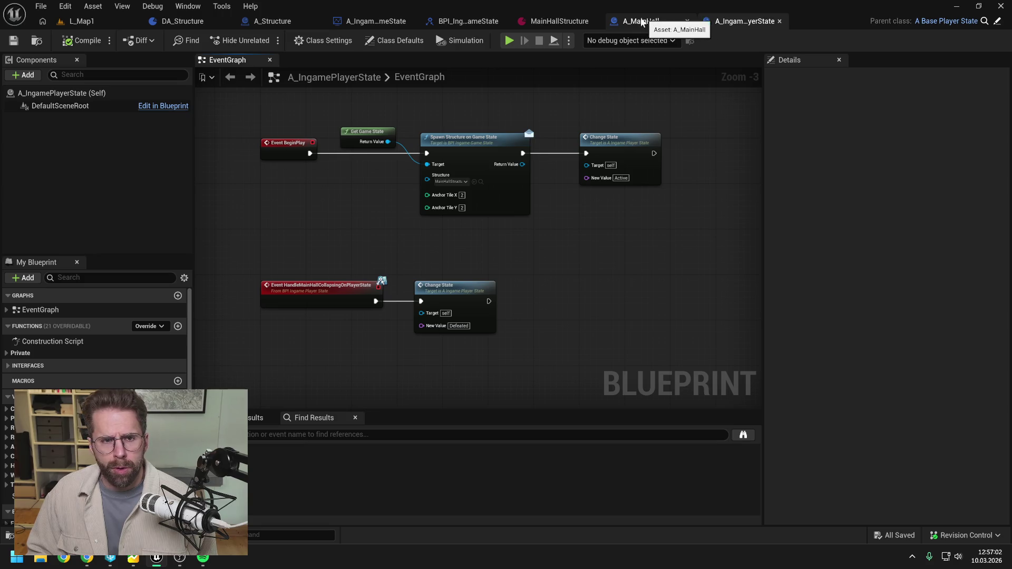
Open A_IngameGameState's event graph, then its GetMainHallFromGameState function graph
{"action": "left_click", "coordinate": [376, 21]}
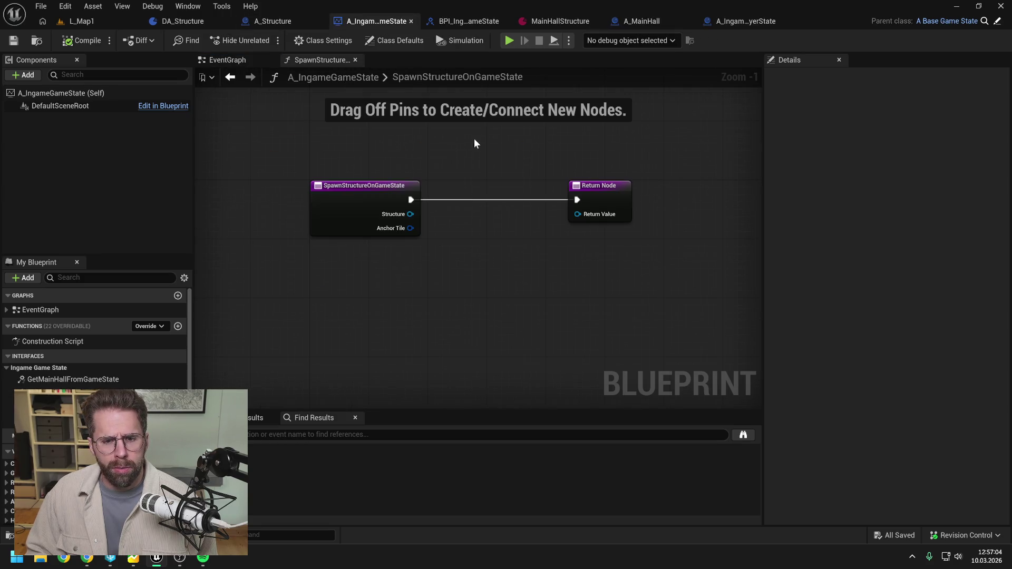
{"action": "left_click", "coordinate": [227, 60]}
{"action": "left_click_drag", "start_coordinate": [581, 241], "coordinate": [581, 204]}
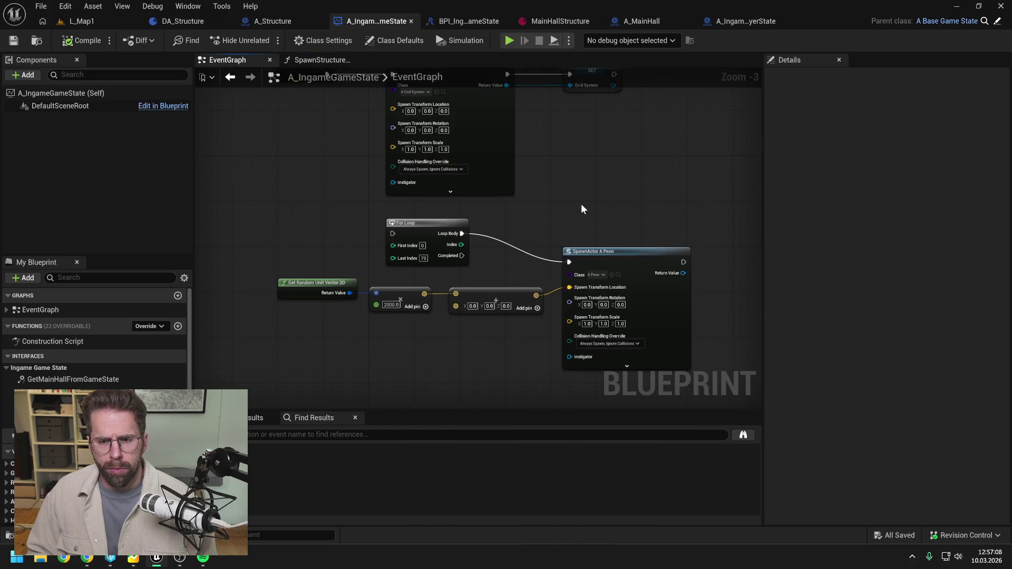
{"action": "double_click", "coordinate": [73, 379]}
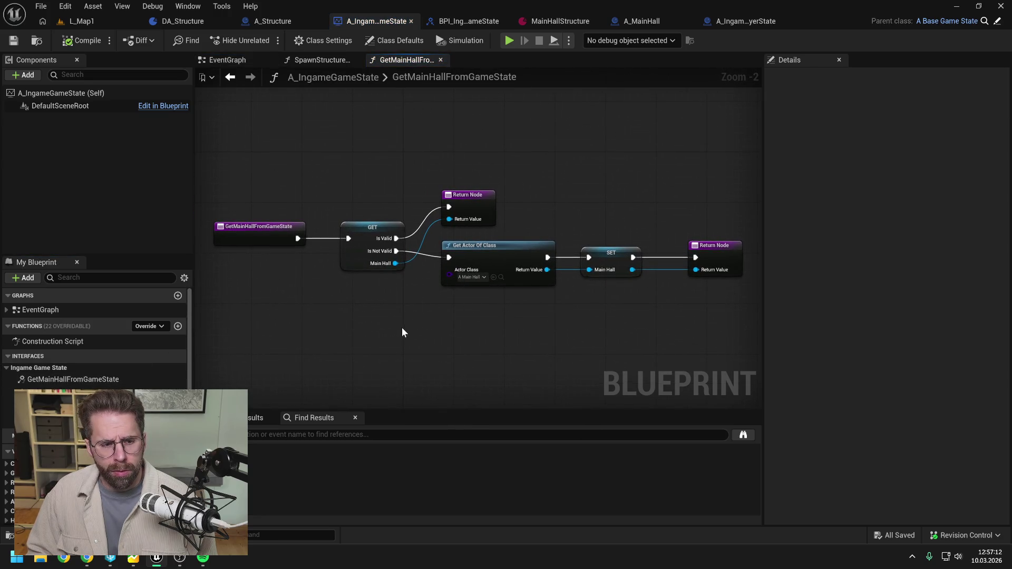
{"action": "mouse_move", "coordinate": [403, 331]}
{"action": "left_mouse_down"}
{"action": "mouse_move", "coordinate": [401, 315]}
{"action": "mouse_move", "coordinate": [422, 311]}
{"action": "left_mouse_up"}
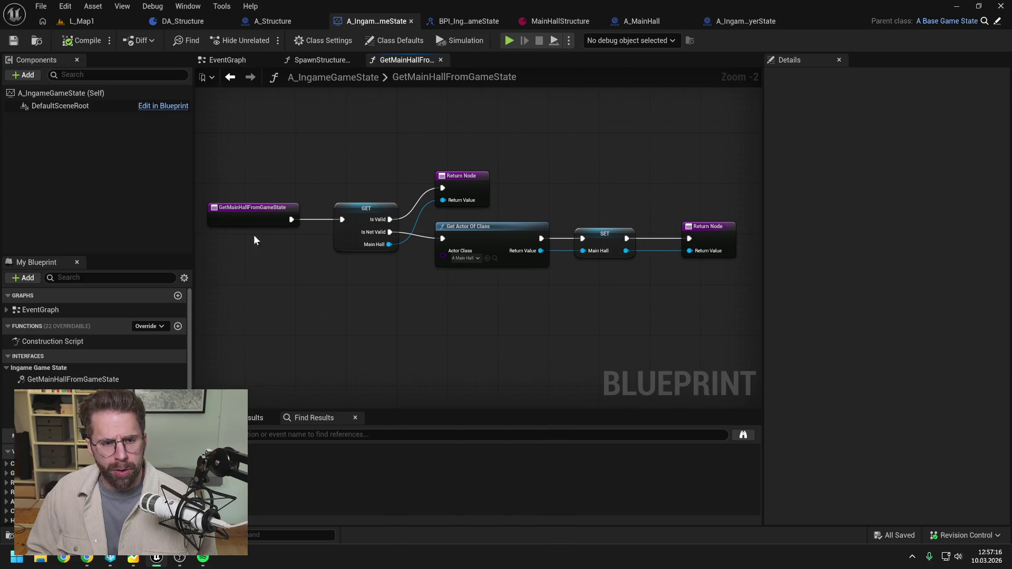
List all references to GetMainHallFromGameState by name, then go back to the EventGraph
{"action": "right_click", "coordinate": [252, 215]}
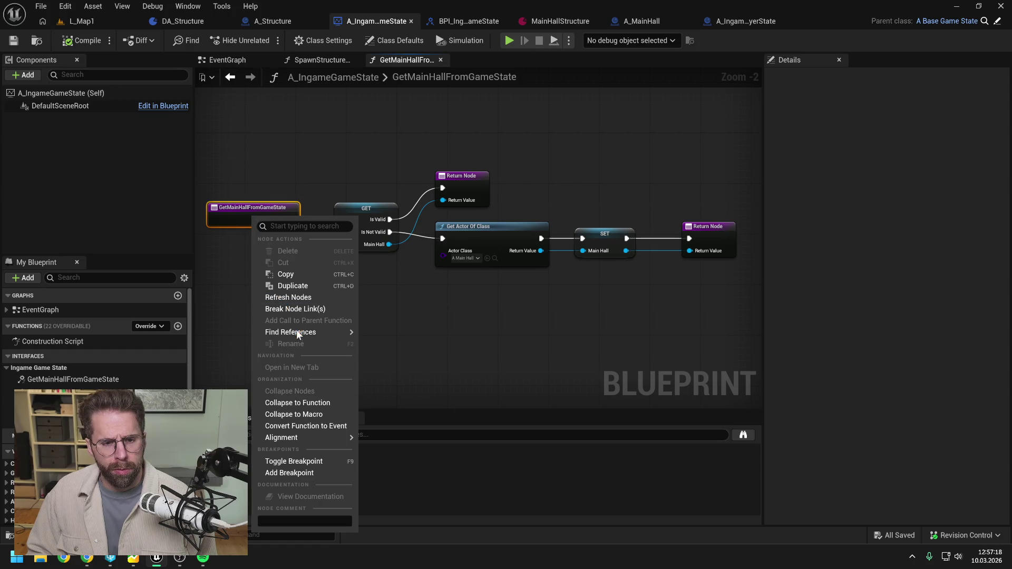
{"action": "mouse_move", "coordinate": [296, 331]}
{"action": "left_click", "coordinate": [390, 334]}
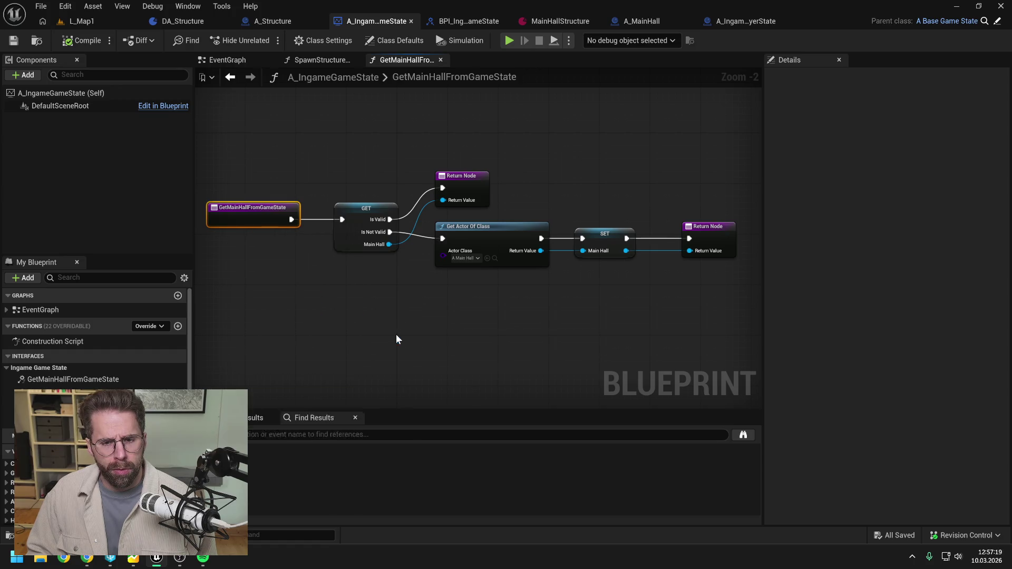
{"action": "left_click", "coordinate": [751, 437]}
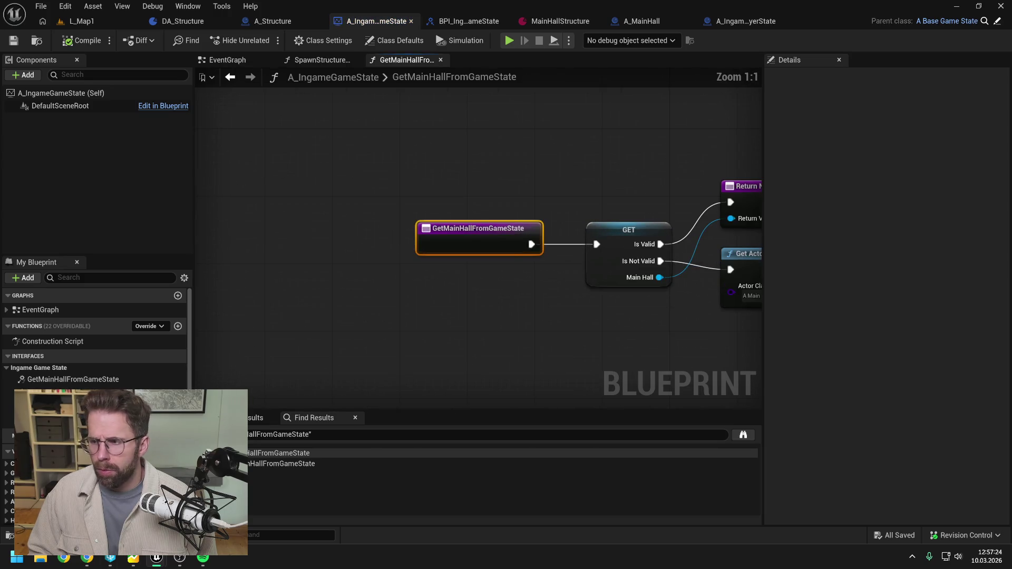
{"action": "left_click_drag", "start_coordinate": [576, 183], "coordinate": [507, 184]}
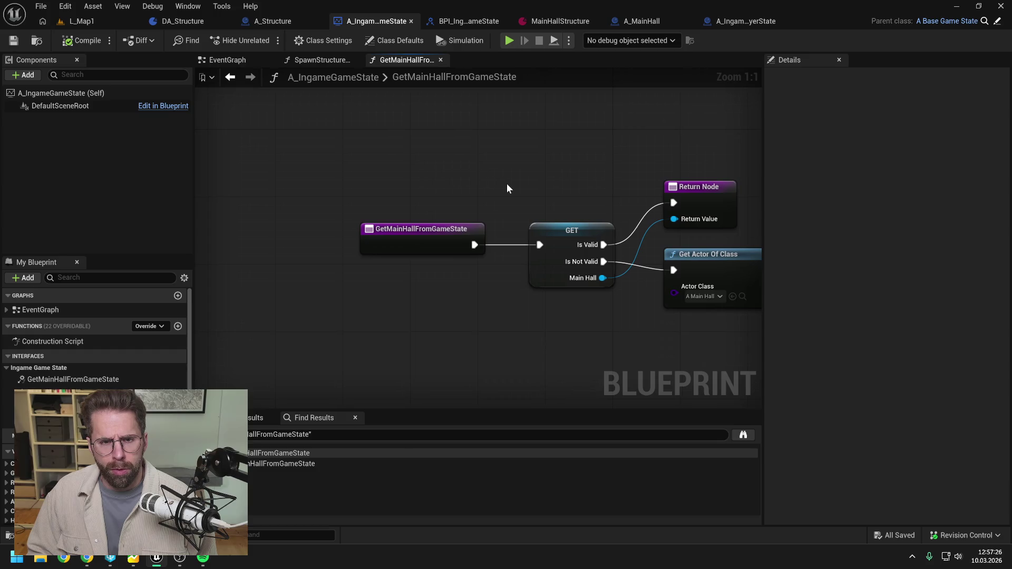
{"action": "scroll", "coordinate": [508, 182], "scroll_direction": "down", "scroll_amount": 1}
{"action": "right_click", "coordinate": [491, 163]}
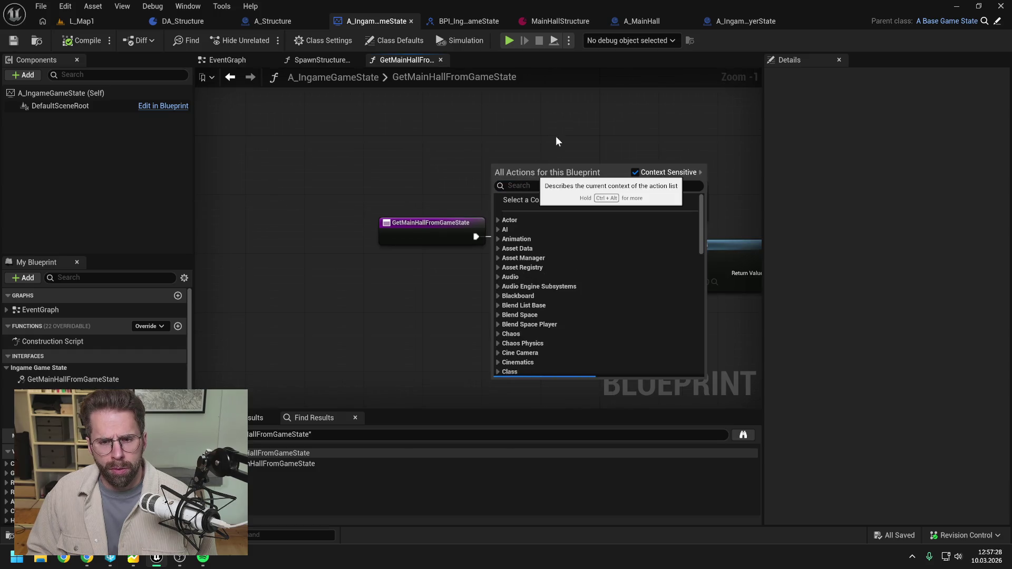
{"action": "left_click_drag", "start_coordinate": [557, 141], "coordinate": [420, 148]}
{"action": "scroll", "coordinate": [421, 147], "scroll_direction": "down", "scroll_amount": 1}
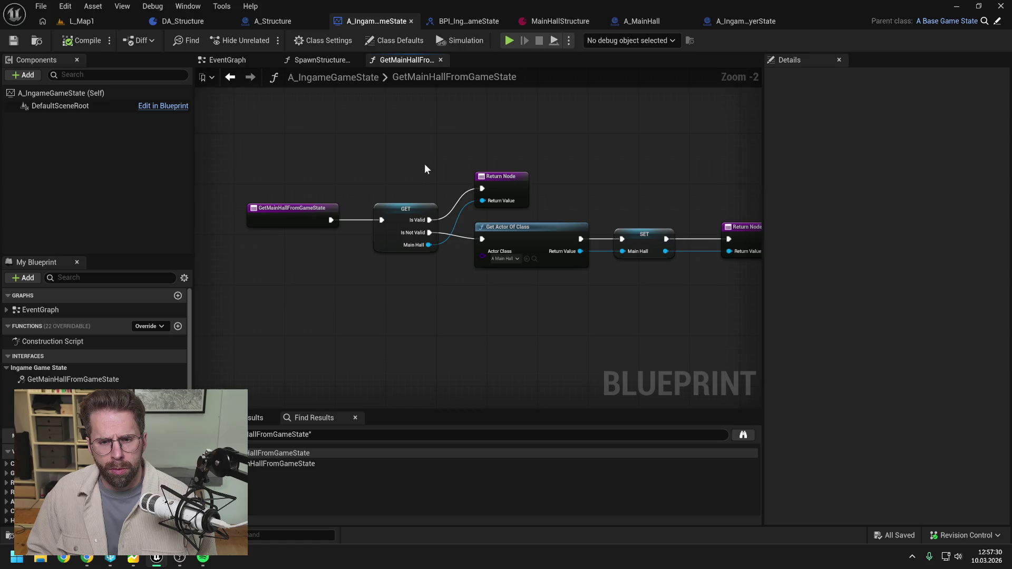
{"action": "scroll", "coordinate": [419, 166], "scroll_direction": "down", "scroll_amount": 1}
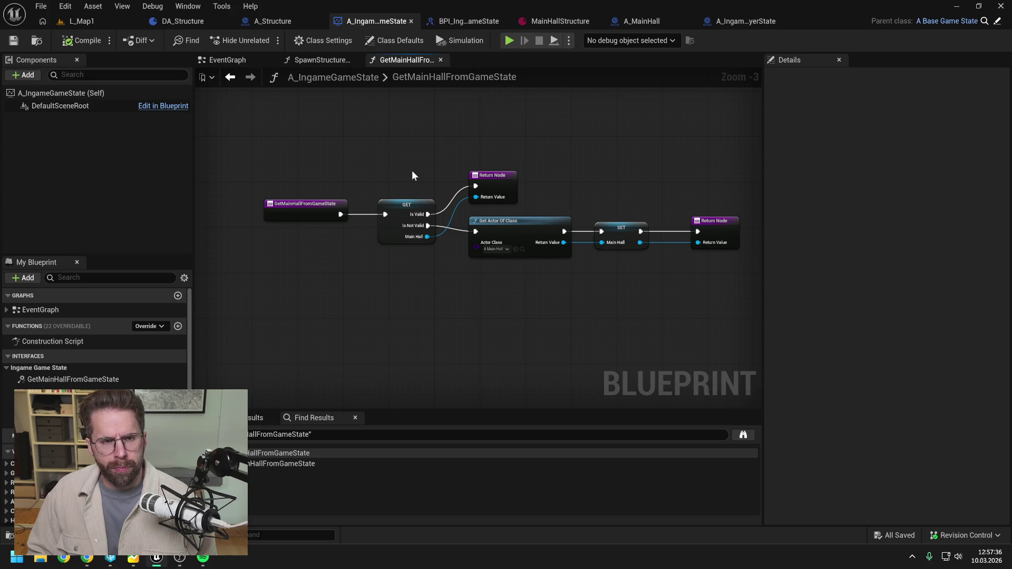
{"action": "left_click", "coordinate": [232, 59]}
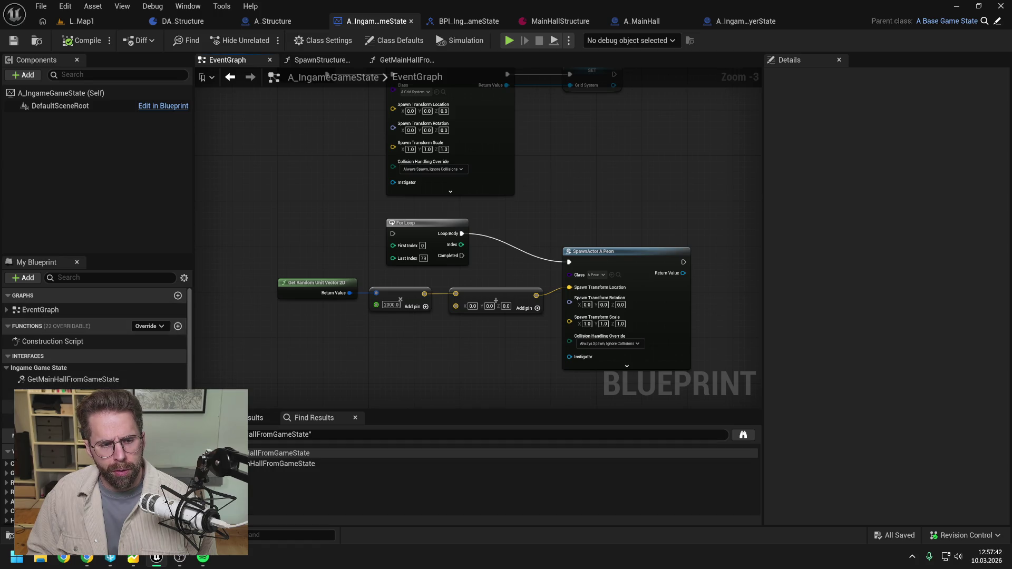
Delete the HandlePlayerDefeatedOnGameState event and save the game state blueprint
{"action": "double_click", "coordinate": [42, 368]}
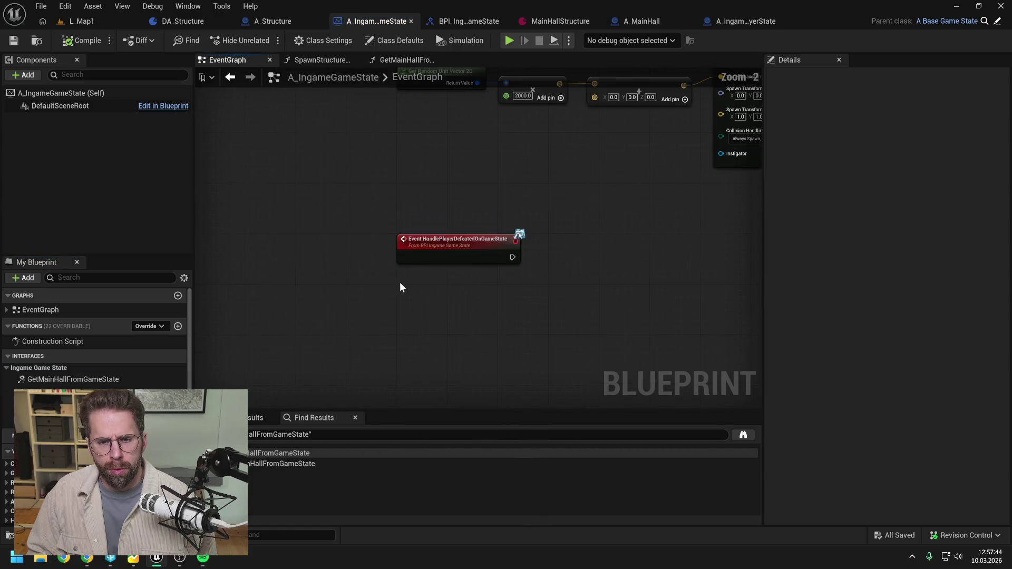
{"action": "left_click", "coordinate": [459, 253]}
{"action": "key", "text": "Delete"}
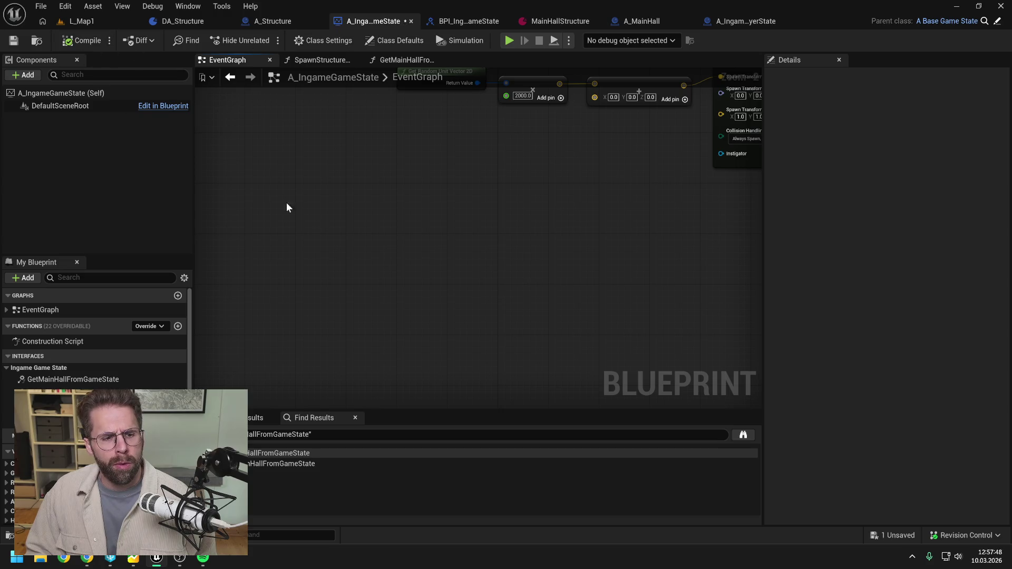
{"action": "key", "text": "ctrl+s"}
Search assets for 'game state', open and close A_BaseGameState, then bring up A_IngamePlayerState
{"action": "key", "text": "ctrl+space"}
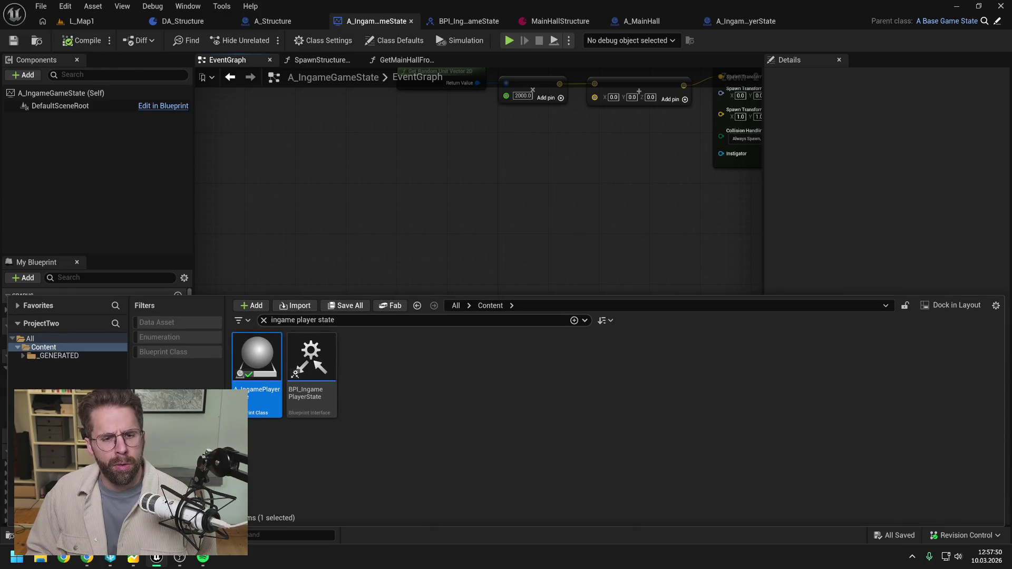
{"action": "type", "text": "game state"}
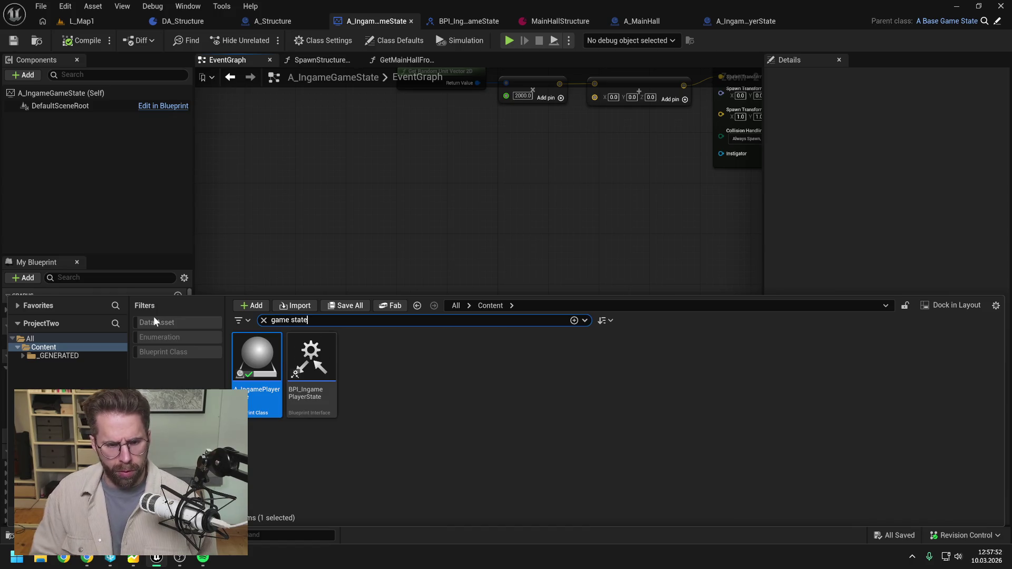
{"action": "key", "text": "Return"}
{"action": "double_click", "coordinate": [255, 358]}
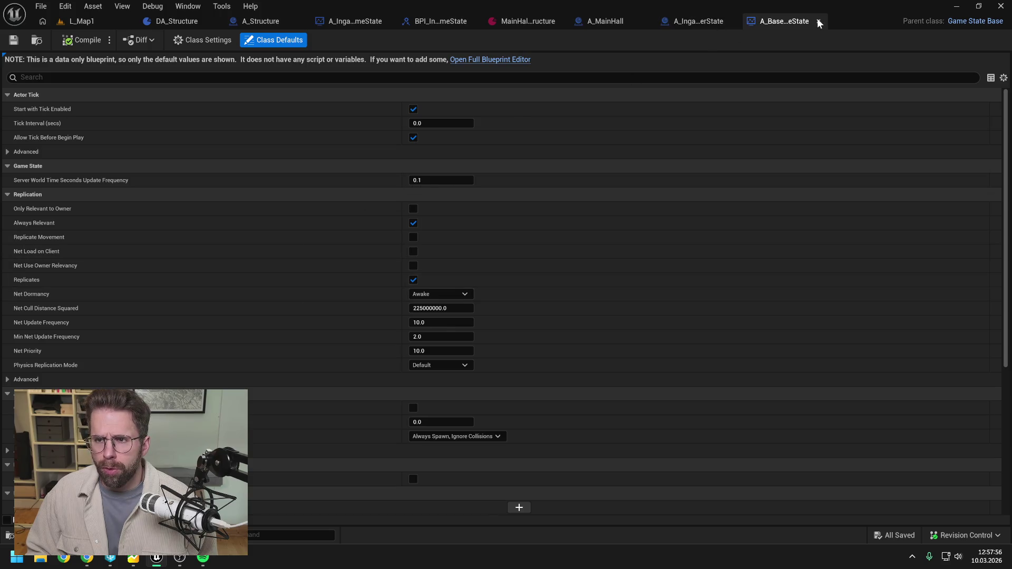
{"action": "left_click", "coordinate": [818, 22]}
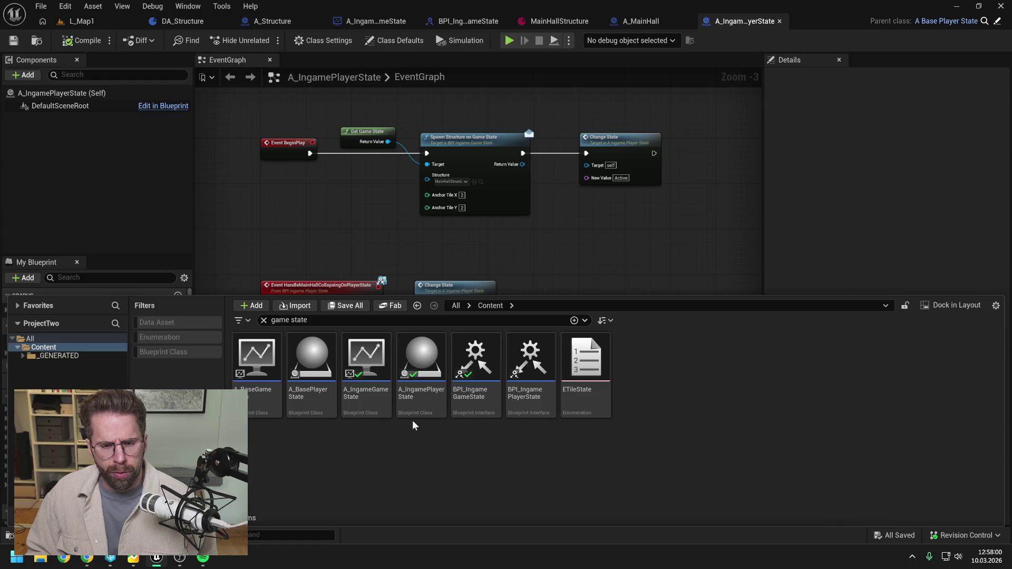
{"action": "left_click", "coordinate": [421, 364]}
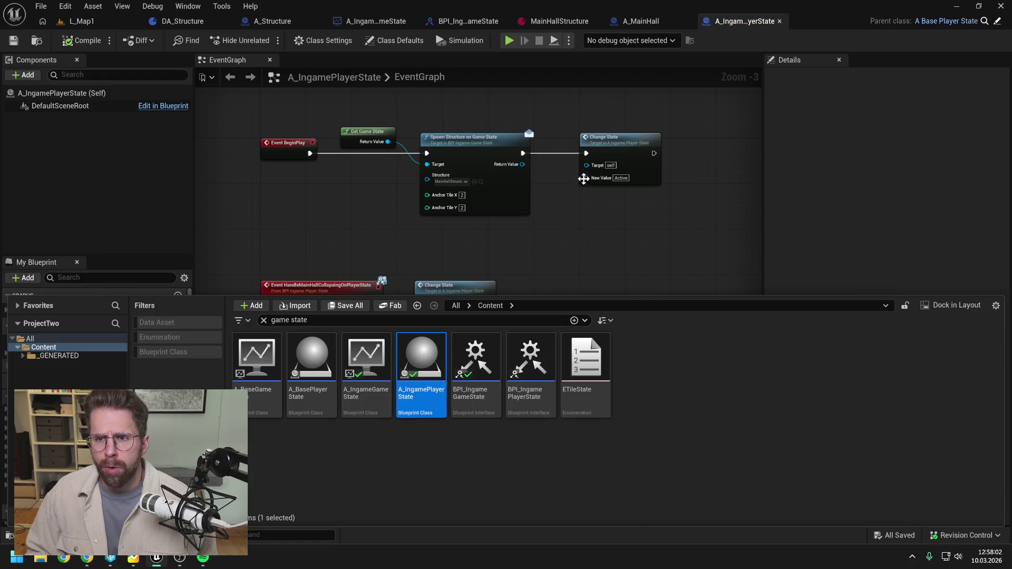
{"action": "left_click", "coordinate": [649, 221]}
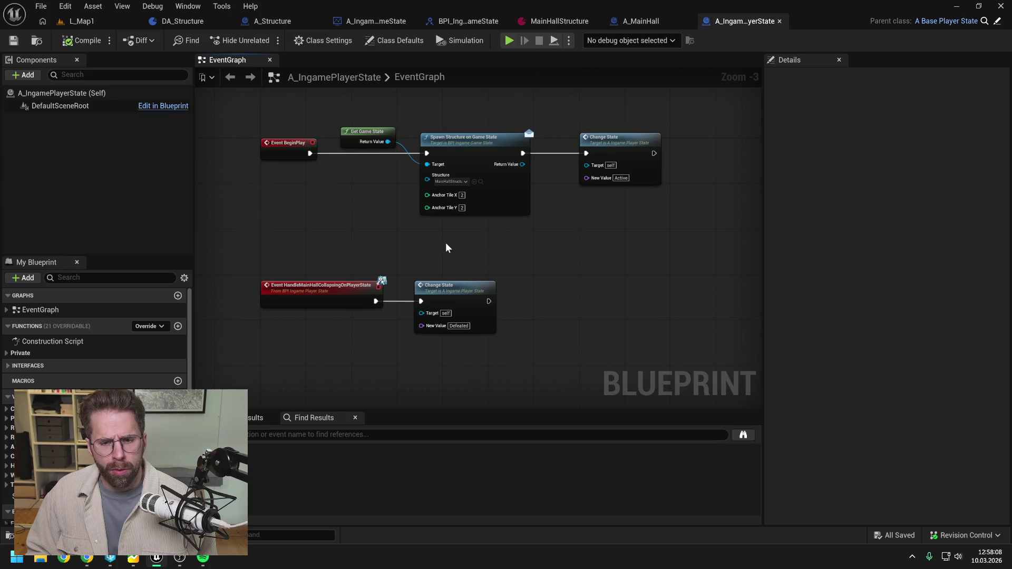
Review A_IngamePlayerState's ChangeState function graph, then switch back to its EventGraph
{"action": "double_click", "coordinate": [453, 293]}
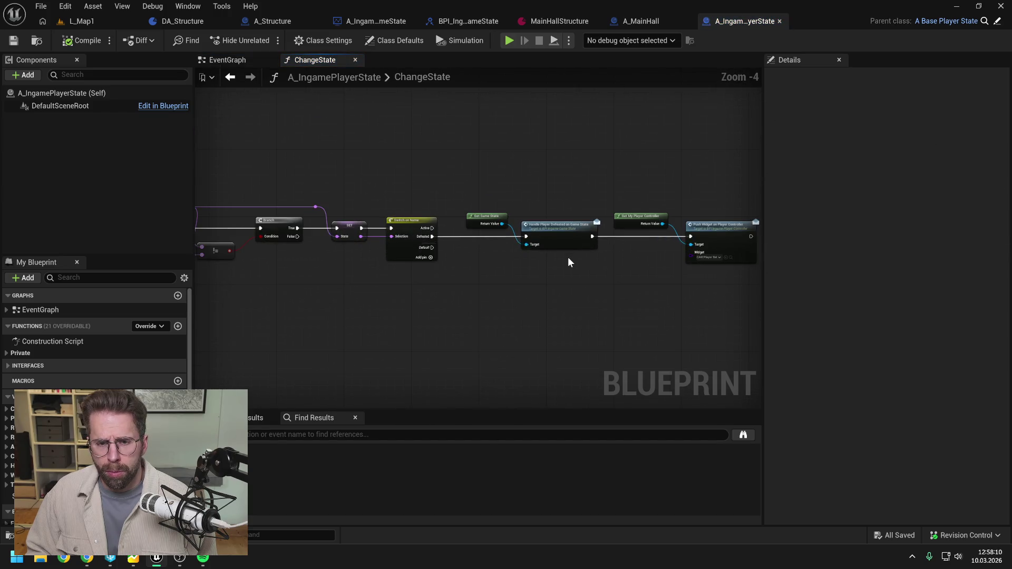
{"action": "left_click_drag", "start_coordinate": [568, 264], "coordinate": [511, 258]}
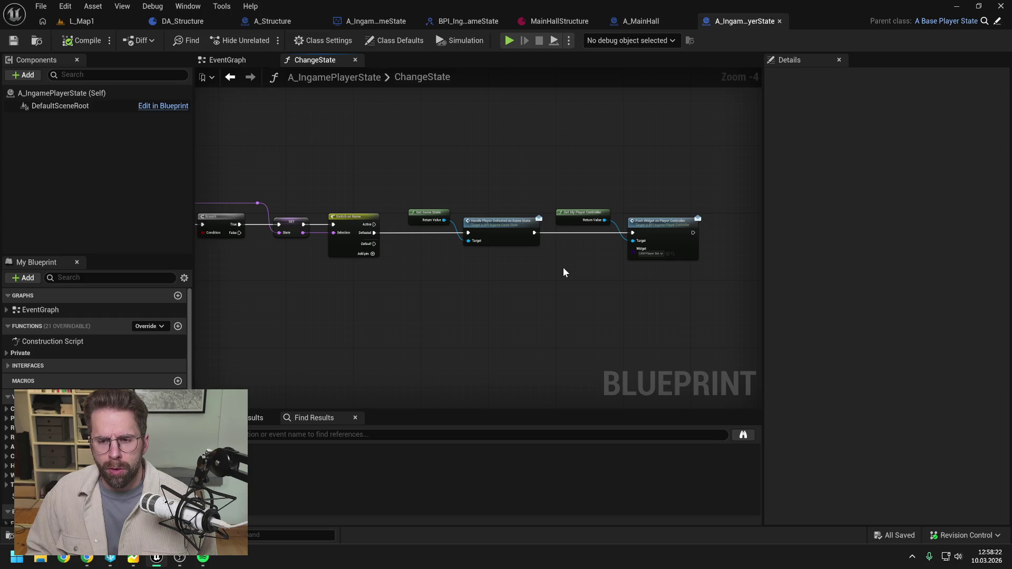
{"action": "left_click_drag", "start_coordinate": [455, 287], "coordinate": [586, 271]}
{"action": "left_click", "coordinate": [221, 59]}
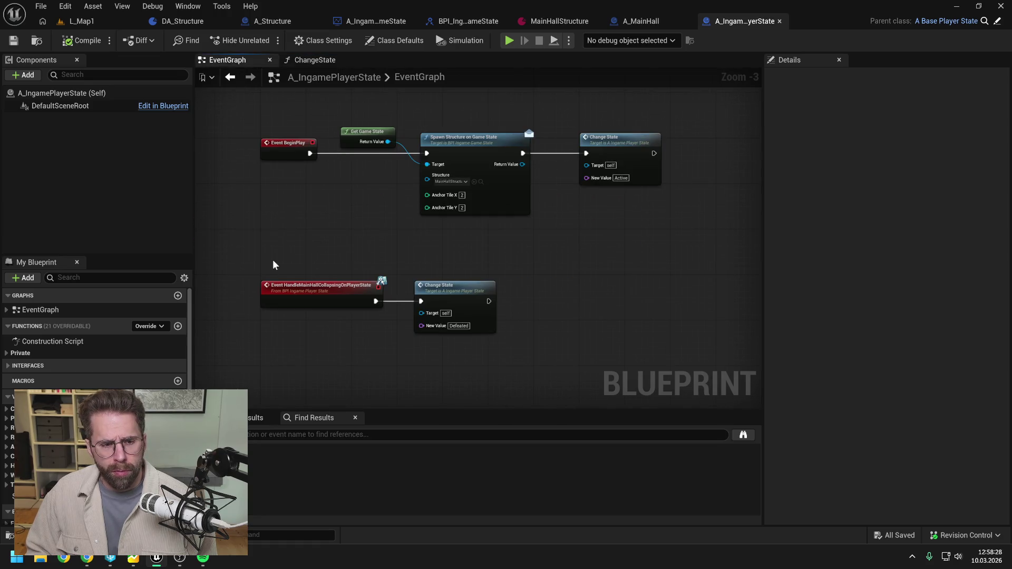
{"action": "left_click", "coordinate": [48, 353]}
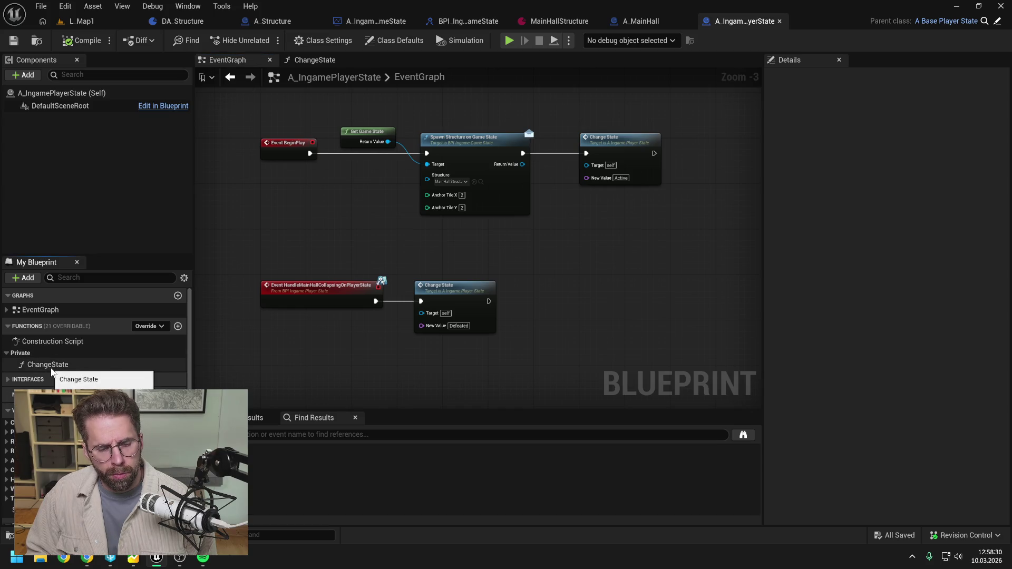
{"action": "double_click", "coordinate": [36, 364]}
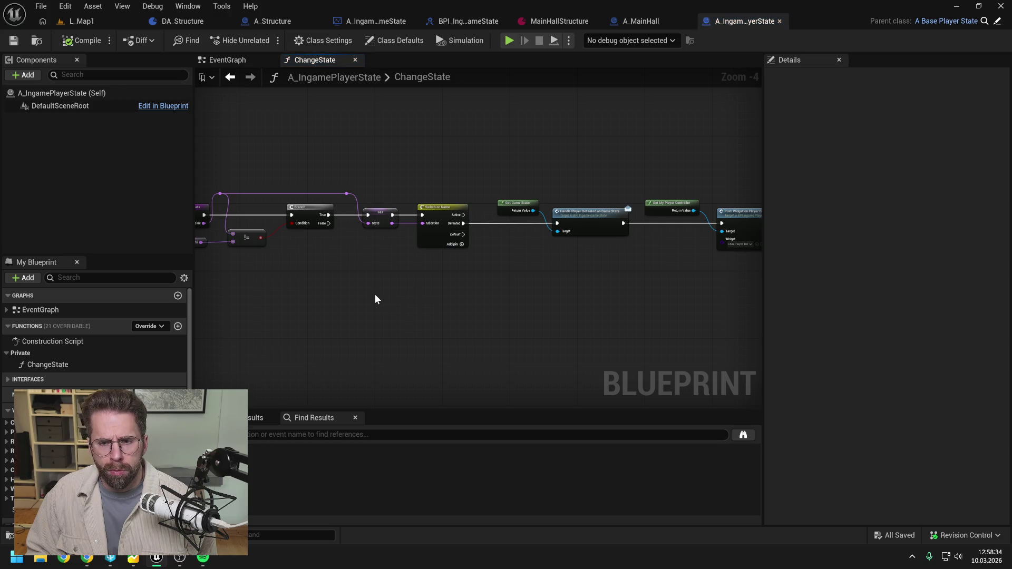
{"action": "mouse_move", "coordinate": [349, 291]}
{"action": "left_mouse_down"}
{"action": "mouse_move", "coordinate": [536, 276]}
{"action": "mouse_move", "coordinate": [483, 282]}
{"action": "left_mouse_up"}
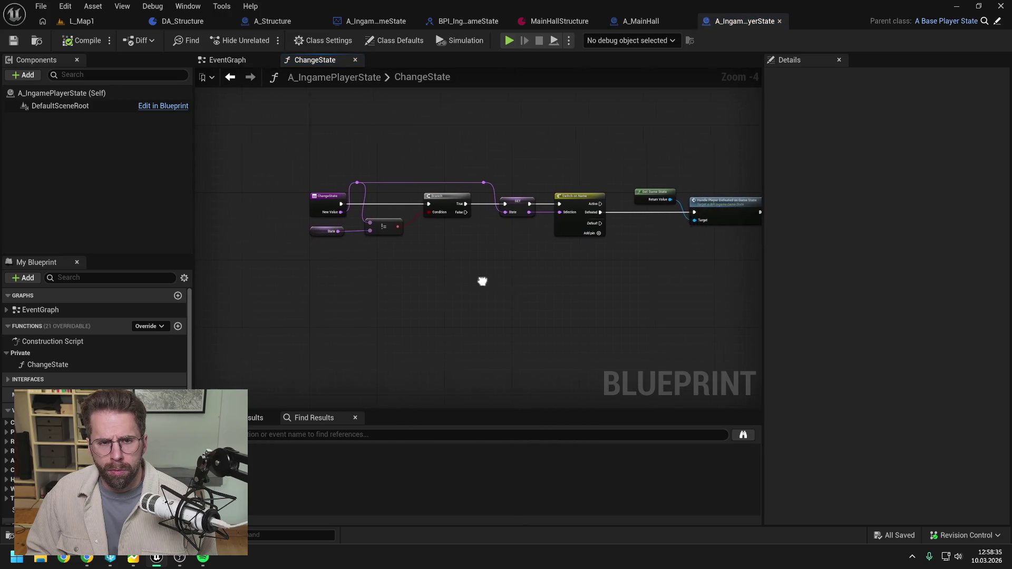
{"action": "left_click", "coordinate": [225, 59]}
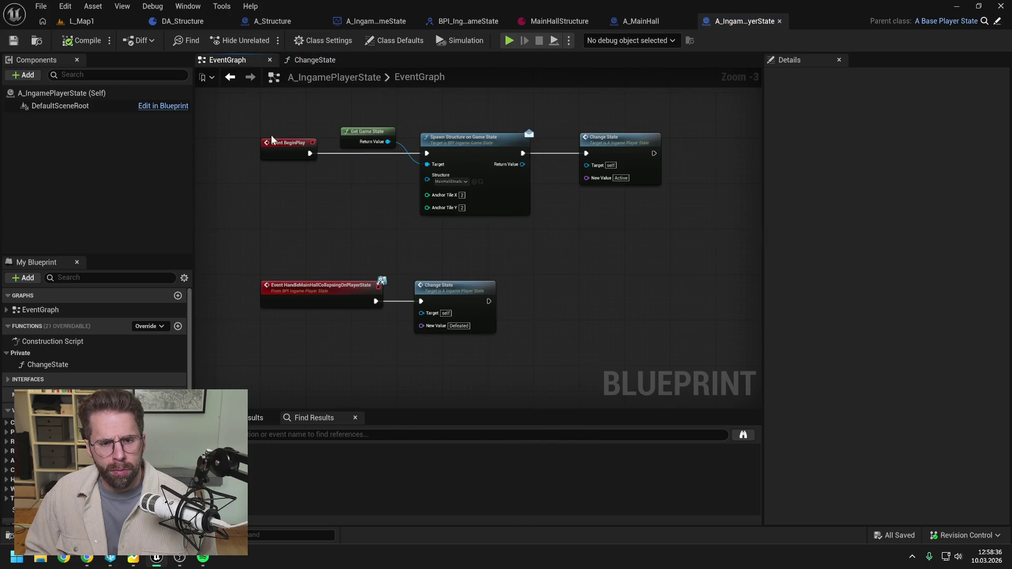
Find references to HandleMainHallCollapsingOnPlayerState and jump to its call in A_MainHall's HandleStateChanged
{"action": "right_click", "coordinate": [332, 297]}
{"action": "mouse_move", "coordinate": [384, 347]}
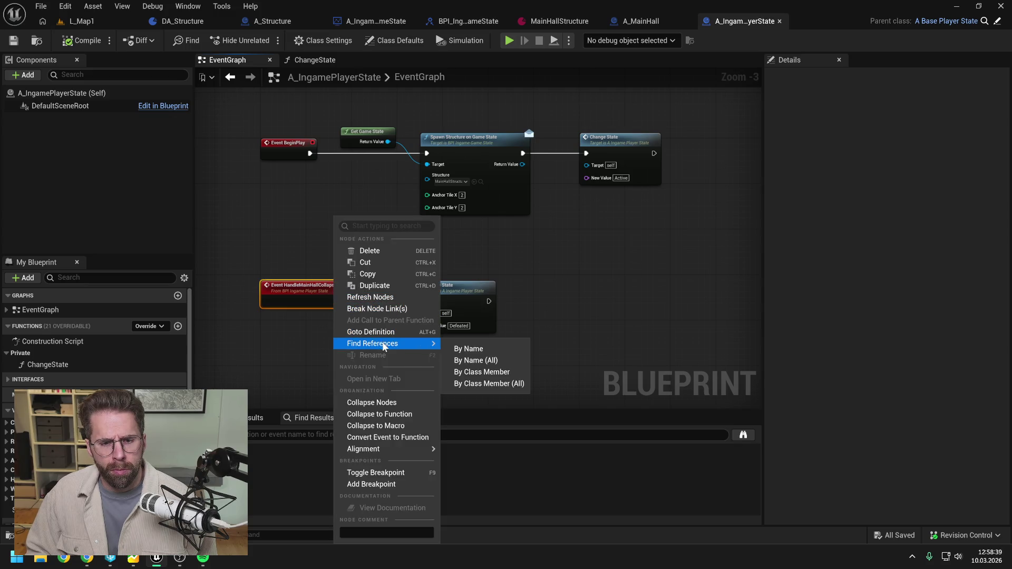
{"action": "left_click", "coordinate": [474, 349]}
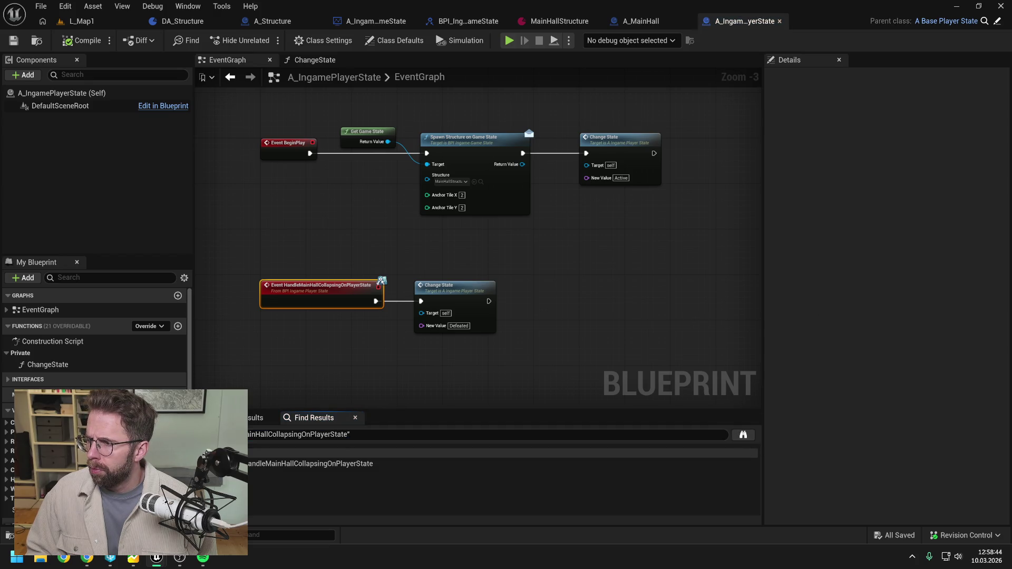
{"action": "double_click", "coordinate": [310, 464]}
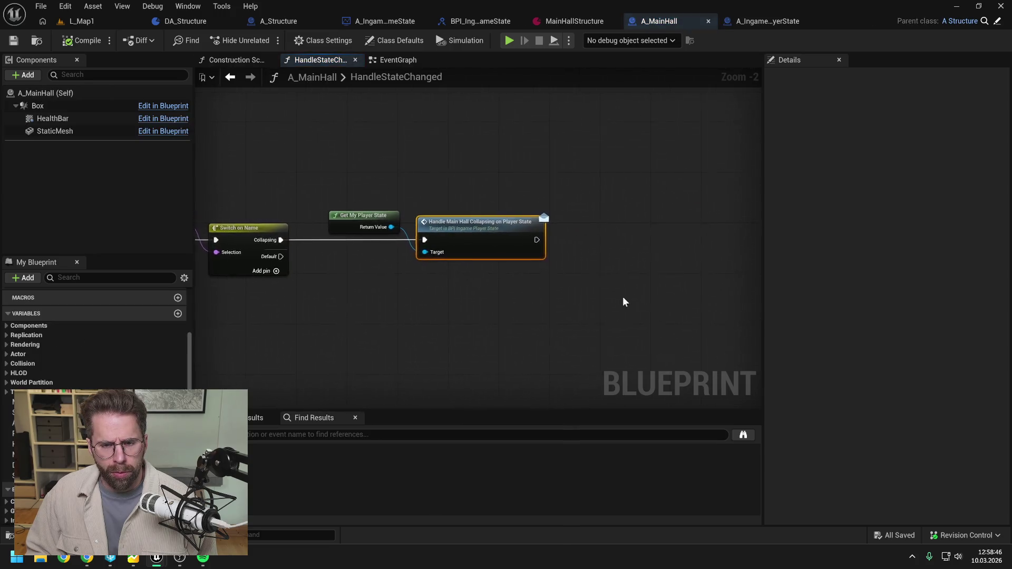
{"action": "scroll", "coordinate": [582, 303], "scroll_direction": "down", "scroll_amount": 3}
{"action": "left_click", "coordinate": [582, 301]}
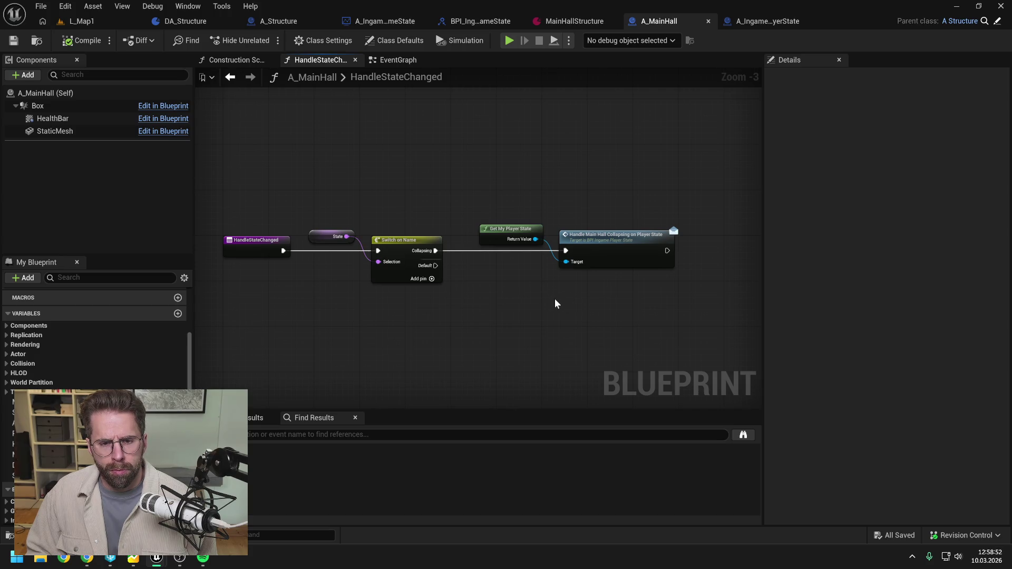
{"action": "mouse_move", "coordinate": [555, 299]}
{"action": "left_mouse_down"}
{"action": "mouse_move", "coordinate": [509, 292]}
{"action": "mouse_move", "coordinate": [542, 292]}
{"action": "left_mouse_up"}
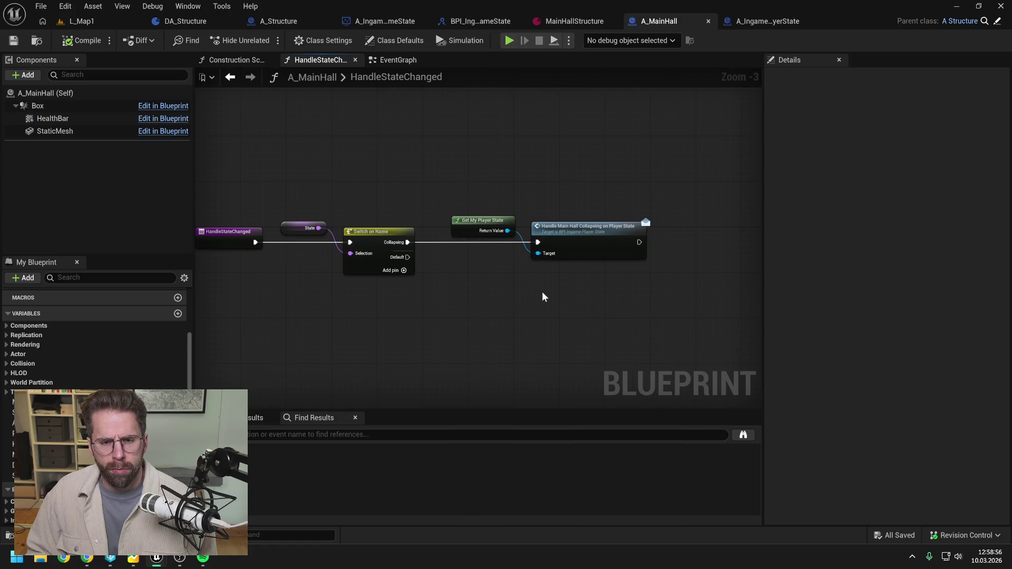
Open A_MainHall's event graph, then the BPI_IngameGameState interface
{"action": "left_click", "coordinate": [399, 59]}
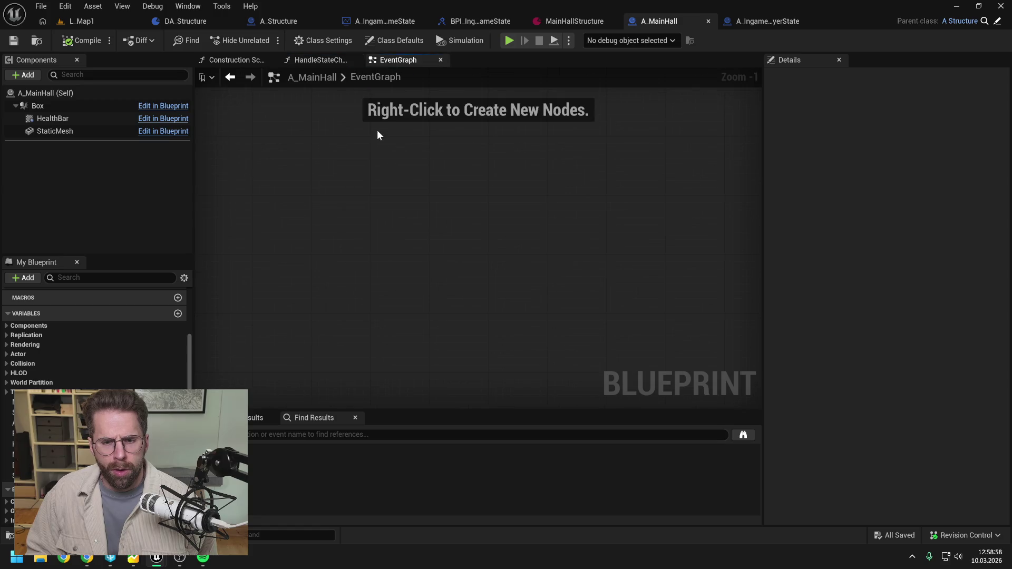
{"action": "left_click", "coordinate": [495, 22]}
{"action": "left_click", "coordinate": [804, 178]}
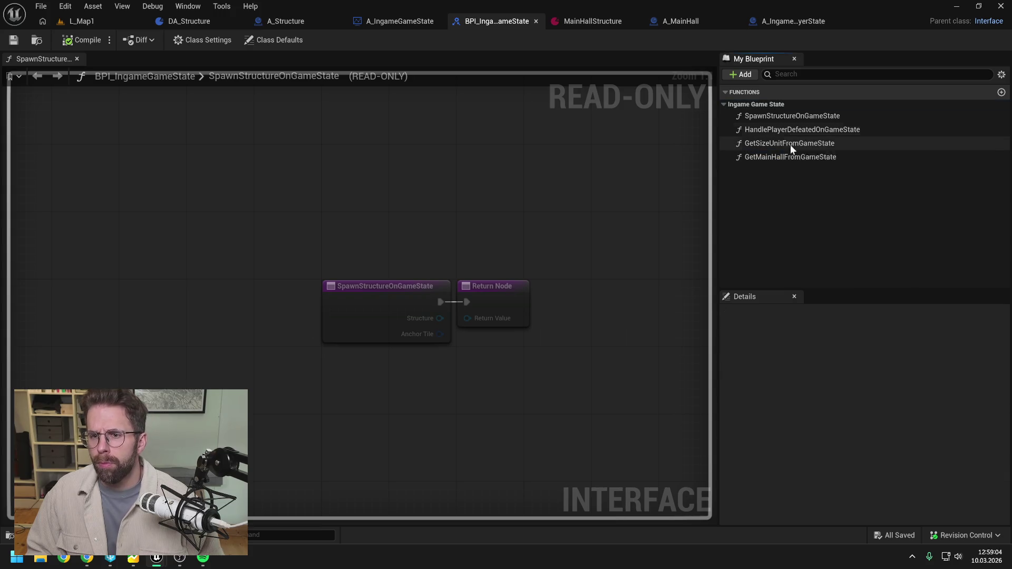
Cancel deleting GetMainHallFromGameState and list its references by name
{"action": "left_click", "coordinate": [762, 157]}
{"action": "key", "text": "Delete"}
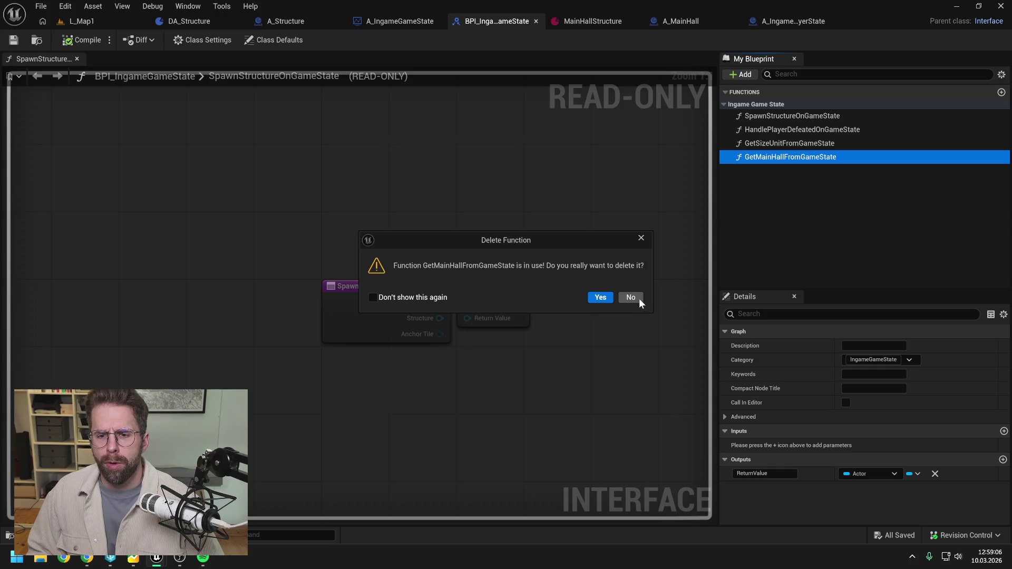
{"action": "left_click", "coordinate": [632, 298]}
{"action": "right_click", "coordinate": [775, 157]}
{"action": "mouse_move", "coordinate": [822, 219]}
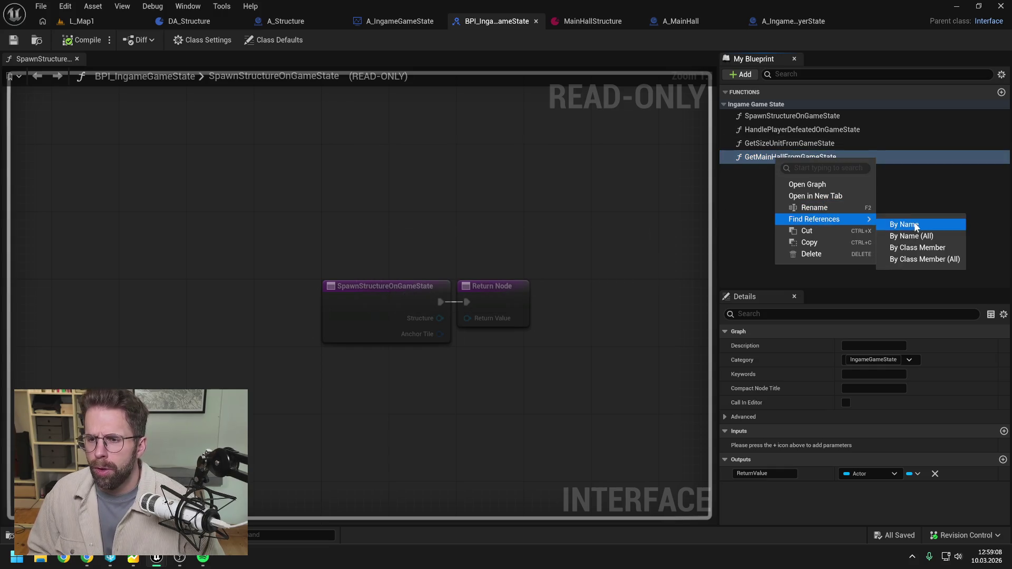
{"action": "left_click", "coordinate": [896, 223]}
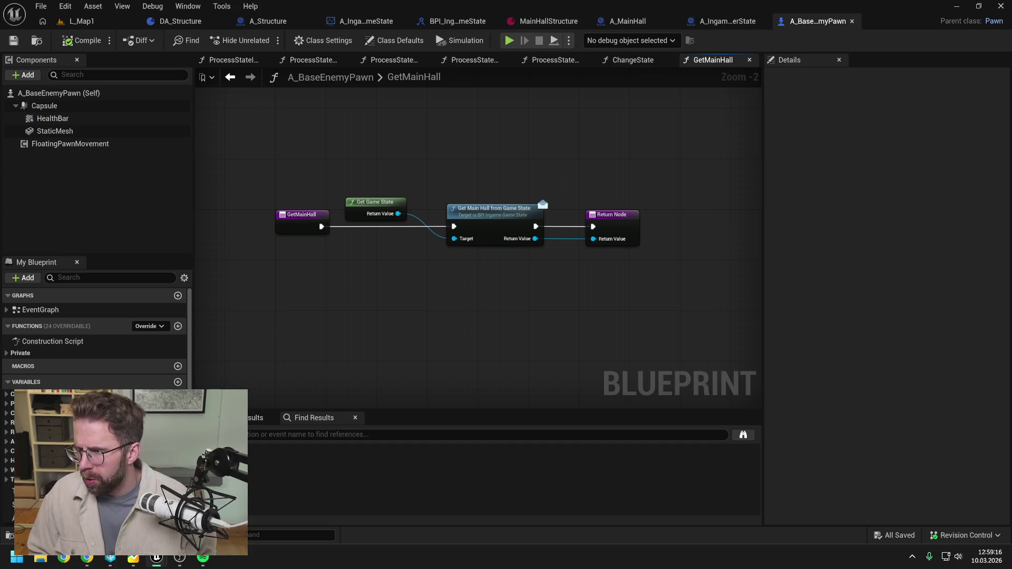
Close the GetMainHall graph tabs and the A_BaseEnemyPawn blueprint
{"action": "right_click", "coordinate": [727, 61]}
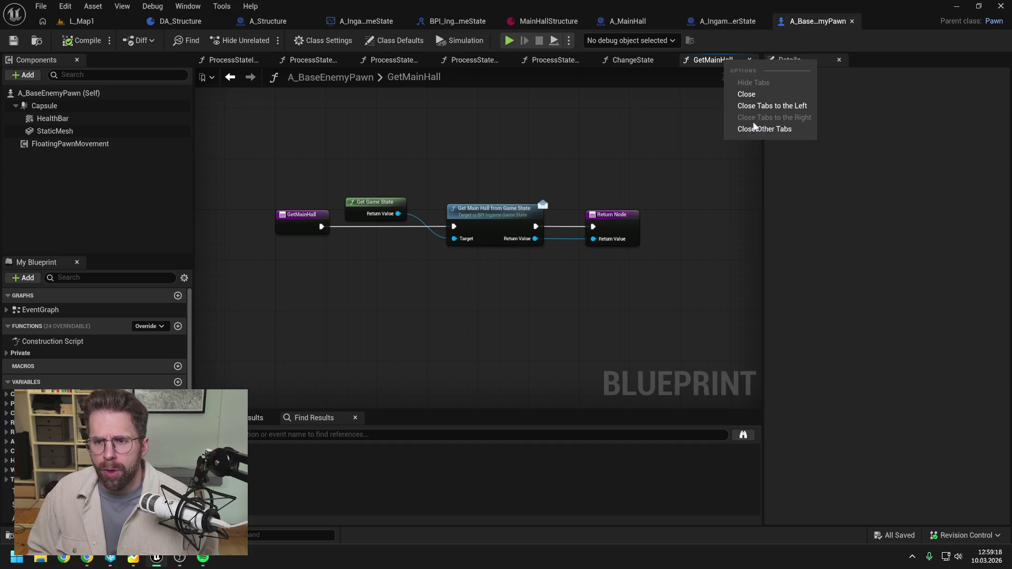
{"action": "left_click", "coordinate": [753, 129]}
{"action": "left_click", "coordinate": [270, 60]}
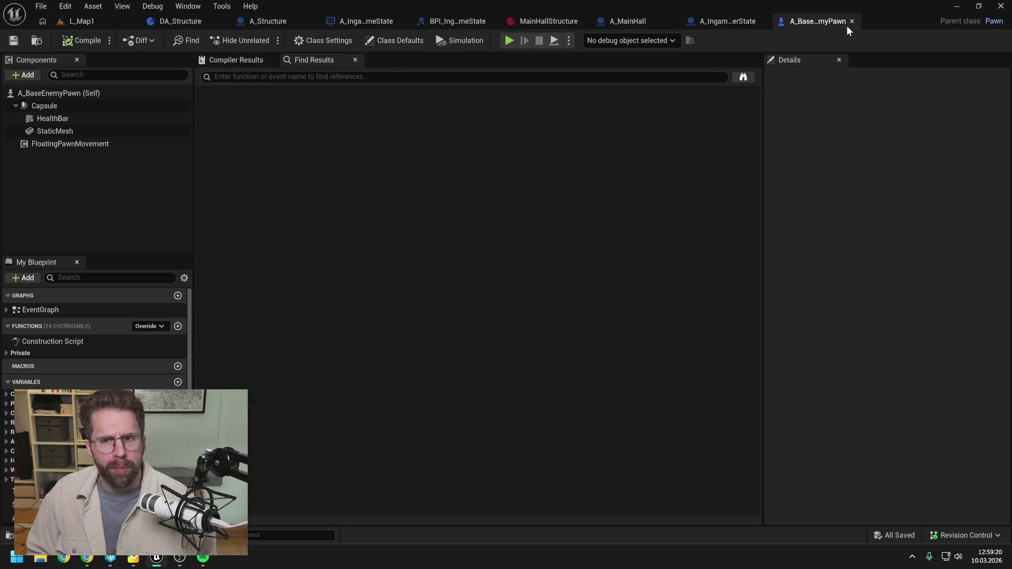
{"action": "left_click", "coordinate": [853, 21]}
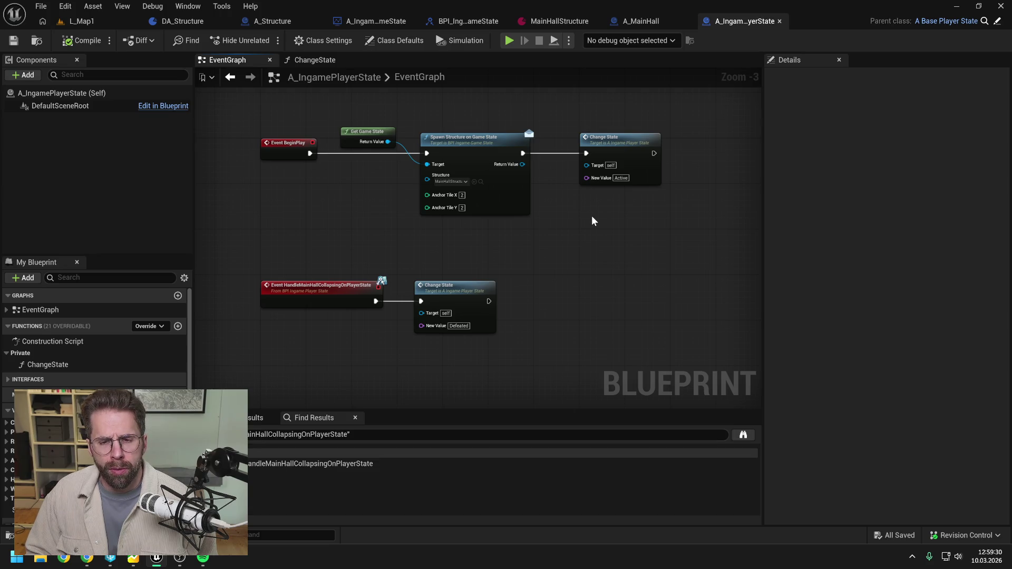
Move the Change State node further right in the player state's event graph
{"action": "left_click_drag", "start_coordinate": [591, 216], "coordinate": [563, 227]}
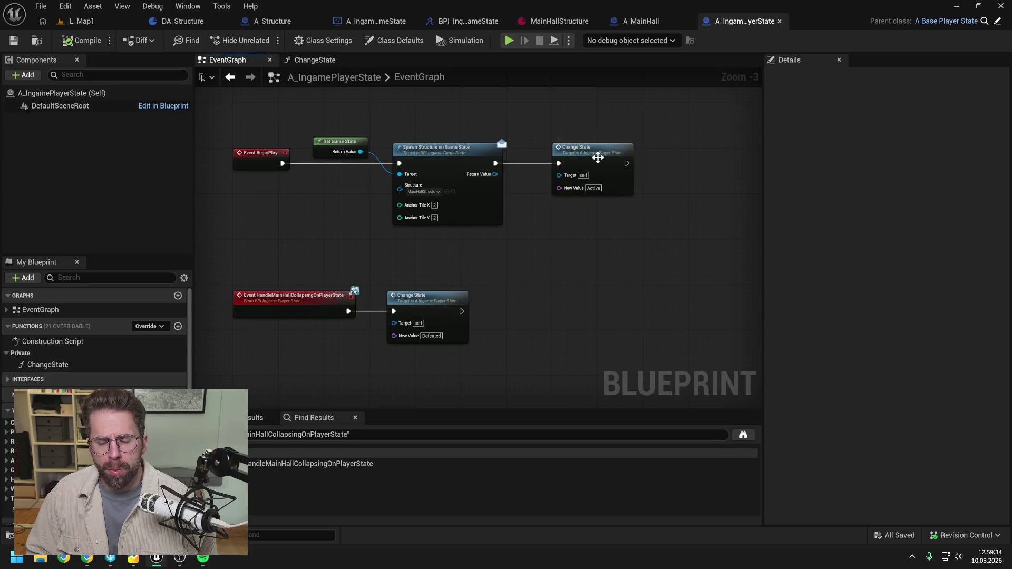
{"action": "left_click_drag", "start_coordinate": [598, 157], "coordinate": [655, 157]}
{"action": "left_click", "coordinate": [533, 185]}
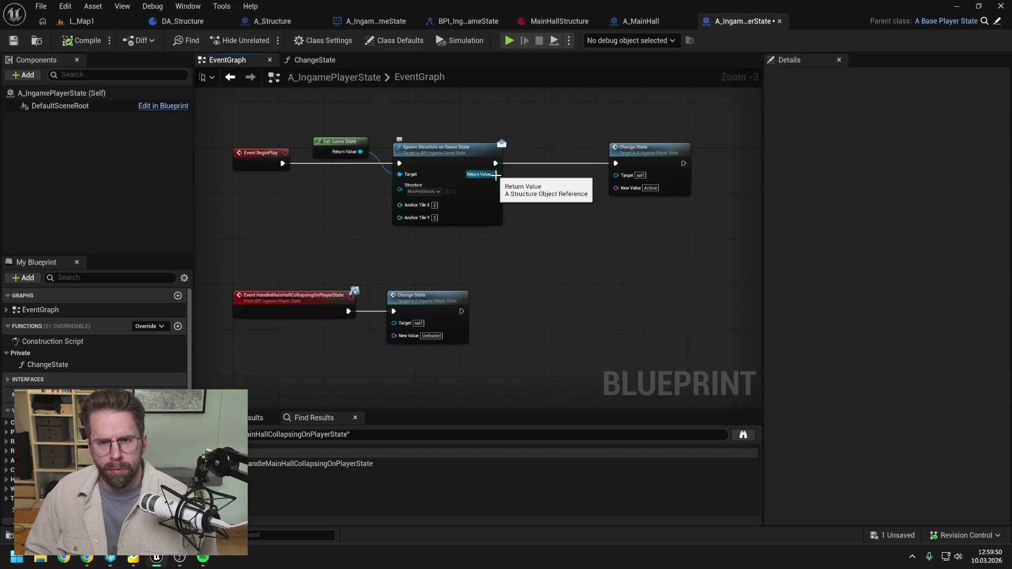
Inspect A_MainHall's protected HandleStateChanged function graph
{"action": "left_click", "coordinate": [646, 21]}
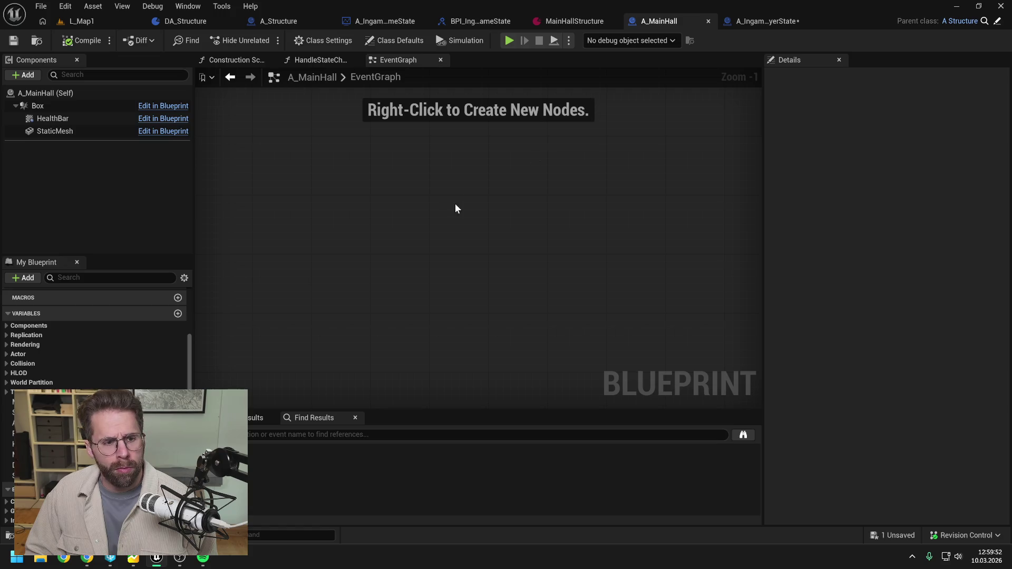
{"action": "scroll", "coordinate": [110, 334], "scroll_direction": "up", "scroll_amount": 5}
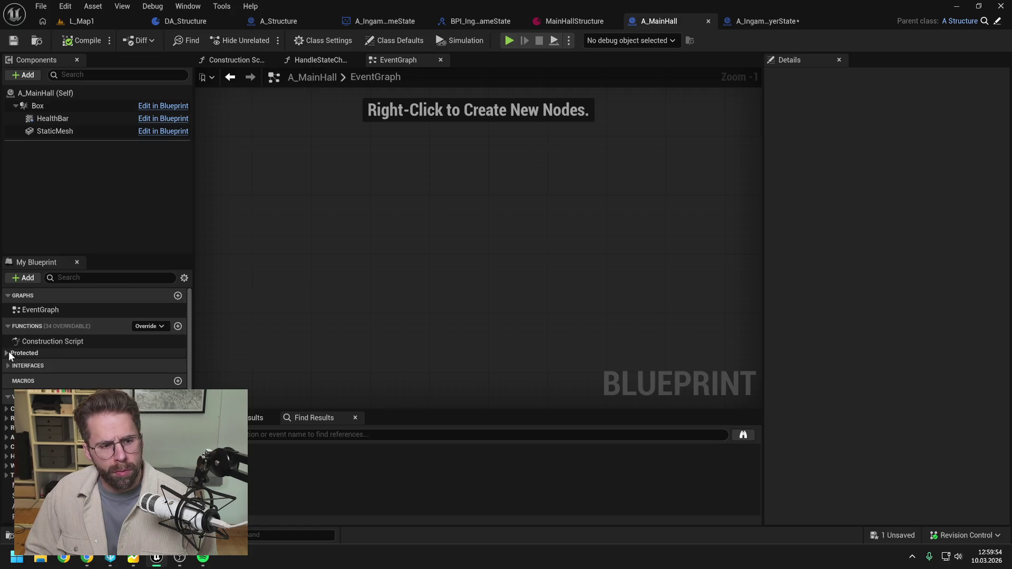
{"action": "left_click", "coordinate": [9, 353]}
{"action": "double_click", "coordinate": [59, 364]}
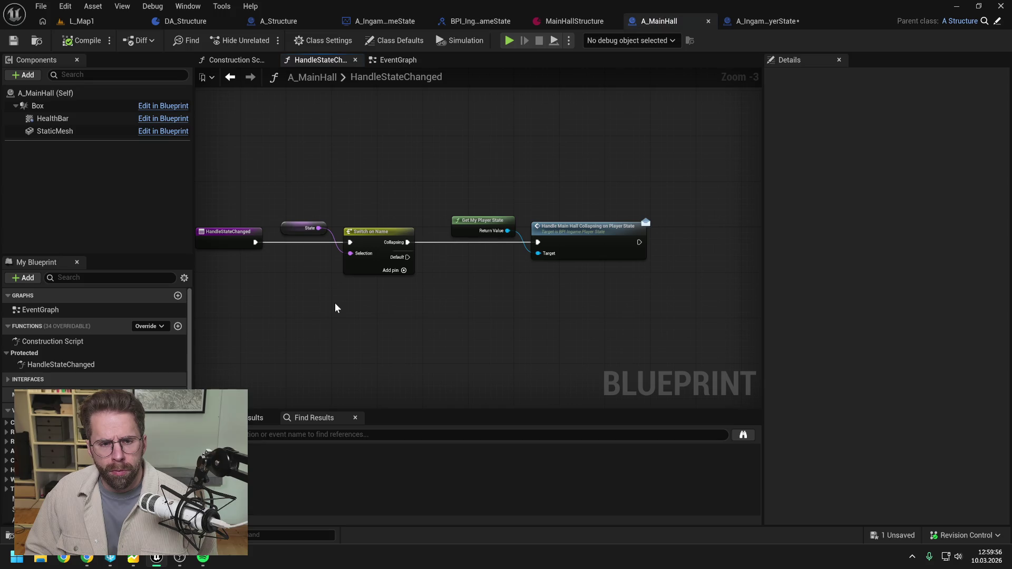
{"action": "left_click_drag", "start_coordinate": [334, 305], "coordinate": [411, 298]}
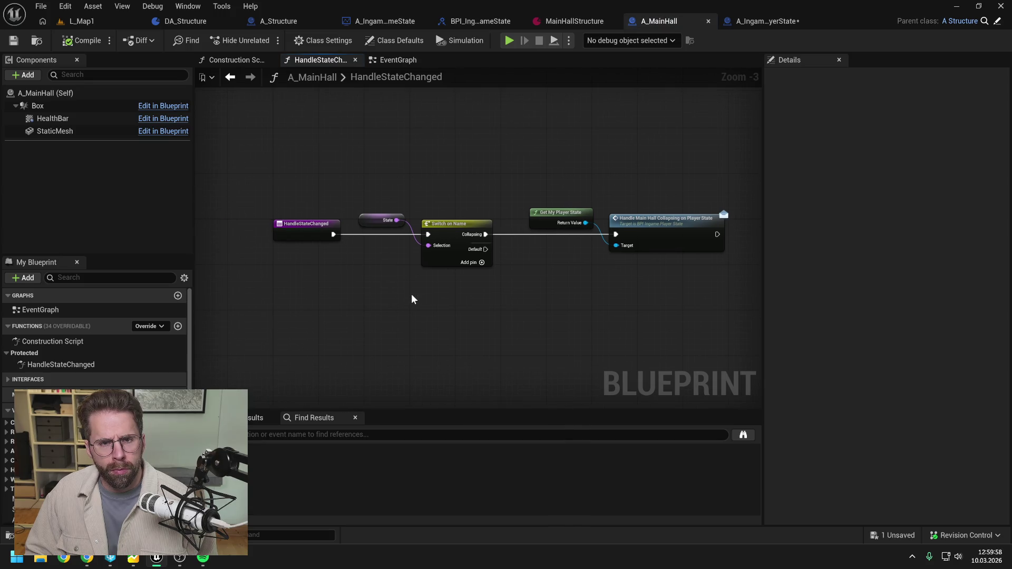
{"action": "key", "text": "Home"}
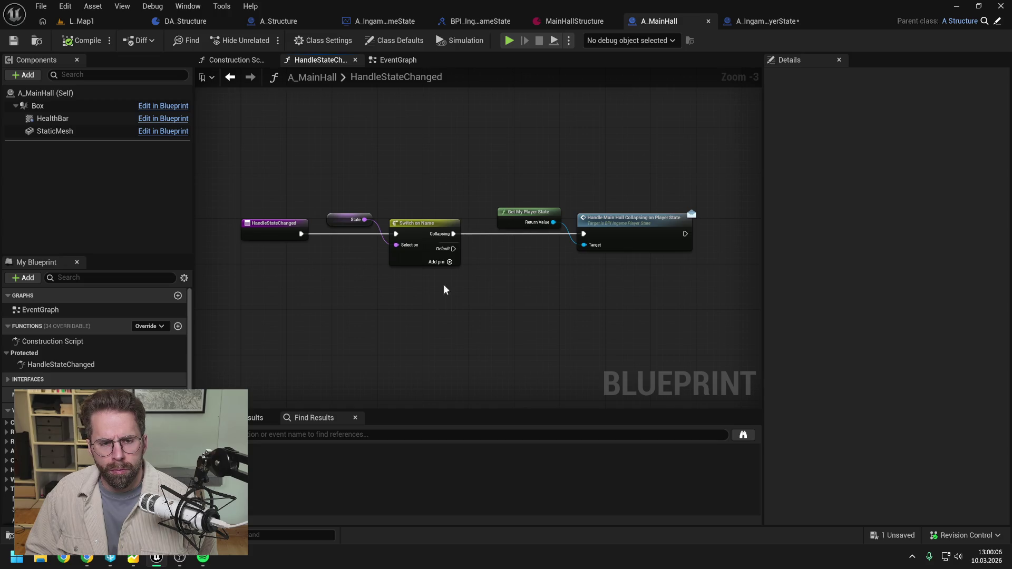
Move the Change State node back left, save A_IngamePlayerState, and open A_IngameGameState
{"action": "left_click", "coordinate": [754, 21]}
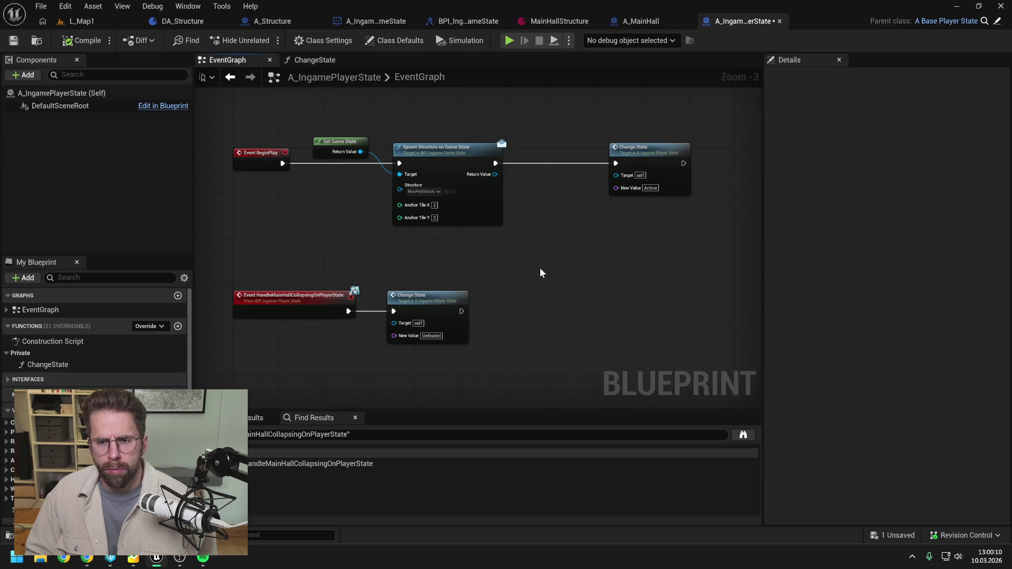
{"action": "left_click_drag", "start_coordinate": [656, 149], "coordinate": [628, 149]}
{"action": "left_click", "coordinate": [547, 249]}
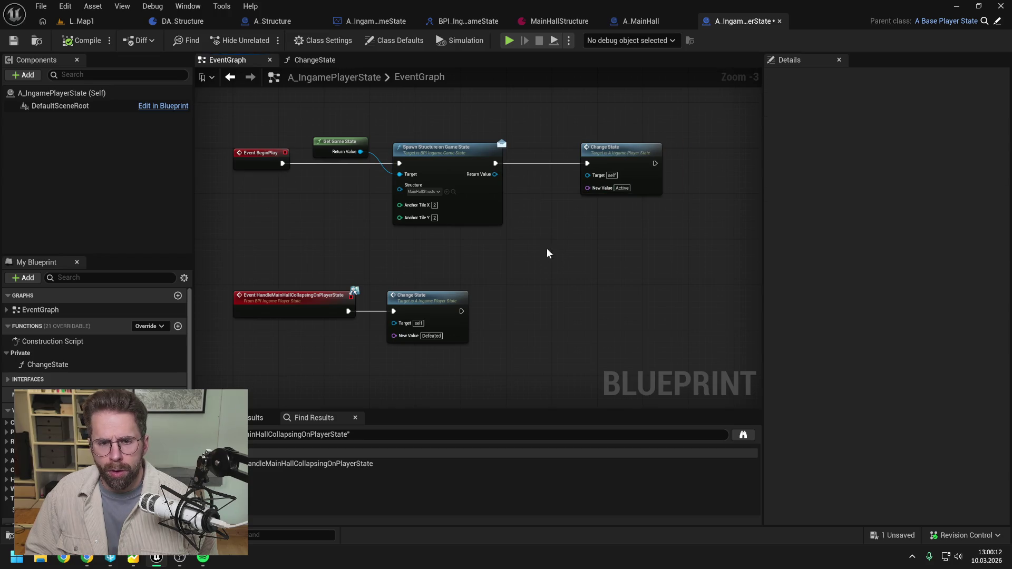
{"action": "key", "text": "ctrl+s"}
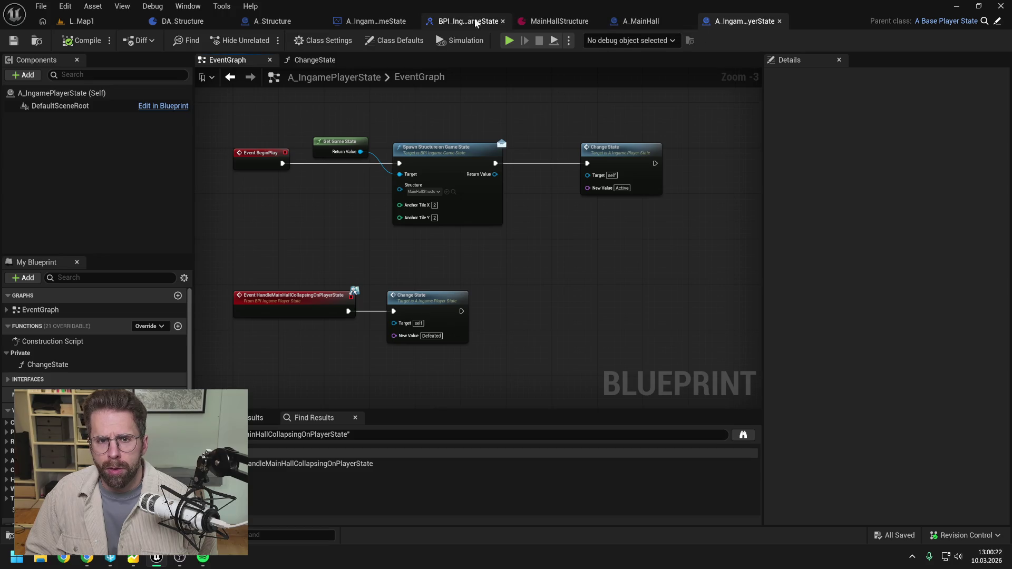
{"action": "left_click", "coordinate": [384, 23]}
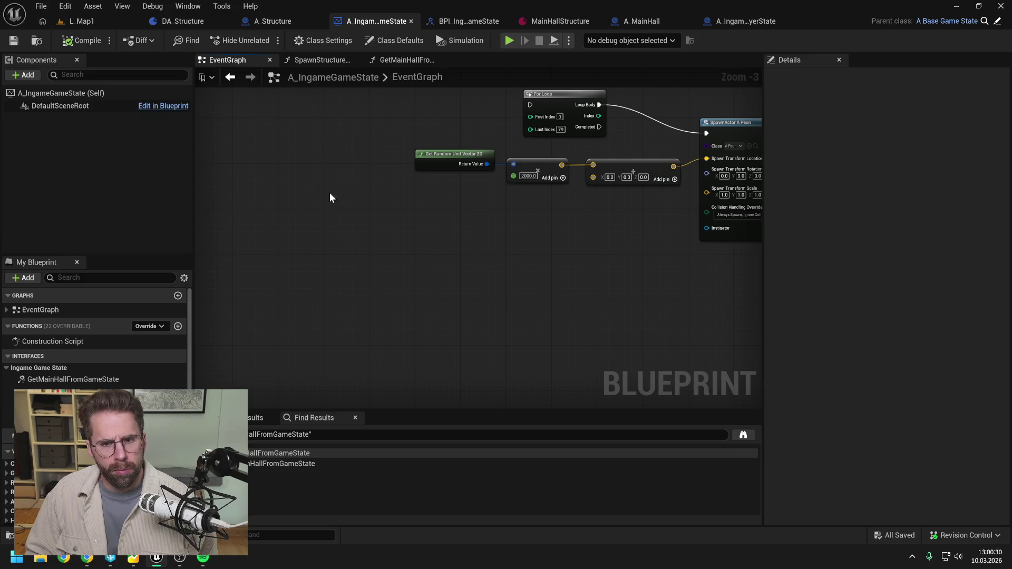
In SpawnStructureOnGameState, add a Spawn Actor from Class node wired after the function entry
{"action": "key", "text": "Home"}
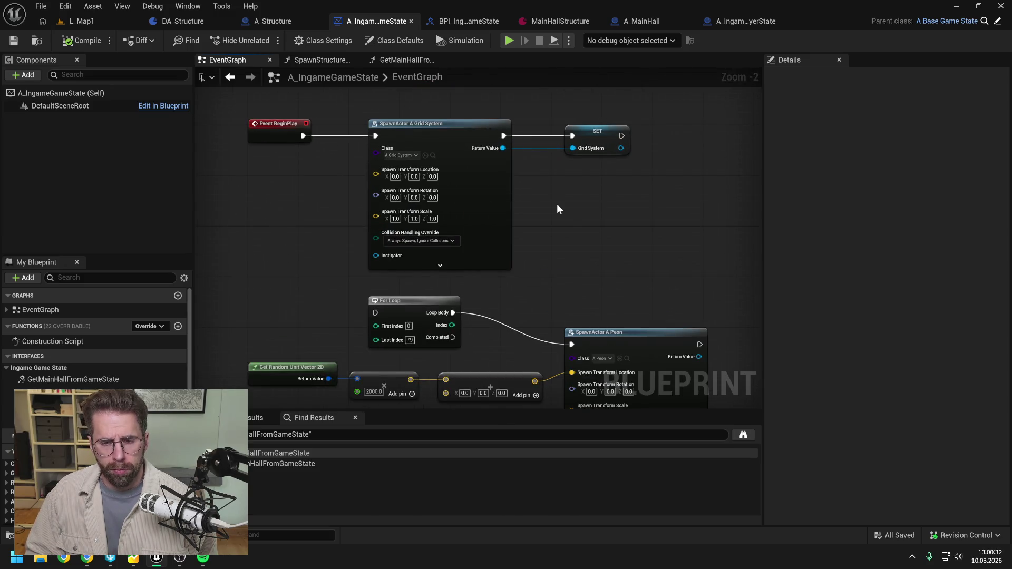
{"action": "double_click", "coordinate": [169, 391]}
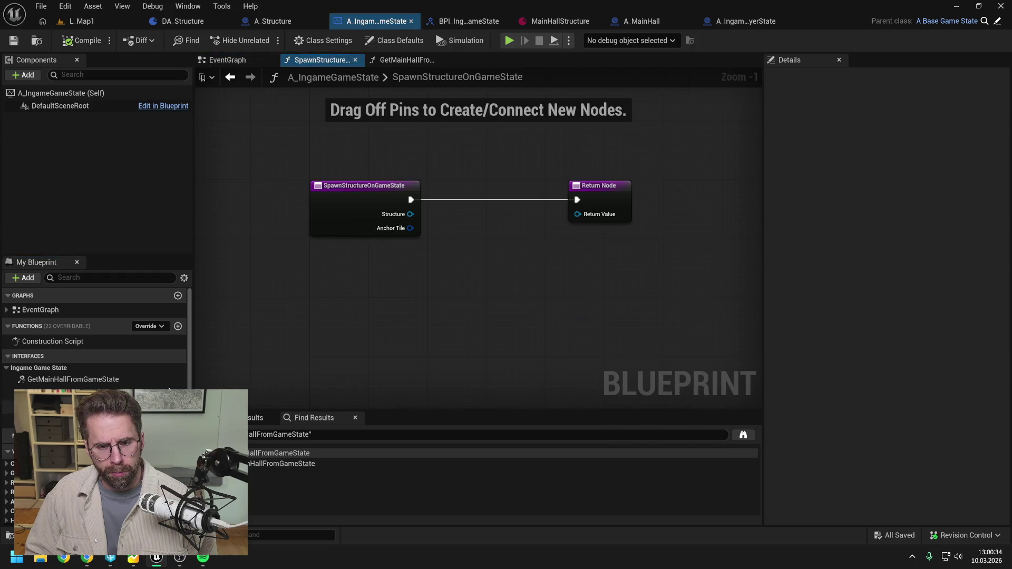
{"action": "right_click", "coordinate": [472, 260]}
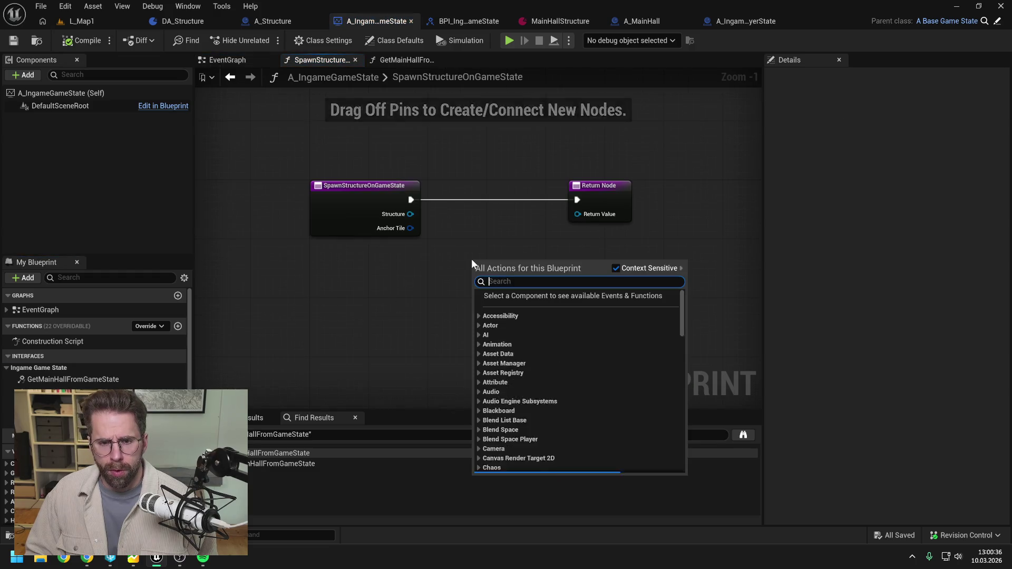
{"action": "type", "text": "spawn a"}
{"action": "key", "text": "Return"}
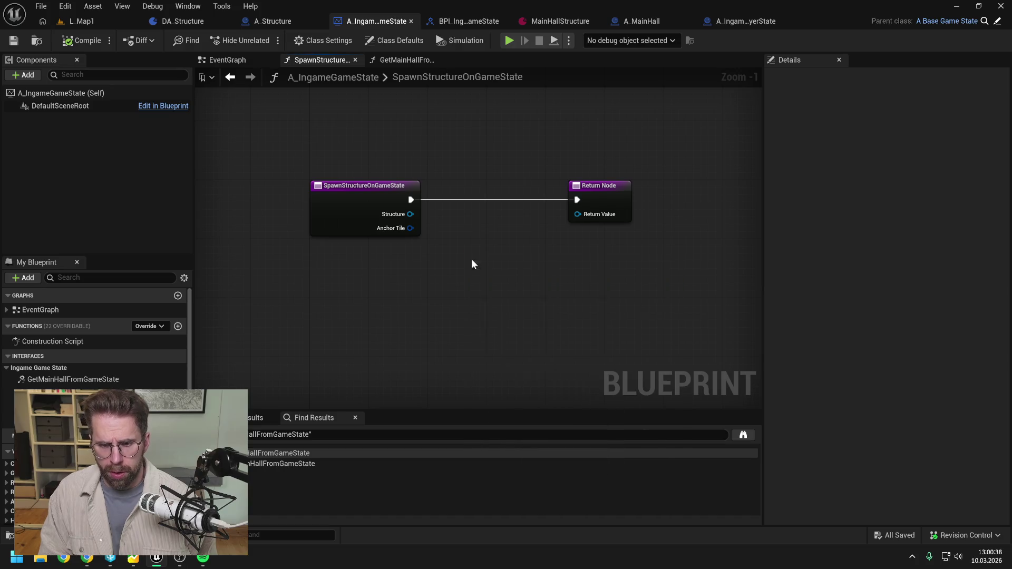
{"action": "left_click_drag", "start_coordinate": [411, 199], "coordinate": [474, 273]}
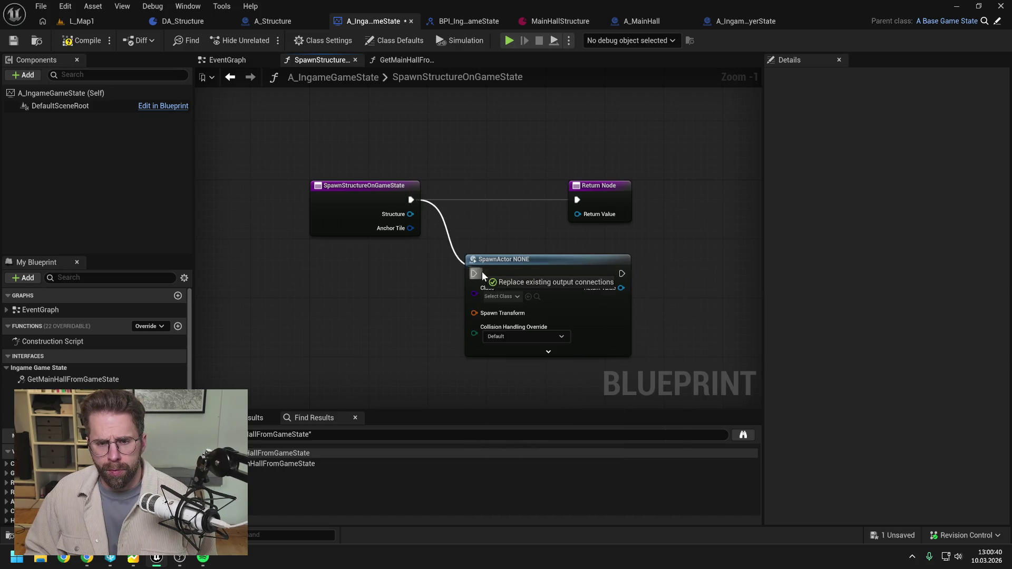
{"action": "mouse_move", "coordinate": [598, 185]}
{"action": "left_mouse_down"}
{"action": "mouse_move", "coordinate": [548, 186]}
{"action": "mouse_move", "coordinate": [673, 186]}
{"action": "left_mouse_up"}
{"action": "mouse_move", "coordinate": [503, 263]}
{"action": "left_mouse_down"}
{"action": "mouse_move", "coordinate": [552, 173]}
{"action": "mouse_move", "coordinate": [541, 189]}
{"action": "left_mouse_up"}
Set the spawn node's class to A_Structure, then compile and save
{"action": "left_click", "coordinate": [478, 226]}
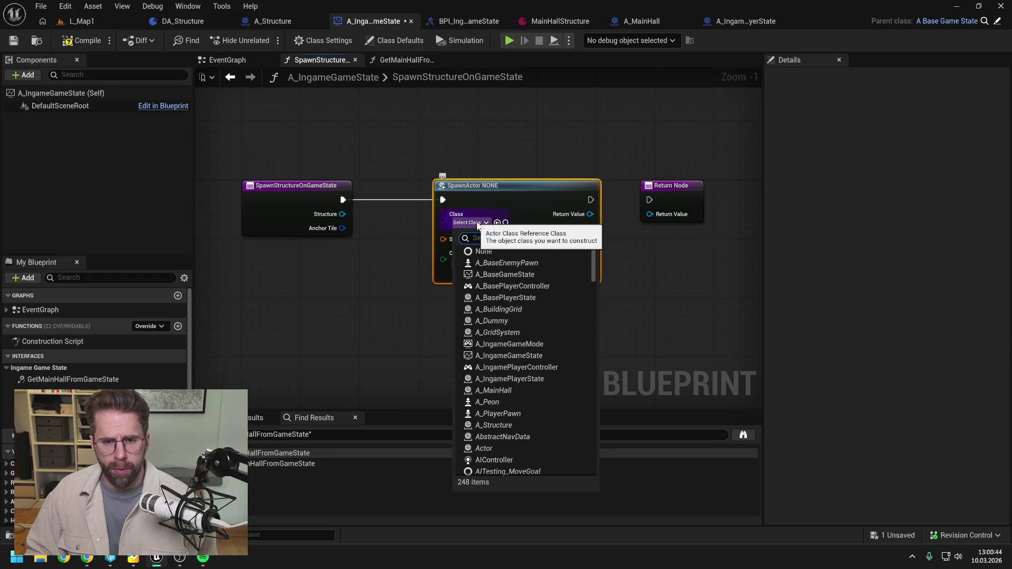
{"action": "type", "text": "structu"}
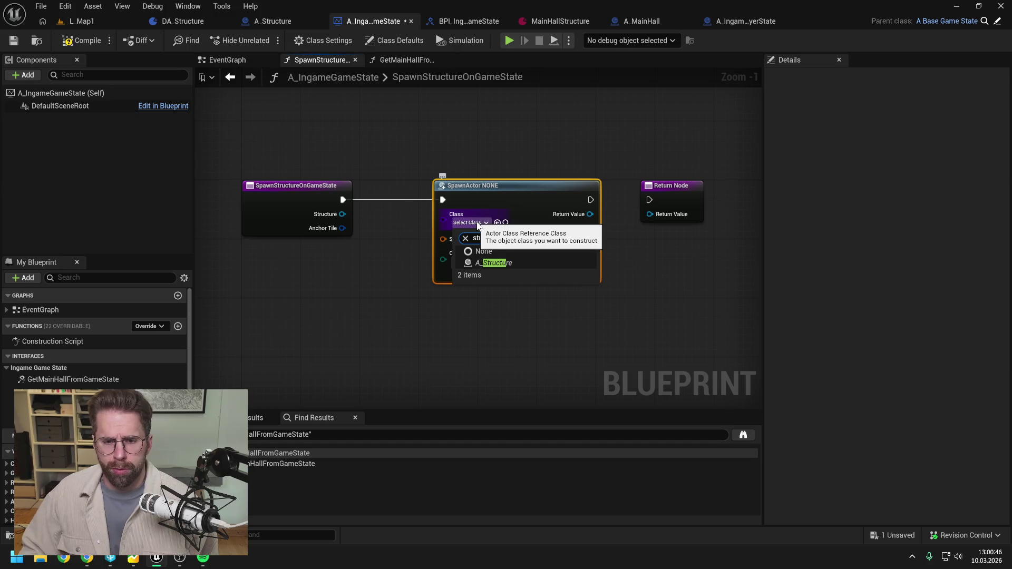
{"action": "left_click", "coordinate": [501, 263]}
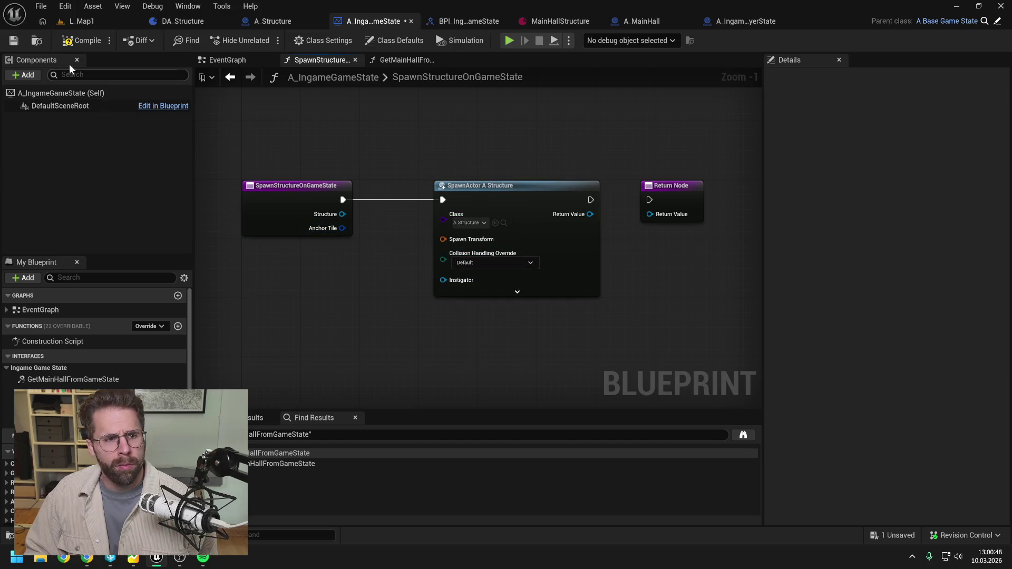
{"action": "left_click", "coordinate": [79, 40]}
{"action": "key", "text": "ctrl+s"}
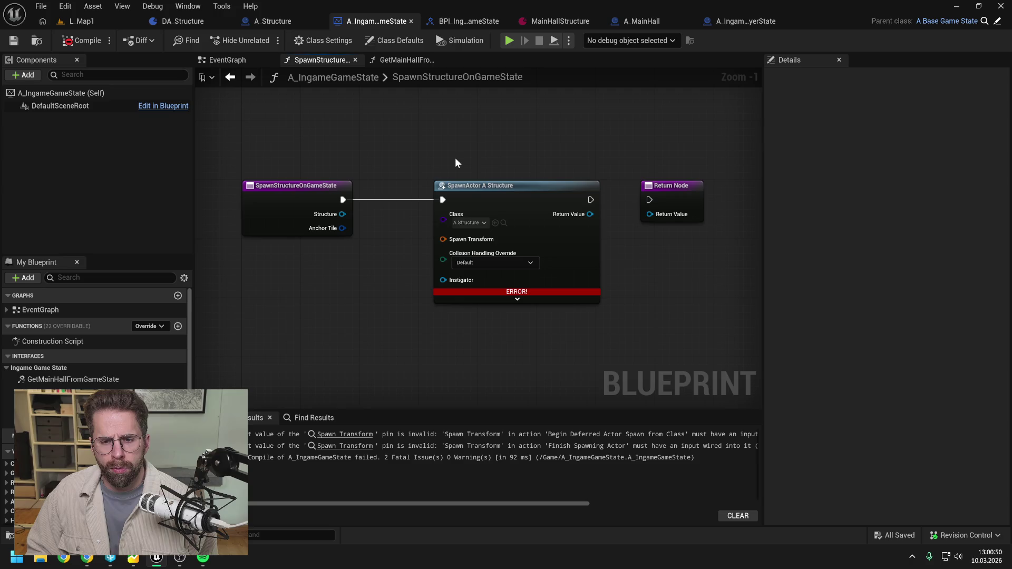
{"action": "scroll", "coordinate": [467, 153], "scroll_direction": "down", "scroll_amount": 1}
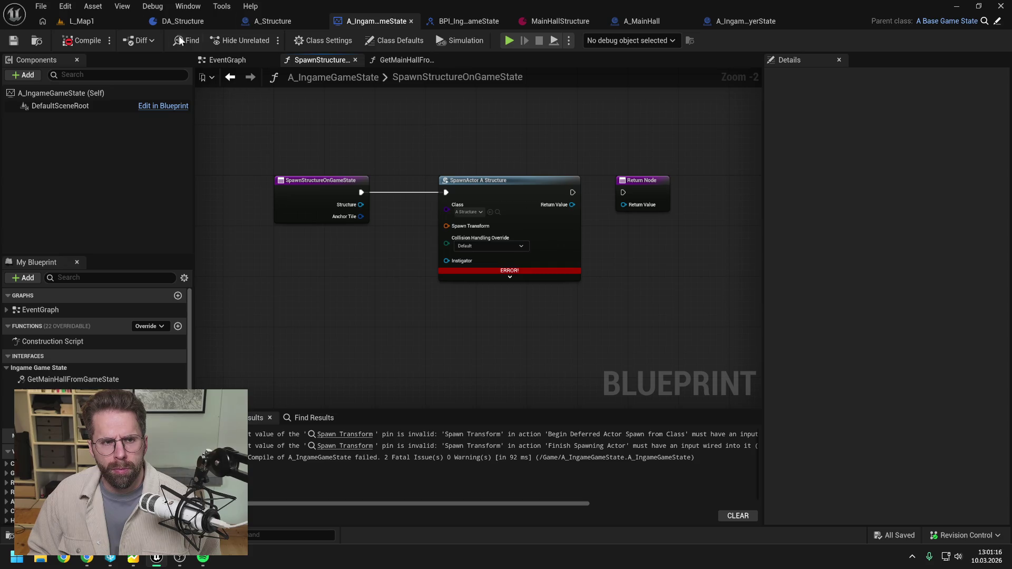
{"action": "left_click", "coordinate": [186, 18]}
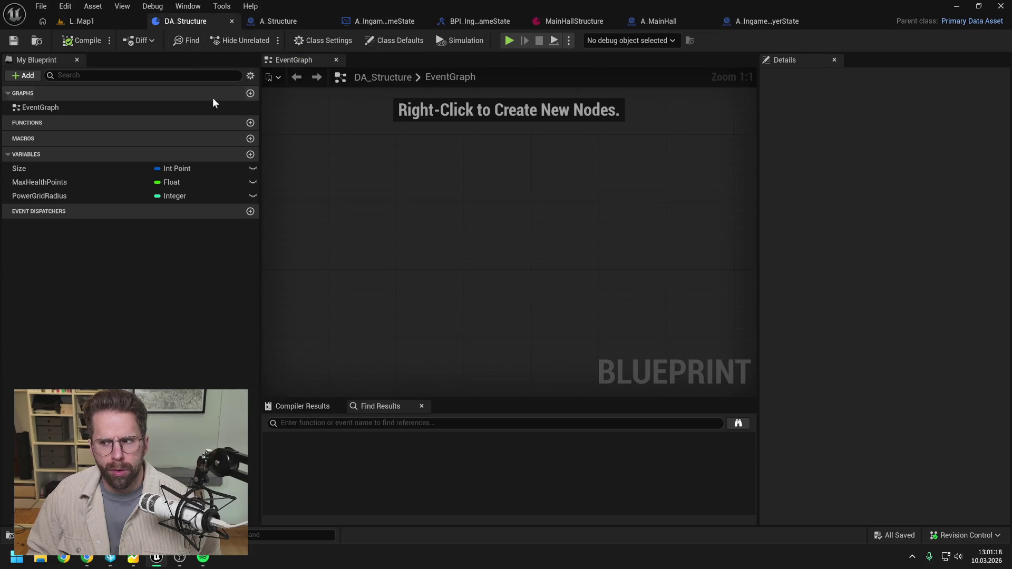
Add a DA_Structure variable named Structure of type A Structure
{"action": "left_click", "coordinate": [250, 154]}
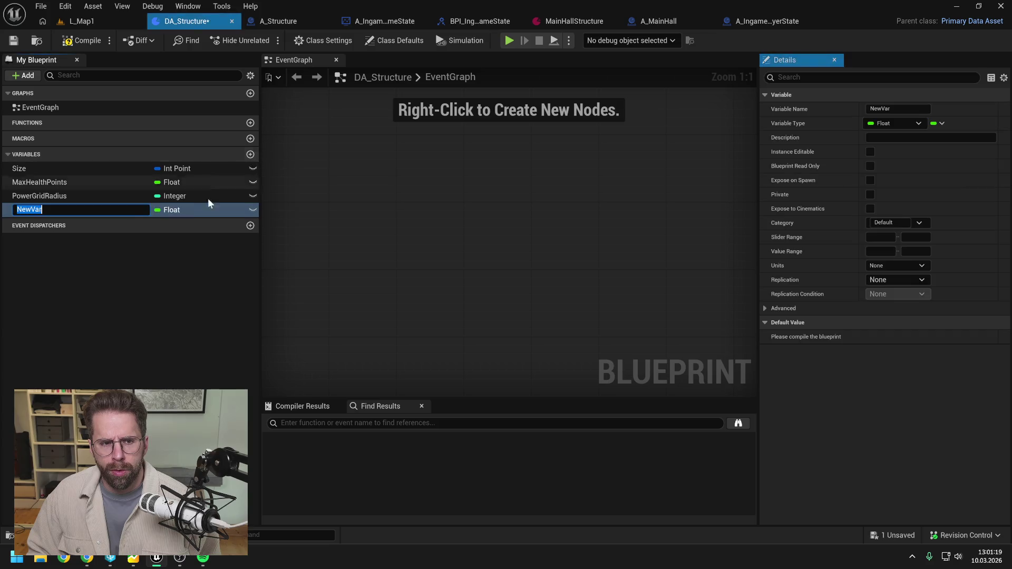
{"action": "left_click", "coordinate": [173, 210]}
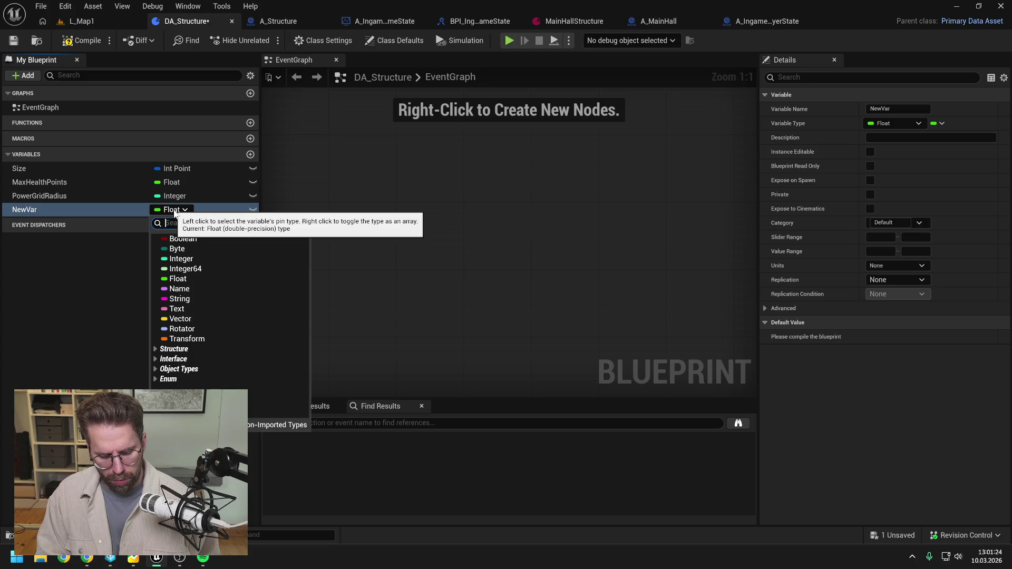
{"action": "type", "text": "stru"}
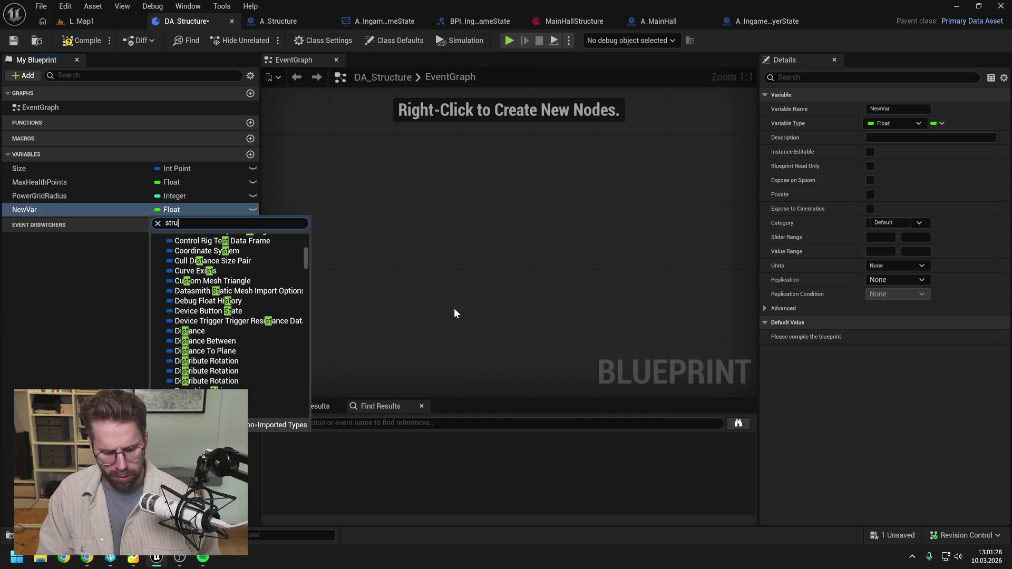
{"action": "type", "text": "ctu"}
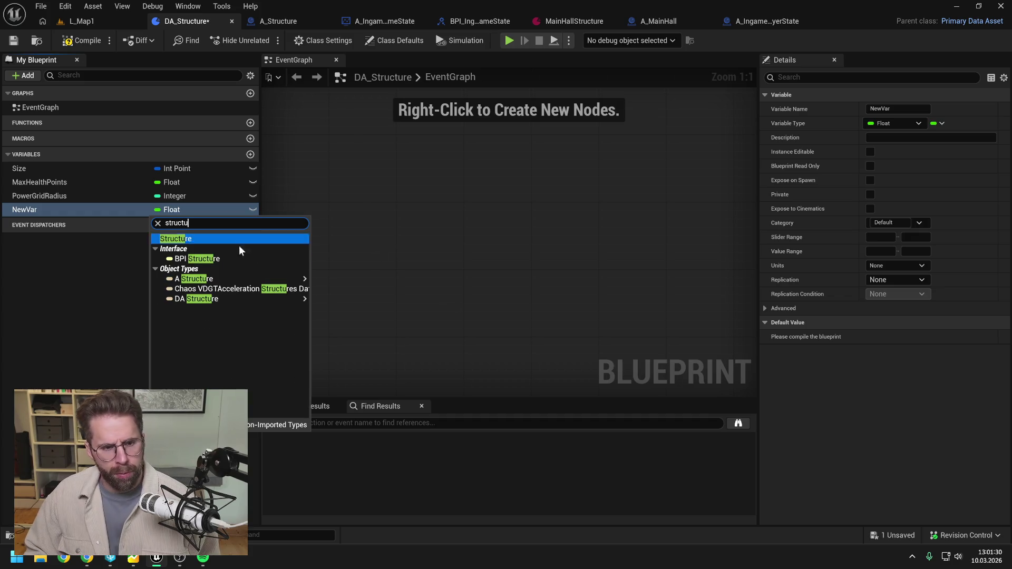
{"action": "mouse_move", "coordinate": [224, 278]}
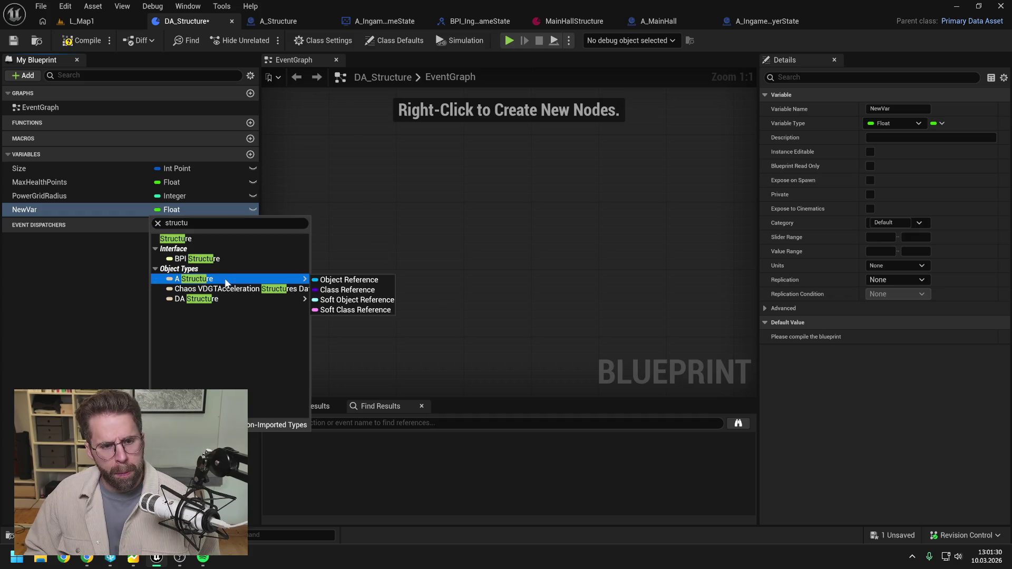
{"action": "left_click", "coordinate": [361, 310]}
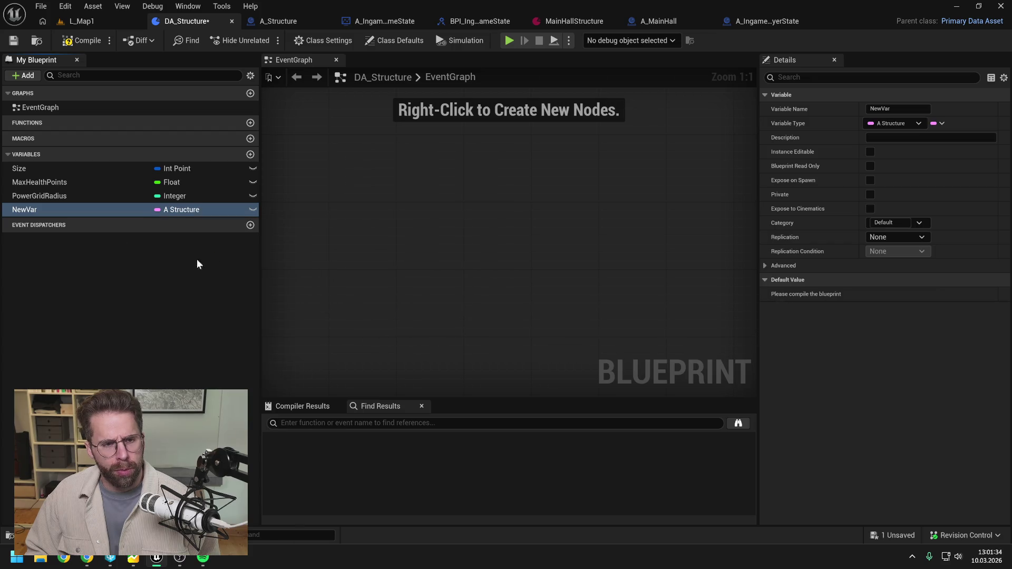
{"action": "double_click", "coordinate": [40, 210]}
{"action": "type", "text": "St"}
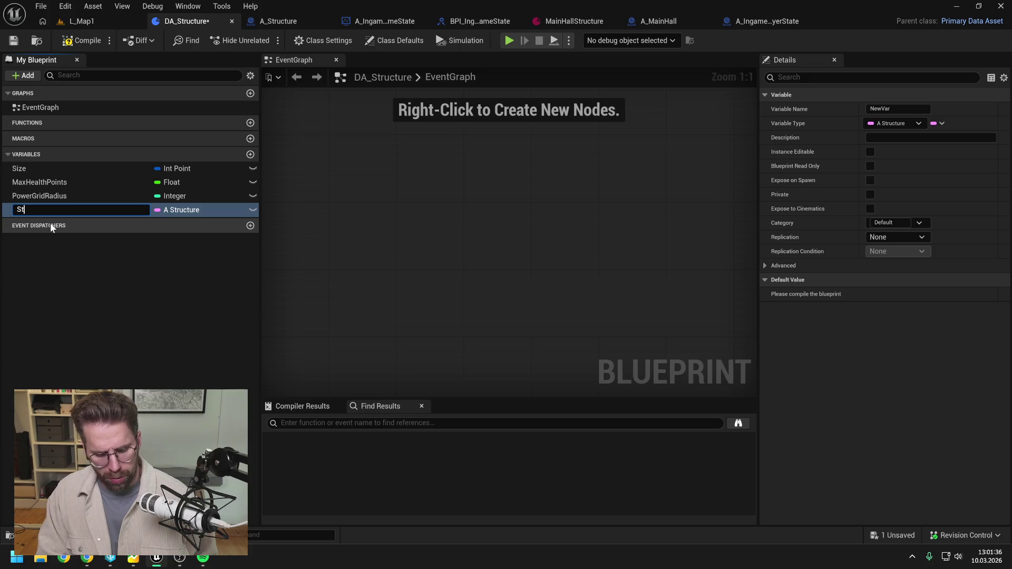
{"action": "type", "text": "ructure"}
{"action": "key", "text": "Return"}
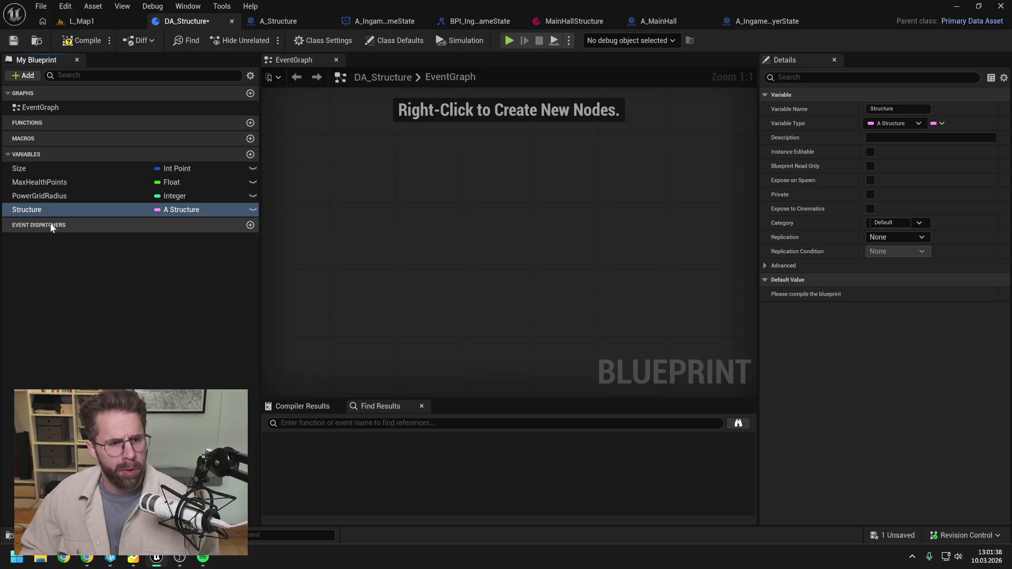
Move the Structure variable to the top of the list, then compile and save
{"action": "key", "text": "ctrl+s"}
{"action": "left_click_drag", "start_coordinate": [53, 211], "coordinate": [57, 169]}
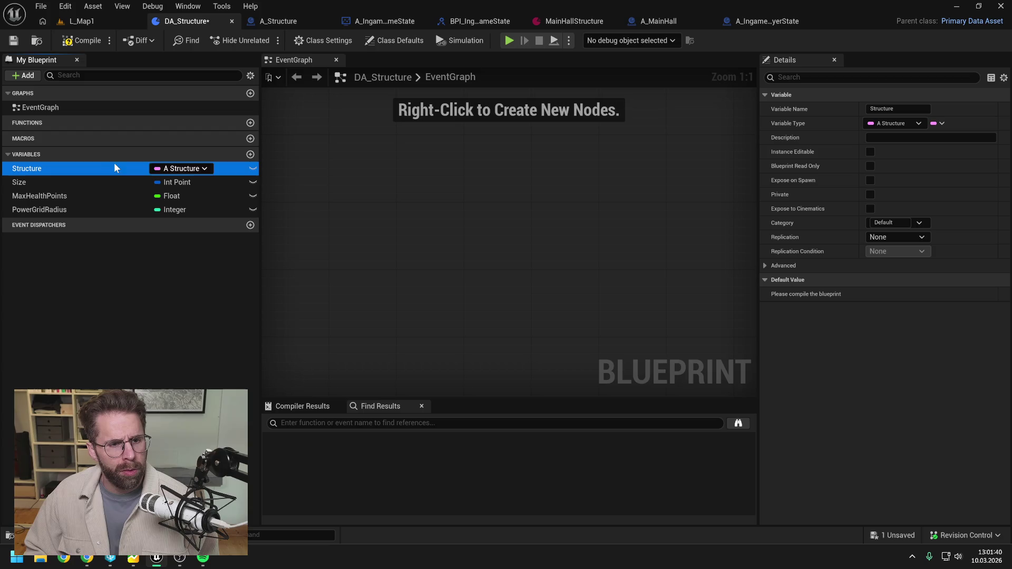
{"action": "left_click", "coordinate": [81, 40]}
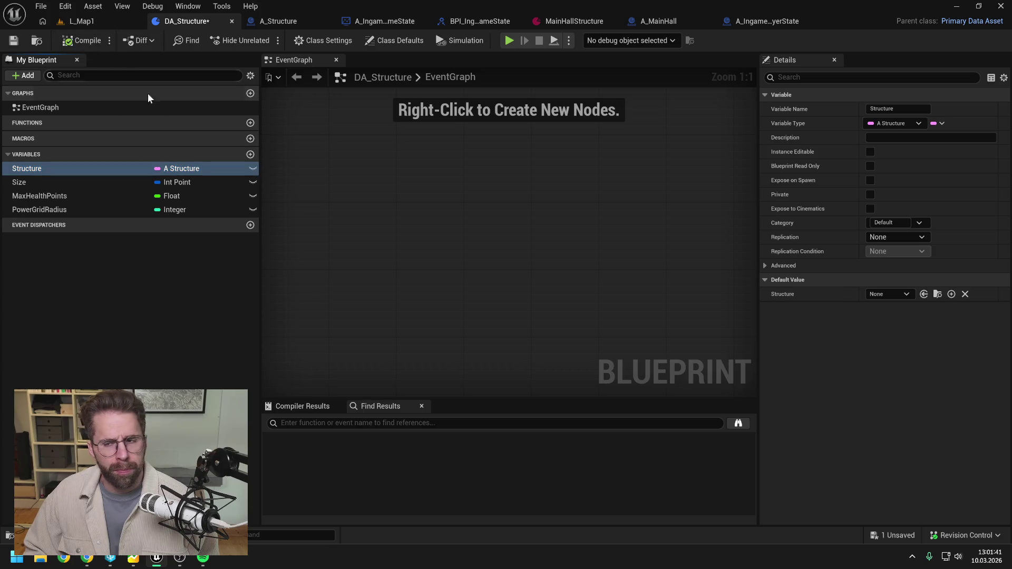
{"action": "key", "text": "ctrl+s"}
{"action": "left_click", "coordinate": [429, 209]}
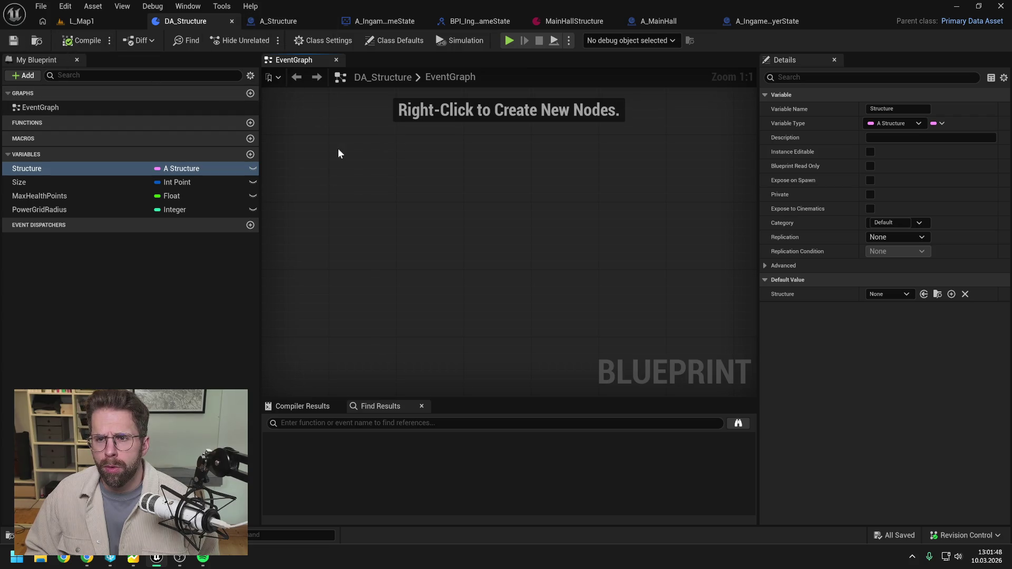
Set the MainHallStructure data asset's Structure to A_MainHall and save it
{"action": "left_click", "coordinate": [563, 21]}
{"action": "left_click", "coordinate": [423, 107]}
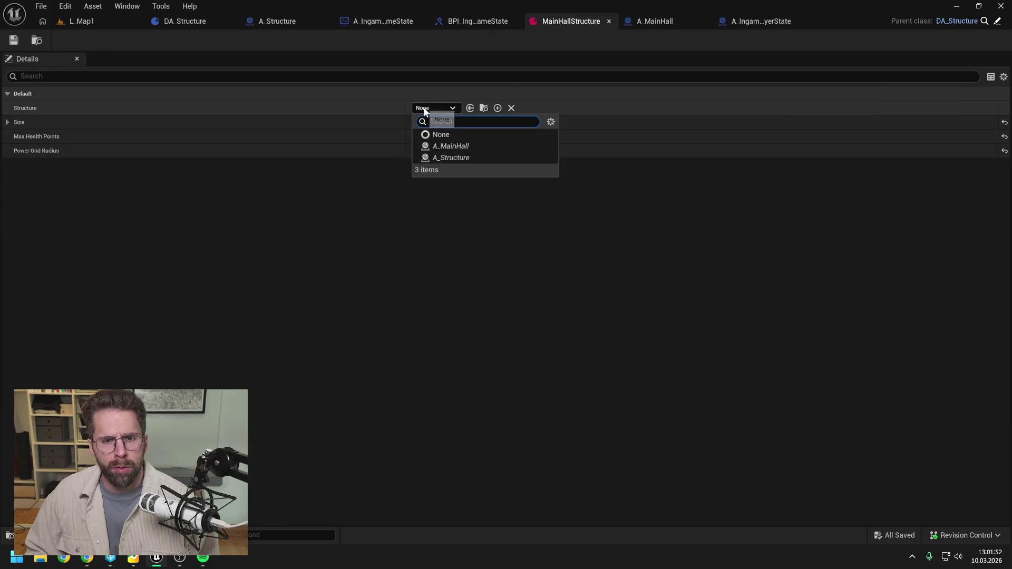
{"action": "left_click", "coordinate": [448, 146]}
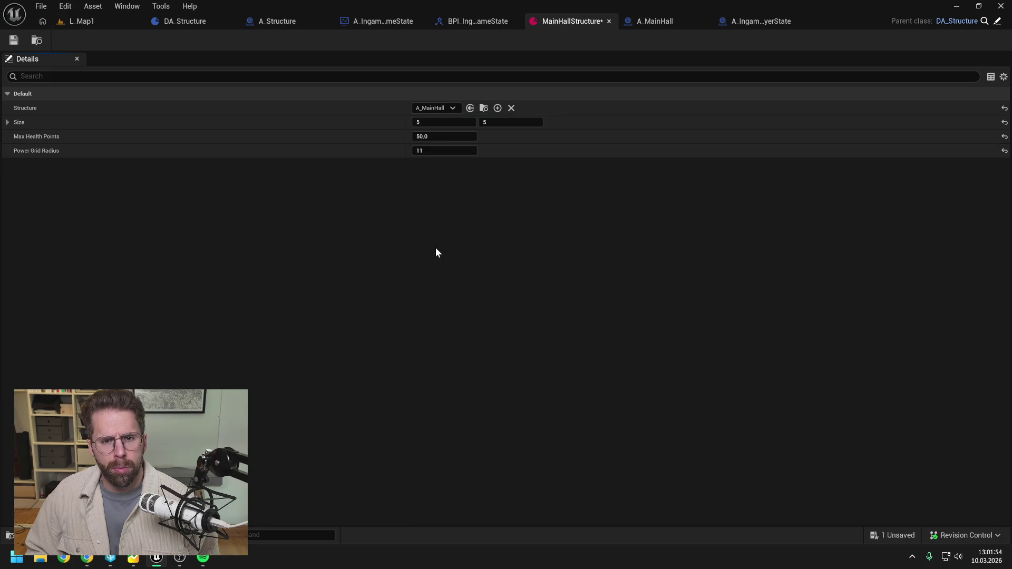
{"action": "key", "text": "ctrl+s"}
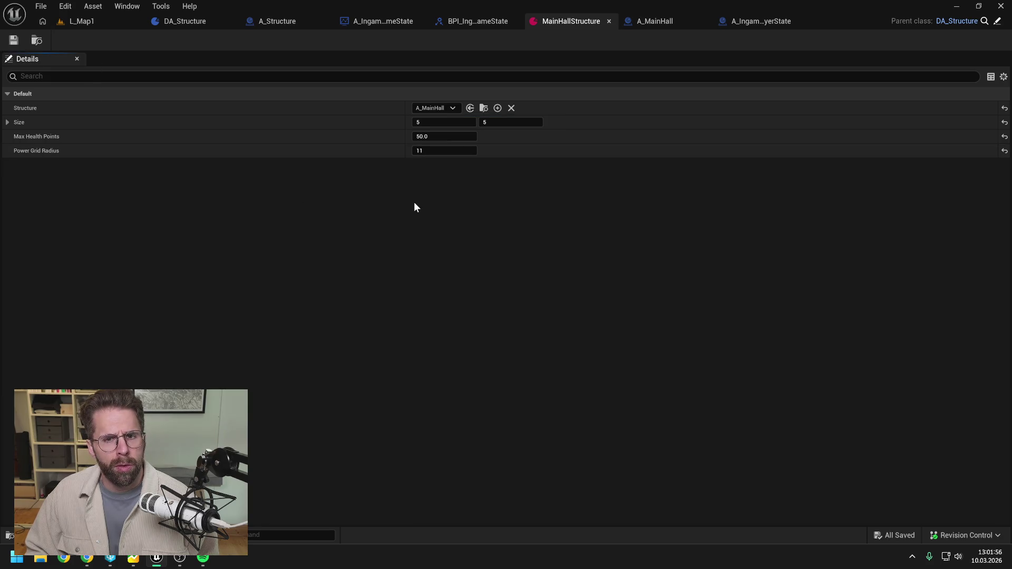
Go through A_MainHall and A_IngamePlayerState back to the SpawnStructureOnGameState graph
{"action": "left_click", "coordinate": [654, 23]}
{"action": "left_click", "coordinate": [770, 21]}
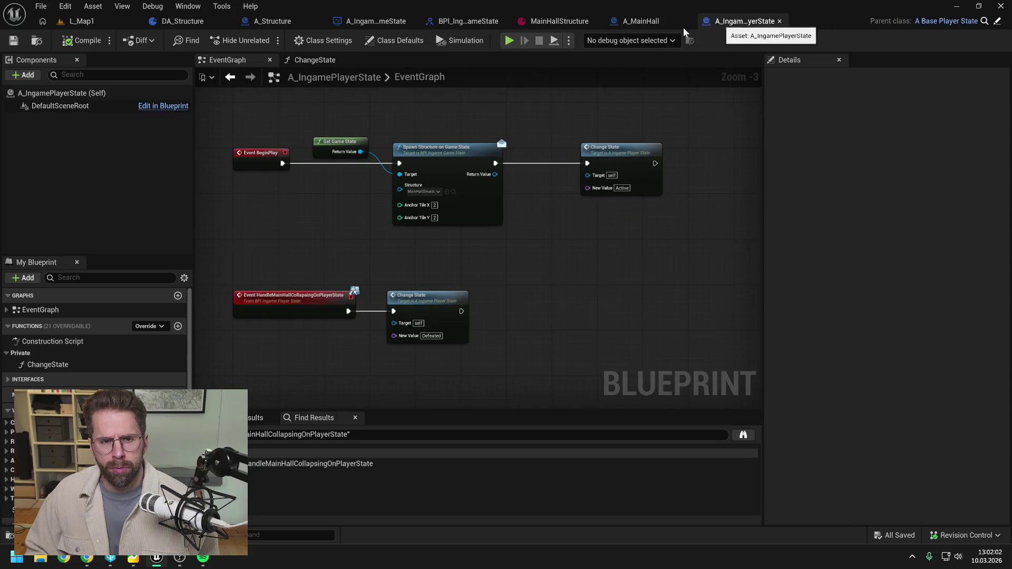
{"action": "left_click", "coordinate": [371, 20]}
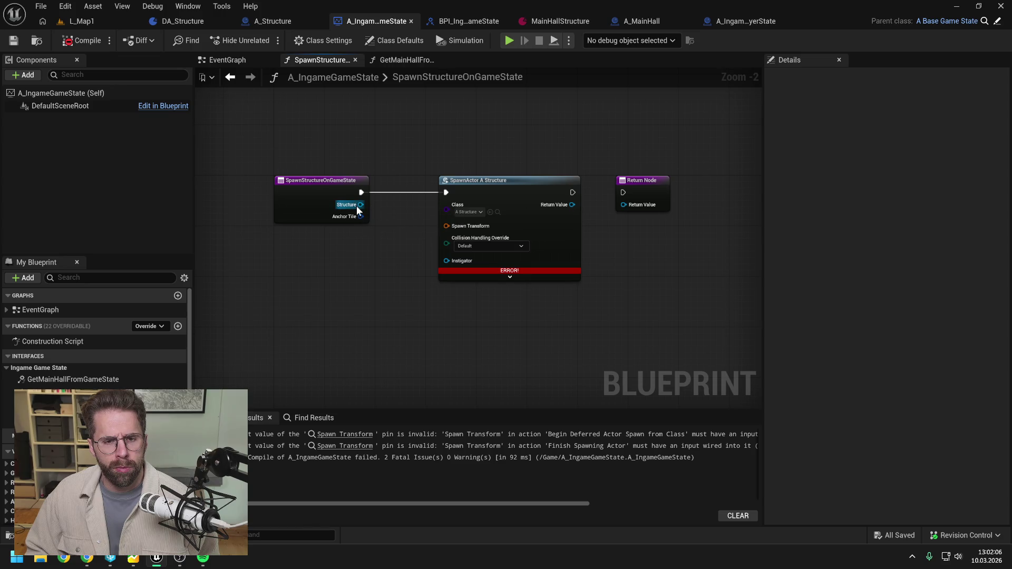
Add an Is Valid check on the Structure input
{"action": "left_click_drag", "start_coordinate": [357, 209], "coordinate": [393, 222]}
{"action": "type", "text": "is valid"}
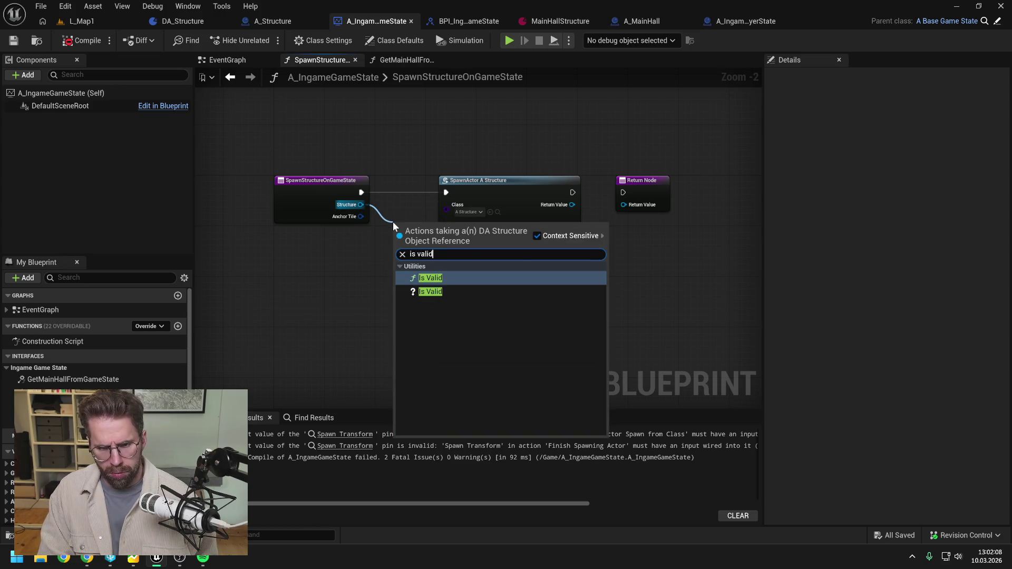
{"action": "left_click", "coordinate": [430, 291]}
Shift the spawn and return nodes right, wire the entry into Is Valid, and save
{"action": "left_click_drag", "start_coordinate": [536, 117], "coordinate": [648, 207]}
{"action": "left_click_drag", "start_coordinate": [526, 206], "coordinate": [652, 206]}
{"action": "left_click_drag", "start_coordinate": [433, 231], "coordinate": [450, 185]}
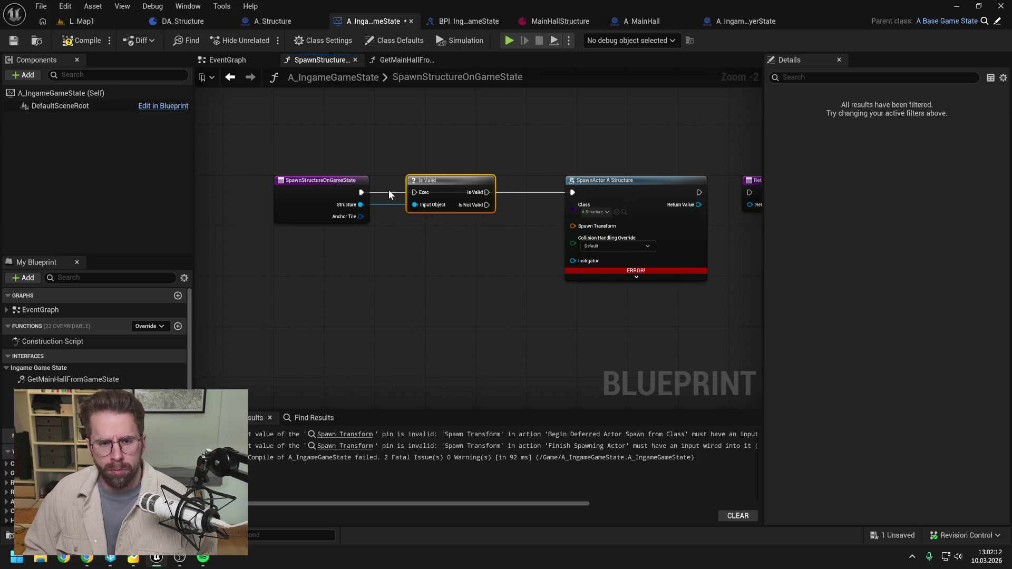
{"action": "left_click_drag", "start_coordinate": [361, 192], "coordinate": [415, 193]}
{"action": "left_click", "coordinate": [401, 215]}
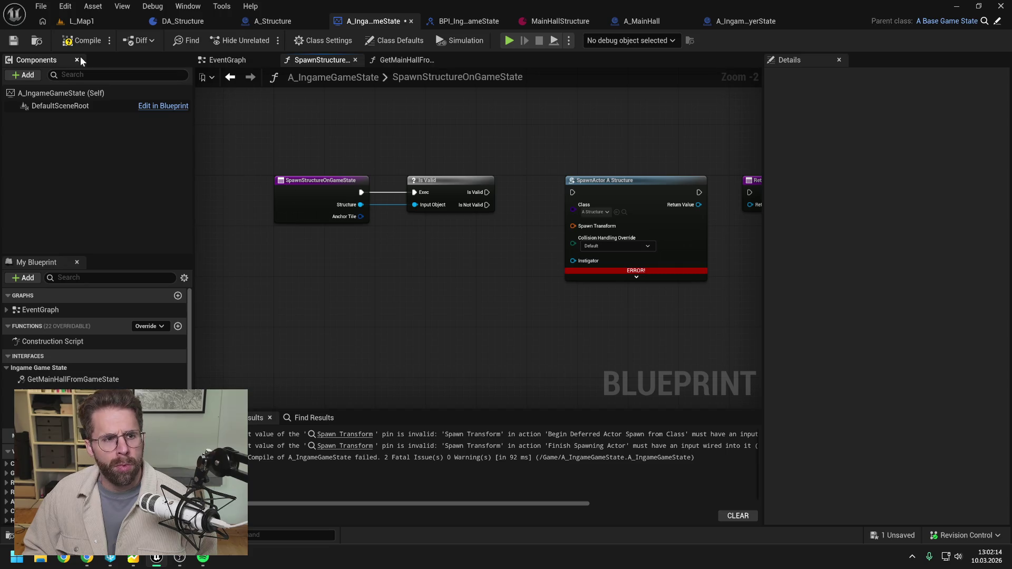
{"action": "key", "text": "ctrl+s"}
{"action": "left_click", "coordinate": [195, 19]}
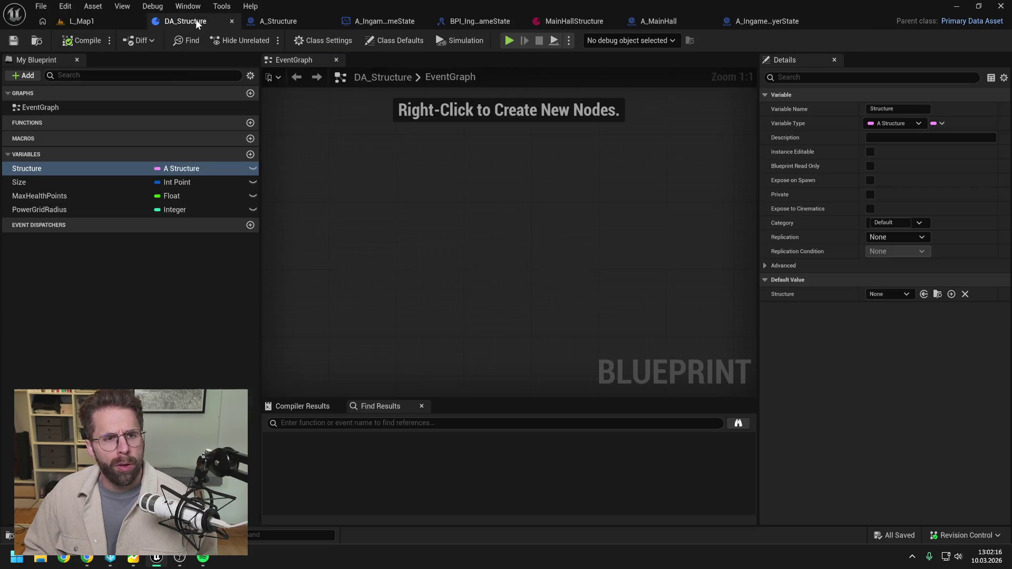
Add a new GetClass function to DA_Structure, save and compile
{"action": "left_click", "coordinate": [250, 124]}
{"action": "type", "text": "GetClass"}
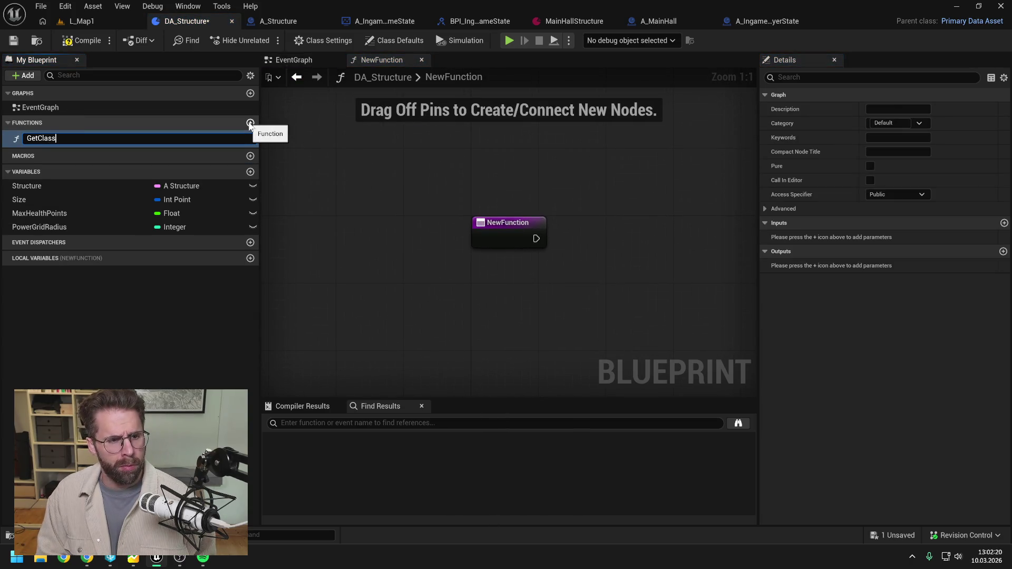
{"action": "key", "text": "Return"}
{"action": "key", "text": "ctrl+s"}
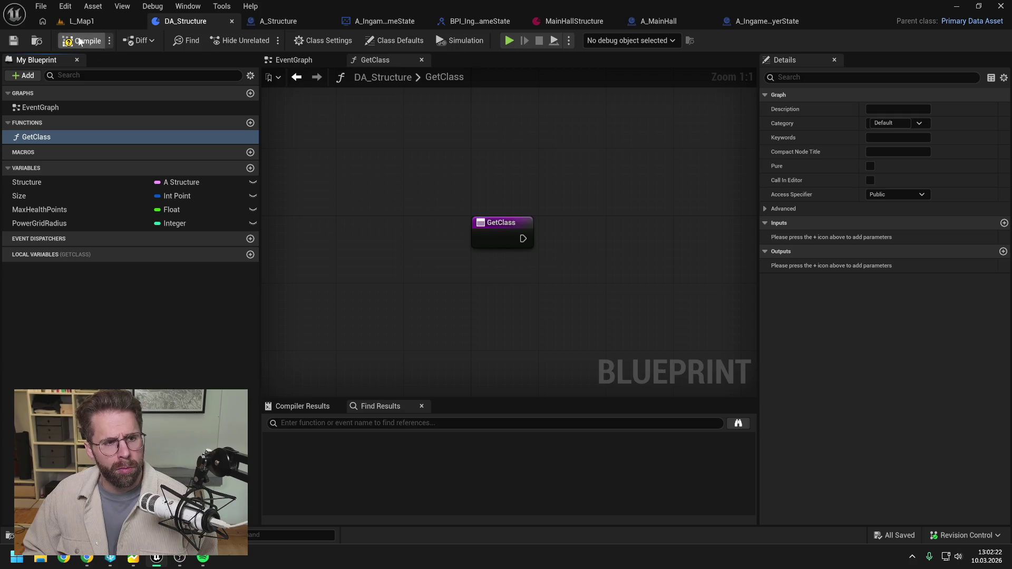
{"action": "left_click", "coordinate": [79, 41]}
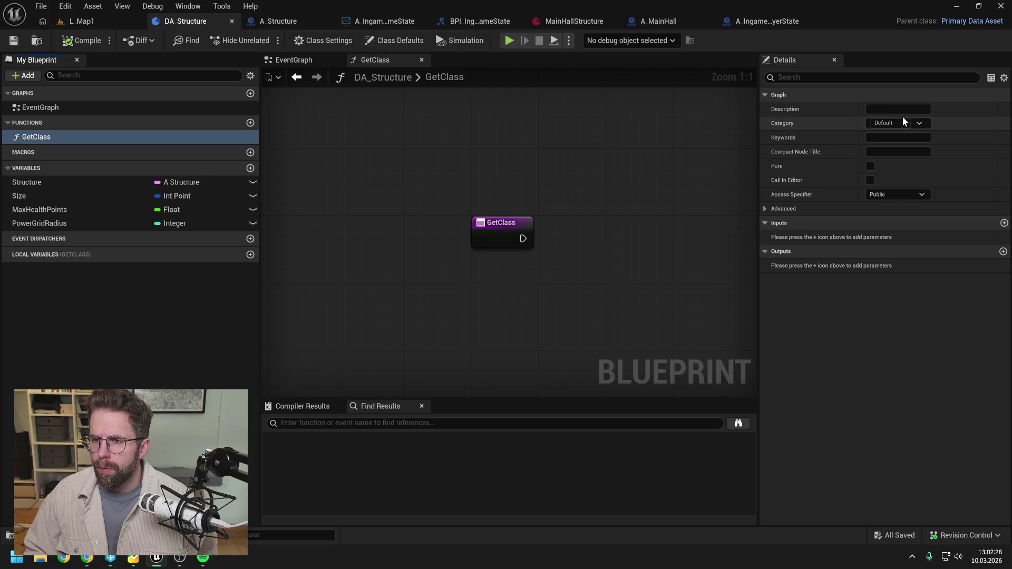
File GetClass under the Structure category and save the asset
{"action": "left_click", "coordinate": [879, 122]}
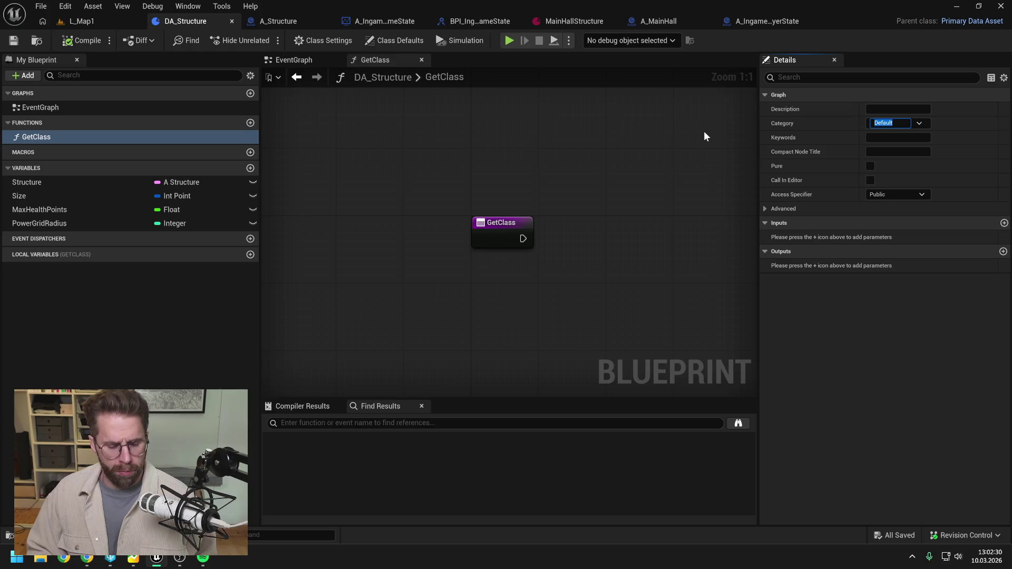
{"action": "type", "text": "Structure"}
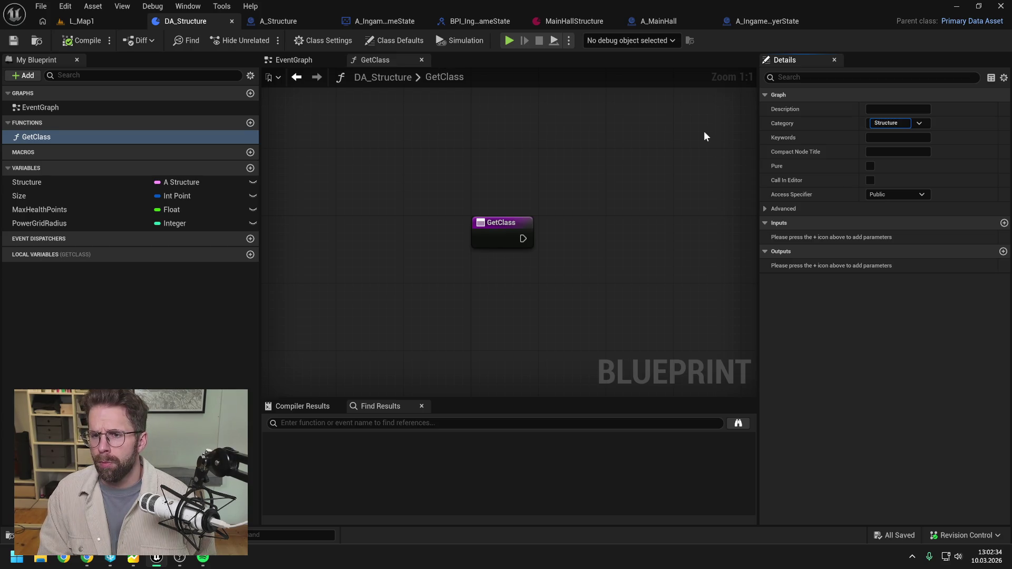
{"action": "key", "text": "Return"}
{"action": "key", "text": "ctrl+s"}
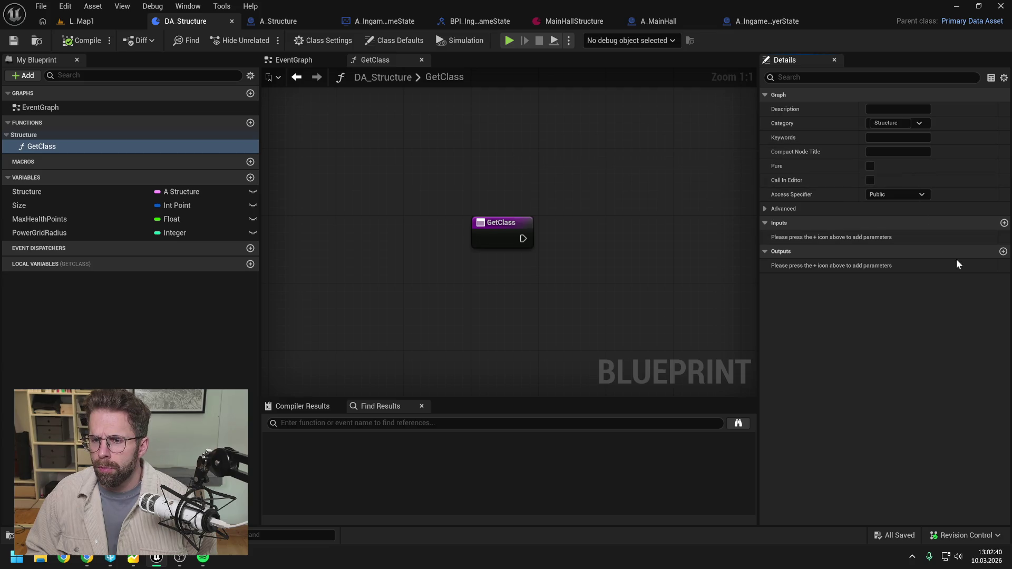
Give GetClass an A Structure soft class reference output named ReturnValue
{"action": "left_click", "coordinate": [1003, 251]}
{"action": "left_click", "coordinate": [892, 265]}
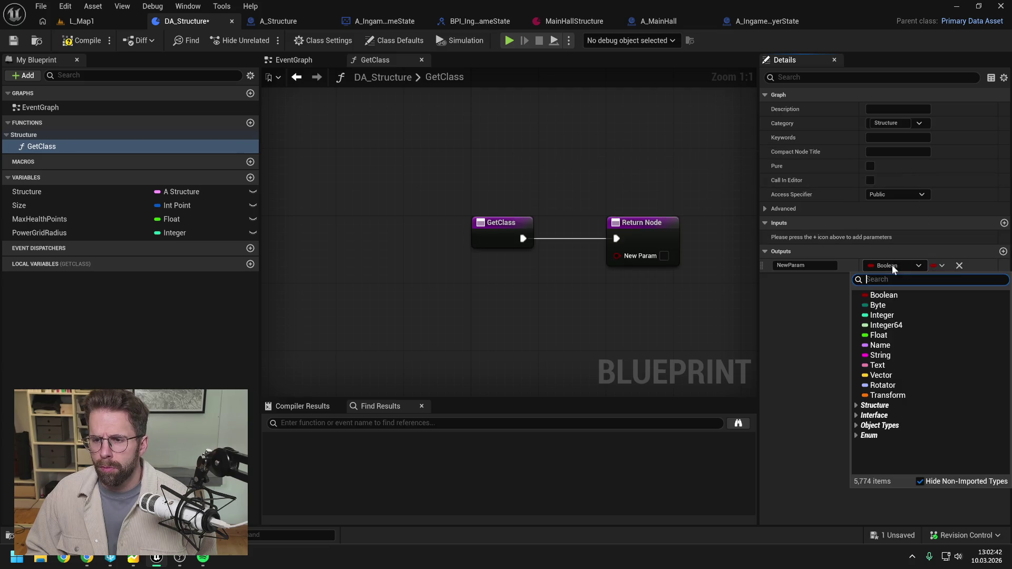
{"action": "type", "text": "str"}
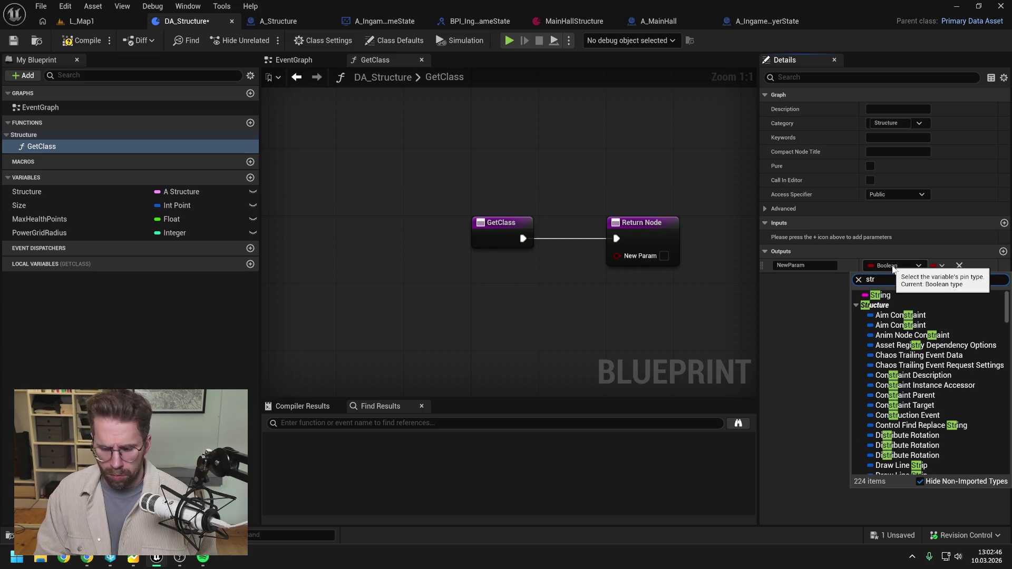
{"action": "type", "text": "ucture"}
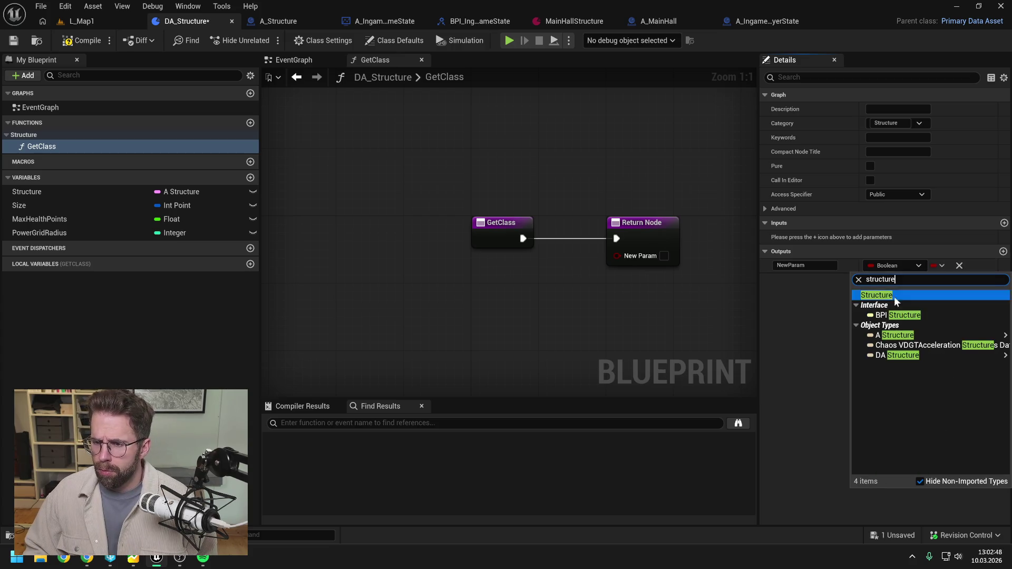
{"action": "mouse_move", "coordinate": [875, 336]}
{"action": "left_click", "coordinate": [834, 367]}
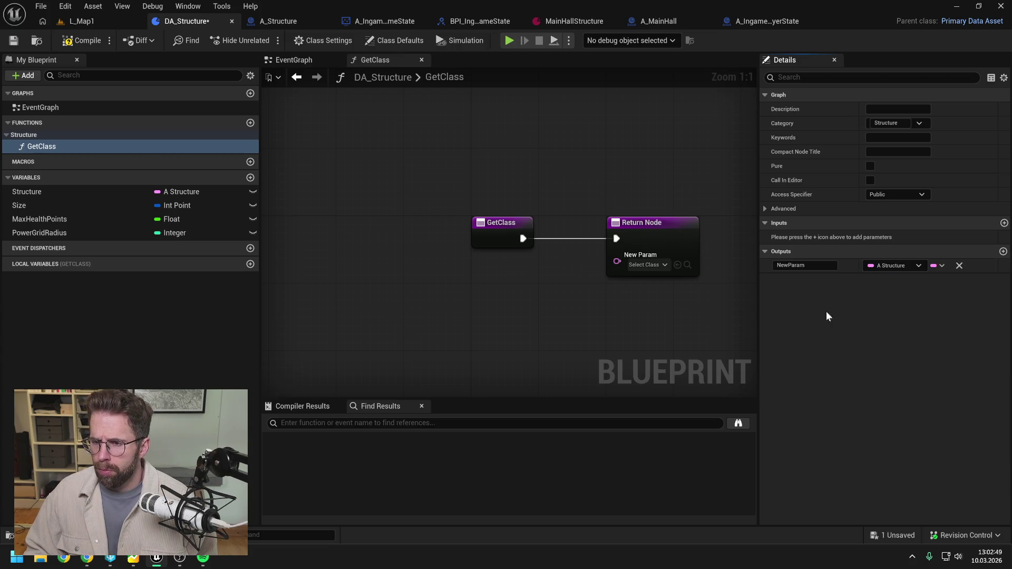
{"action": "double_click", "coordinate": [809, 266]}
{"action": "type", "text": "ReturnValue"}
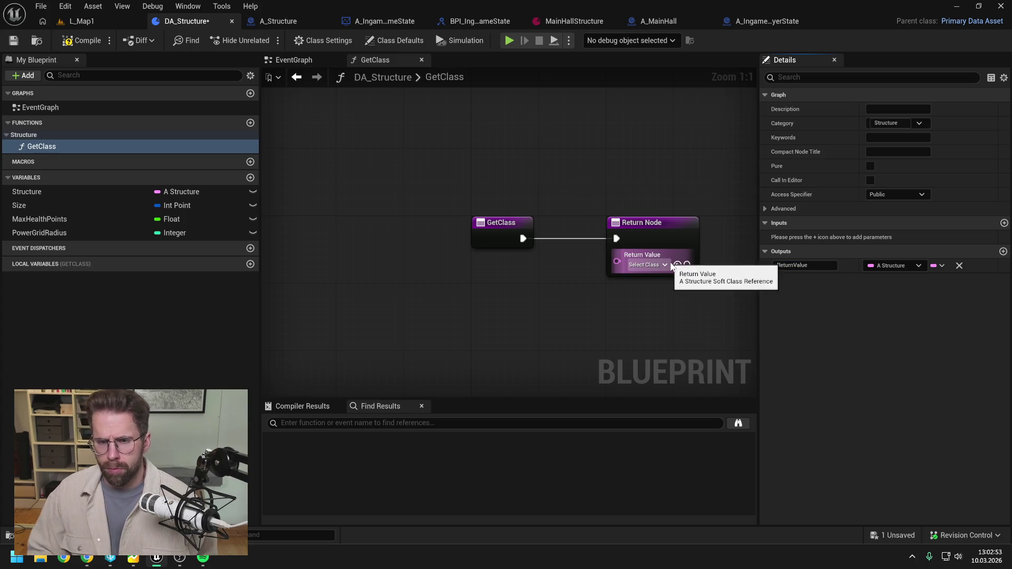
{"action": "key", "text": "Return"}
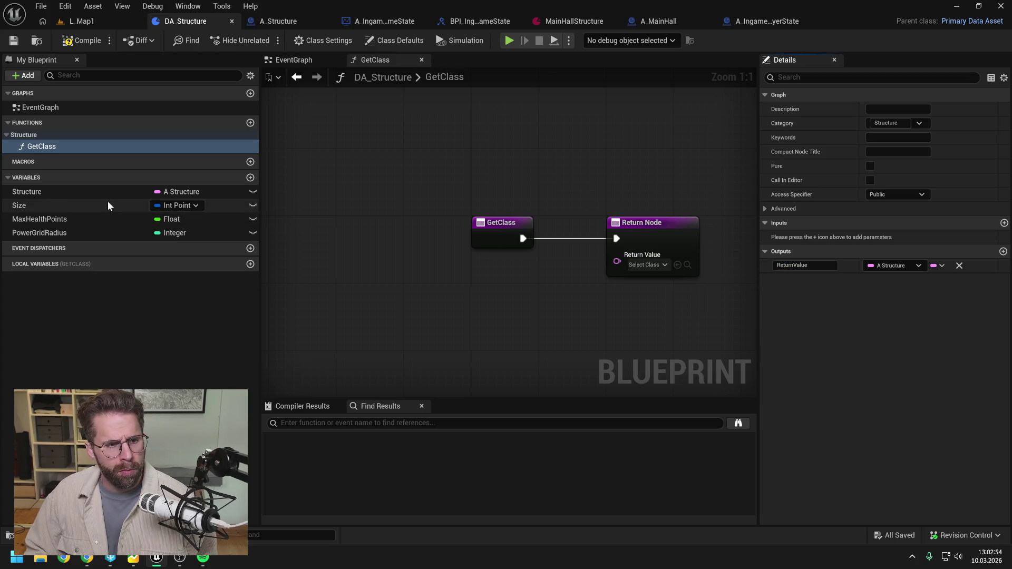
Wire a Structure variable getter into Return Value and compile DA_Structure
{"action": "left_click", "coordinate": [113, 195]}
{"action": "mouse_move", "coordinate": [112, 194]}
{"action": "left_mouse_down"}
{"action": "mouse_move", "coordinate": [501, 274]}
{"action": "mouse_move", "coordinate": [616, 261]}
{"action": "left_mouse_up"}
{"action": "left_click", "coordinate": [561, 169]}
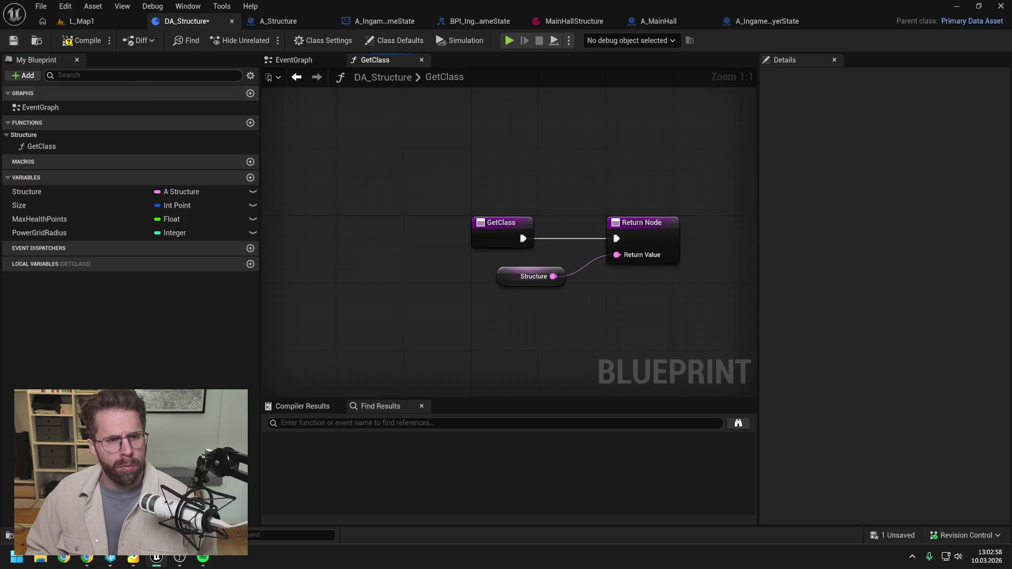
{"action": "left_click", "coordinate": [502, 241]}
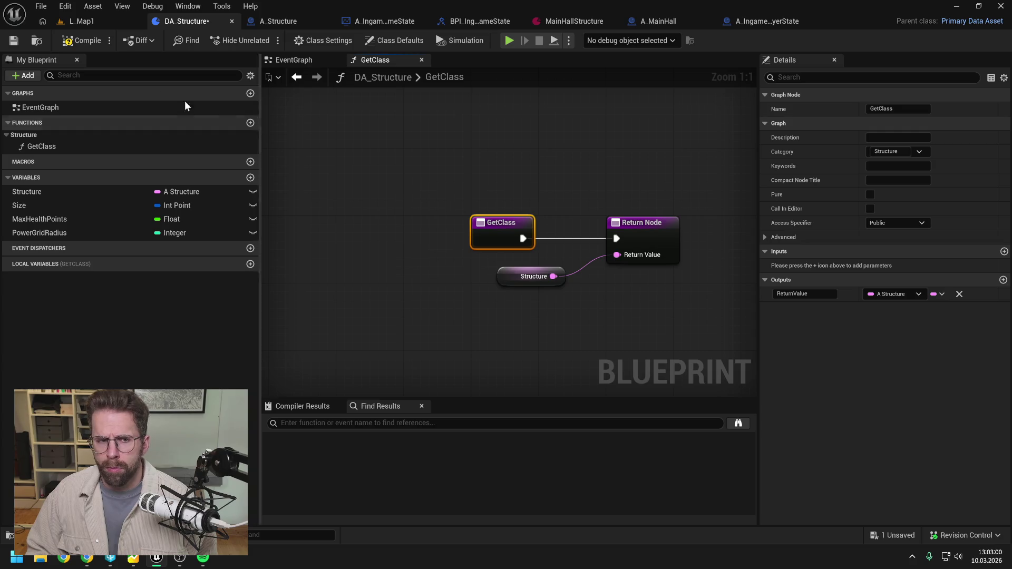
{"action": "left_click", "coordinate": [80, 40]}
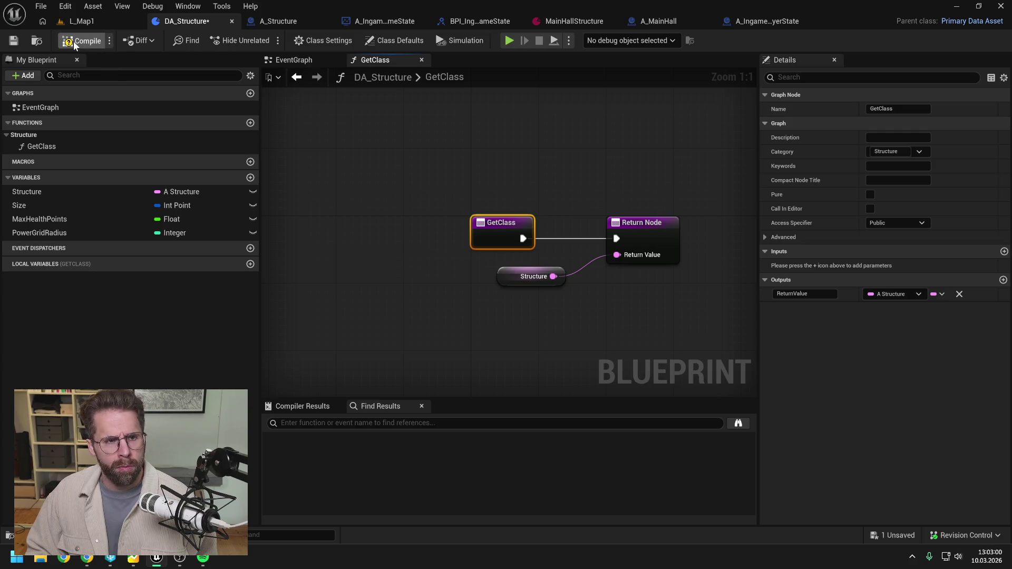
{"action": "left_click", "coordinate": [573, 154]}
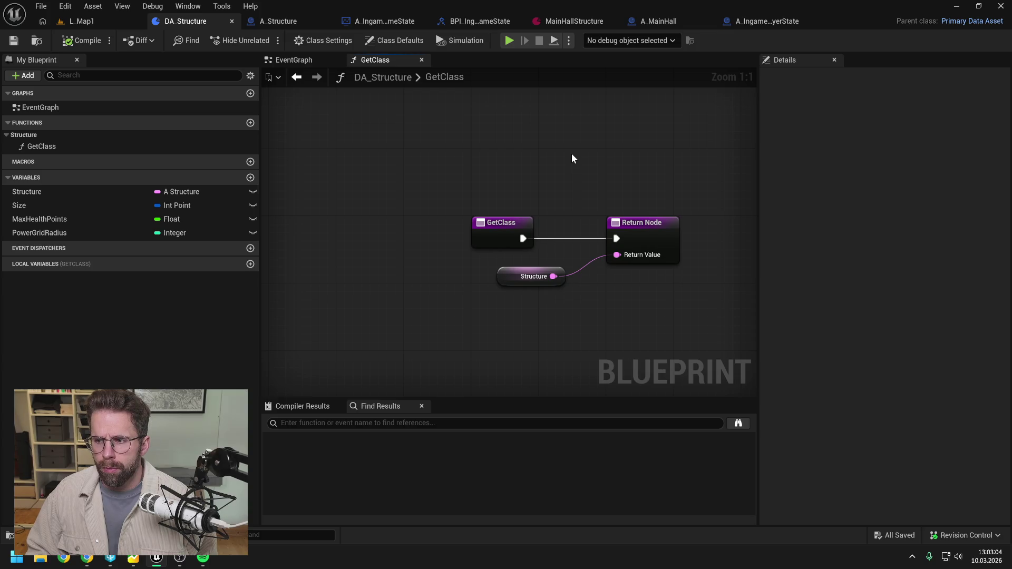
{"action": "left_click", "coordinate": [659, 21]}
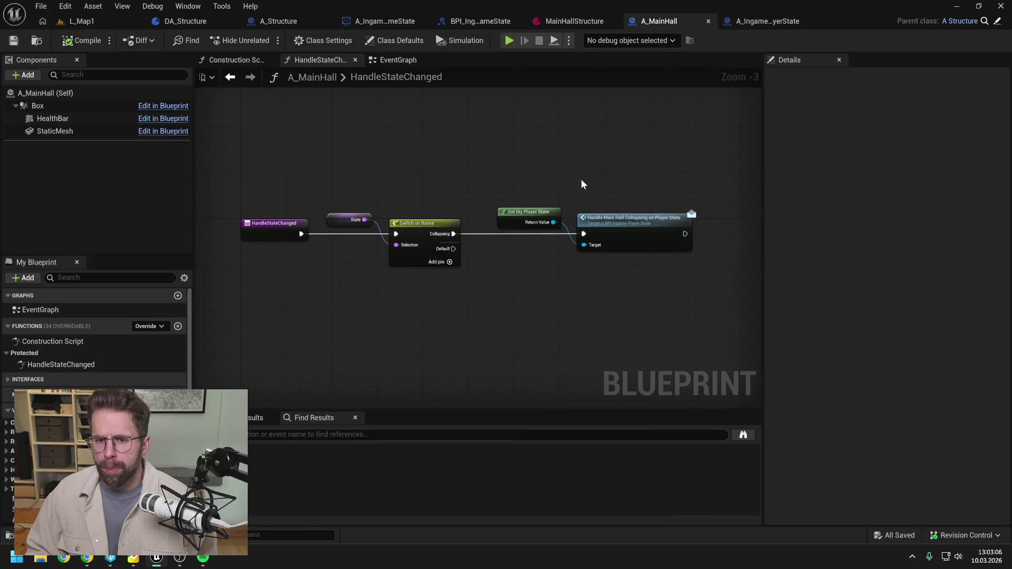
In A_IngameGameState, reroute the Structure wire and run Get Class after Is Valid
{"action": "left_click", "coordinate": [384, 22]}
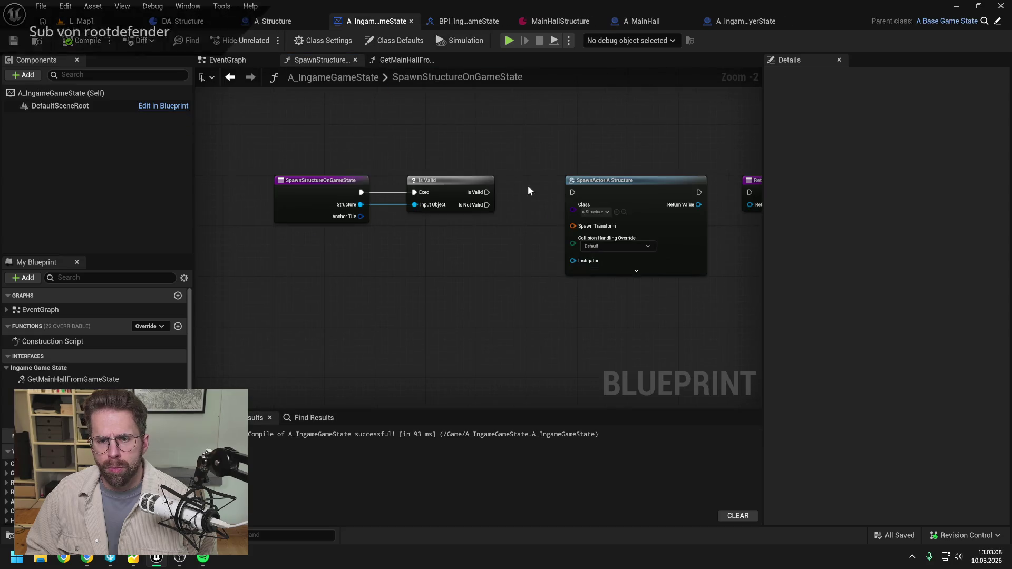
{"action": "double_click", "coordinate": [358, 206]}
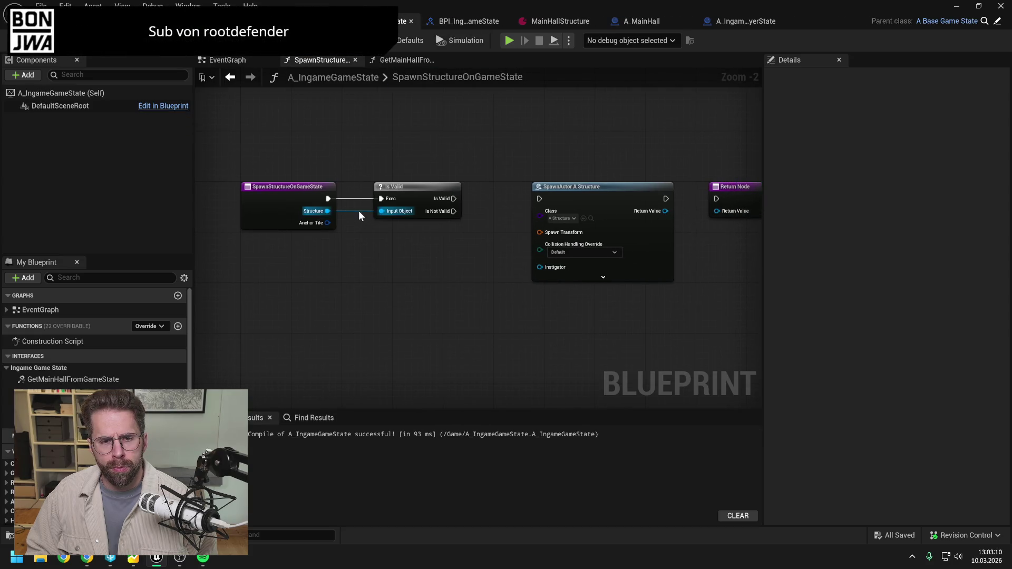
{"action": "mouse_move", "coordinate": [360, 209]}
{"action": "left_mouse_down"}
{"action": "mouse_move", "coordinate": [365, 194]}
{"action": "mouse_move", "coordinate": [492, 233]}
{"action": "left_mouse_up"}
{"action": "type", "text": "get class"}
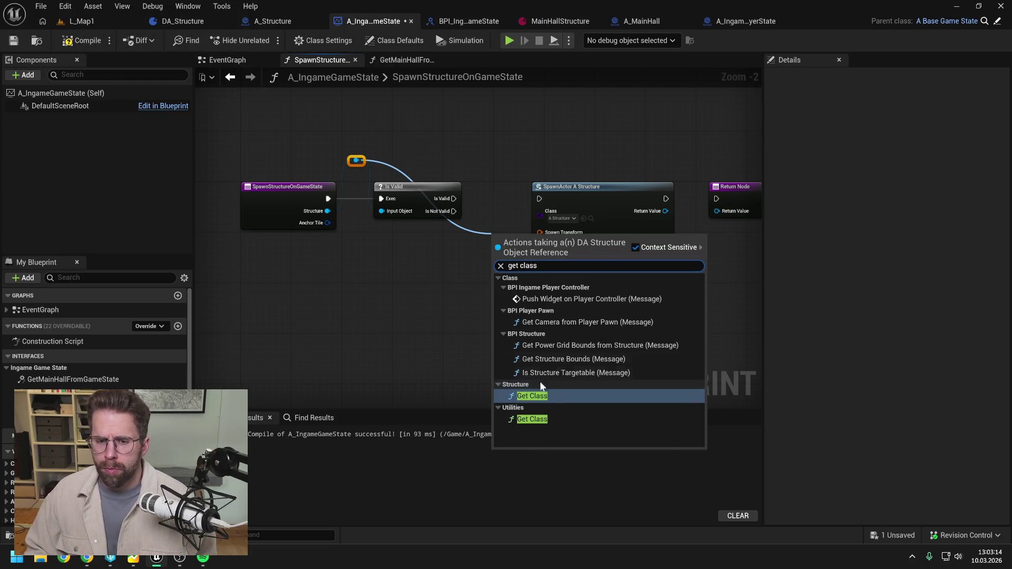
{"action": "left_click", "coordinate": [543, 395]}
{"action": "left_click_drag", "start_coordinate": [643, 219], "coordinate": [758, 218]}
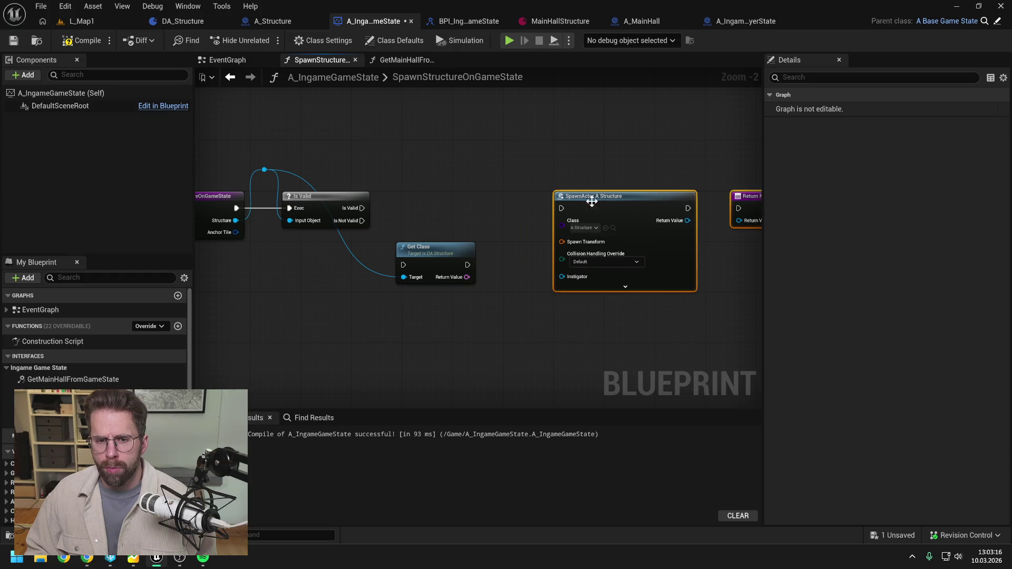
{"action": "left_click_drag", "start_coordinate": [422, 246], "coordinate": [440, 188]}
{"action": "mouse_move", "coordinate": [362, 208]}
{"action": "left_mouse_down"}
{"action": "mouse_move", "coordinate": [421, 207]}
{"action": "mouse_move", "coordinate": [390, 180]}
{"action": "mouse_move", "coordinate": [398, 170]}
{"action": "left_mouse_up"}
Add a second reroute and feed Get Class's result into Load Class Asset Blocking
{"action": "double_click", "coordinate": [390, 216]}
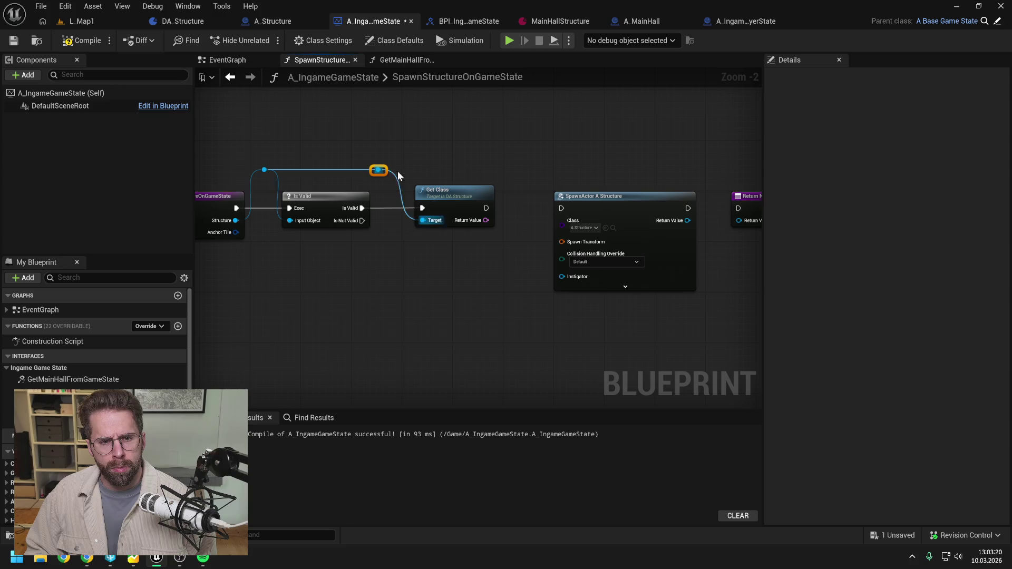
{"action": "left_click", "coordinate": [457, 198]}
{"action": "left_click", "coordinate": [479, 163]}
{"action": "left_click_drag", "start_coordinate": [479, 163], "coordinate": [450, 150]}
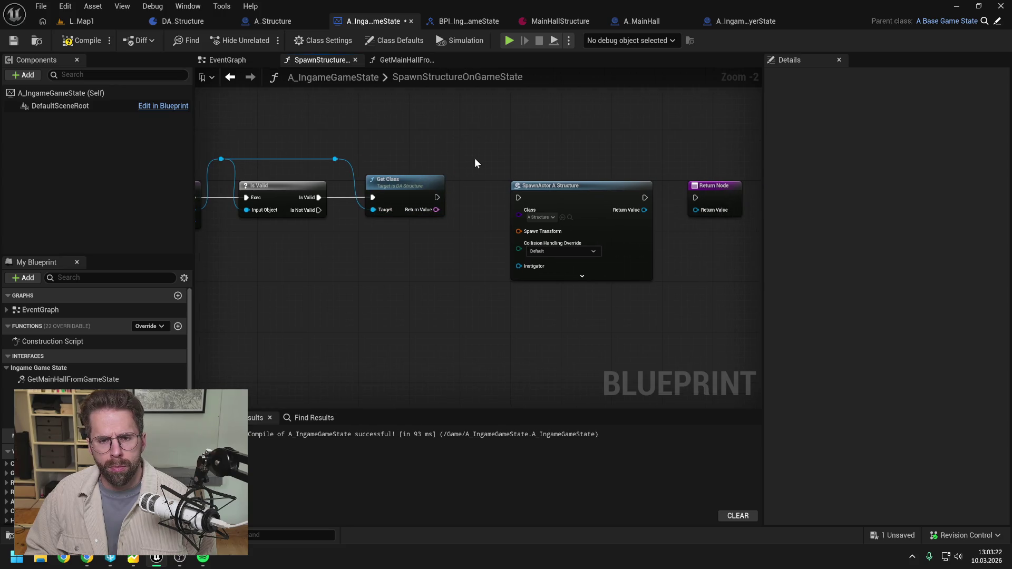
{"action": "left_click_drag", "start_coordinate": [437, 210], "coordinate": [460, 236]}
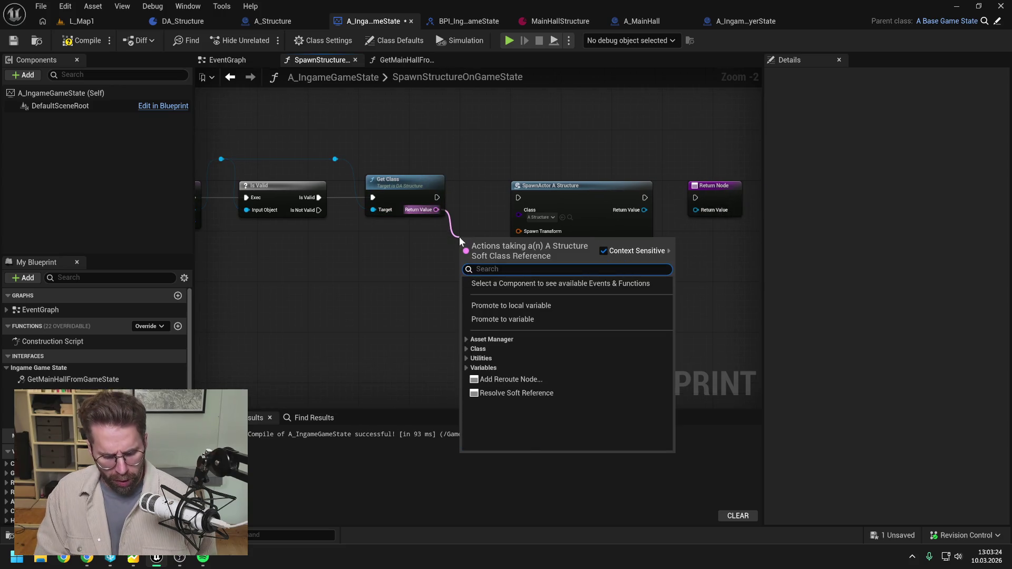
{"action": "type", "text": "load"}
{"action": "left_click", "coordinate": [523, 293]}
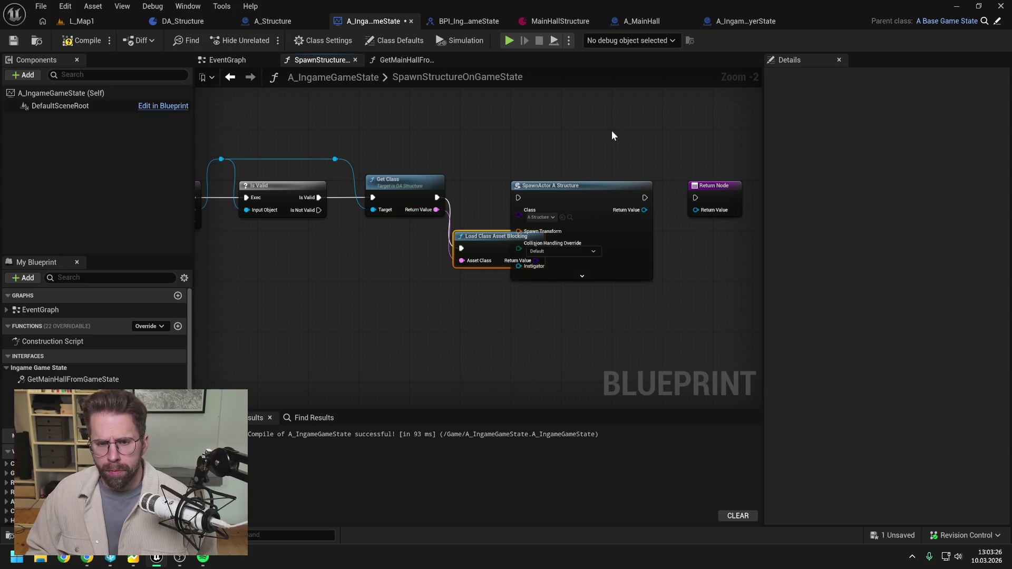
Put Load Class Asset Blocking in the execution line and add a Cast To A_Structure Class node
{"action": "left_click", "coordinate": [584, 186]}
{"action": "left_click_drag", "start_coordinate": [584, 185], "coordinate": [666, 185]}
{"action": "mouse_move", "coordinate": [487, 236]}
{"action": "left_mouse_down"}
{"action": "mouse_move", "coordinate": [505, 184]}
{"action": "mouse_move", "coordinate": [600, 198]}
{"action": "mouse_move", "coordinate": [606, 213]}
{"action": "mouse_move", "coordinate": [527, 281]}
{"action": "left_mouse_up"}
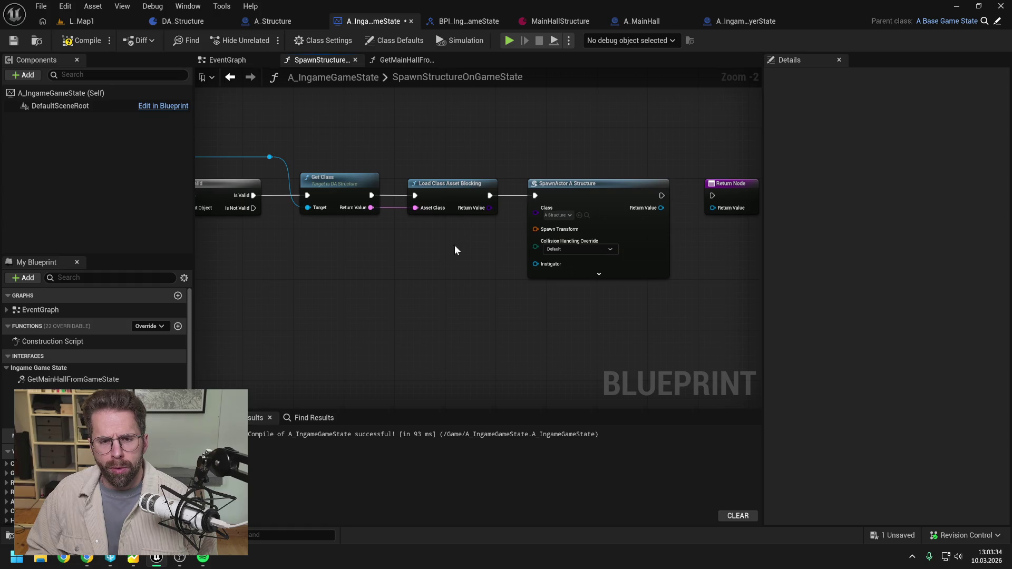
{"action": "left_click_drag", "start_coordinate": [451, 184], "coordinate": [488, 264]}
{"action": "type", "text": "ca"}
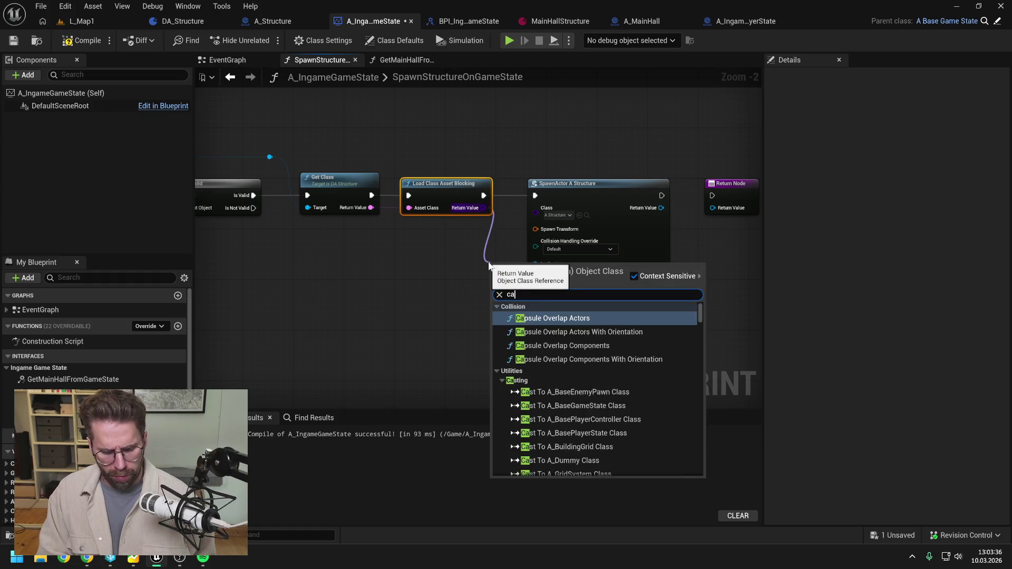
{"action": "type", "text": "st to struc"}
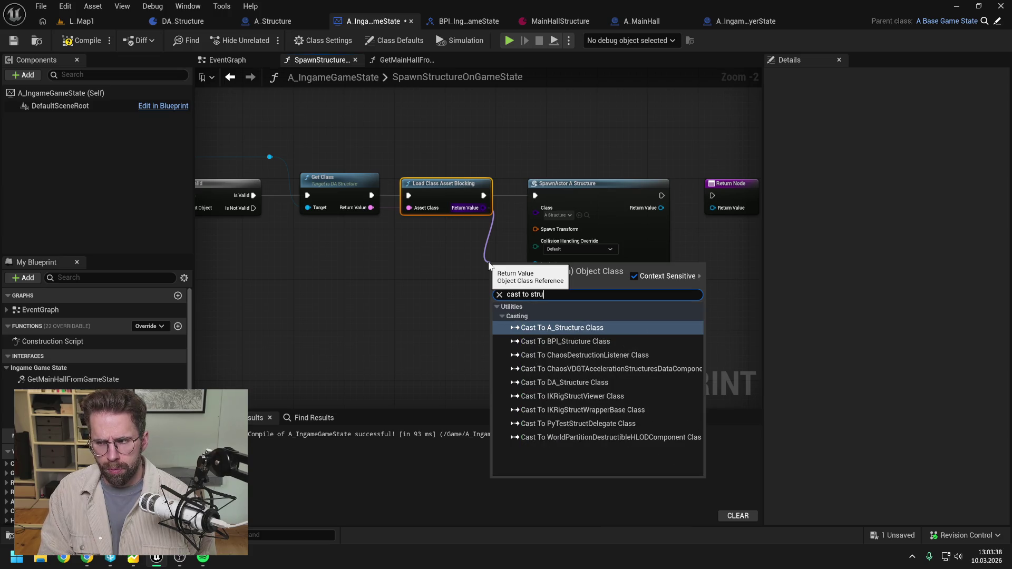
{"action": "left_click", "coordinate": [592, 328]}
Place the cast in the execution line and feed As A Structure into SpawnActor's Class
{"action": "left_click", "coordinate": [552, 193]}
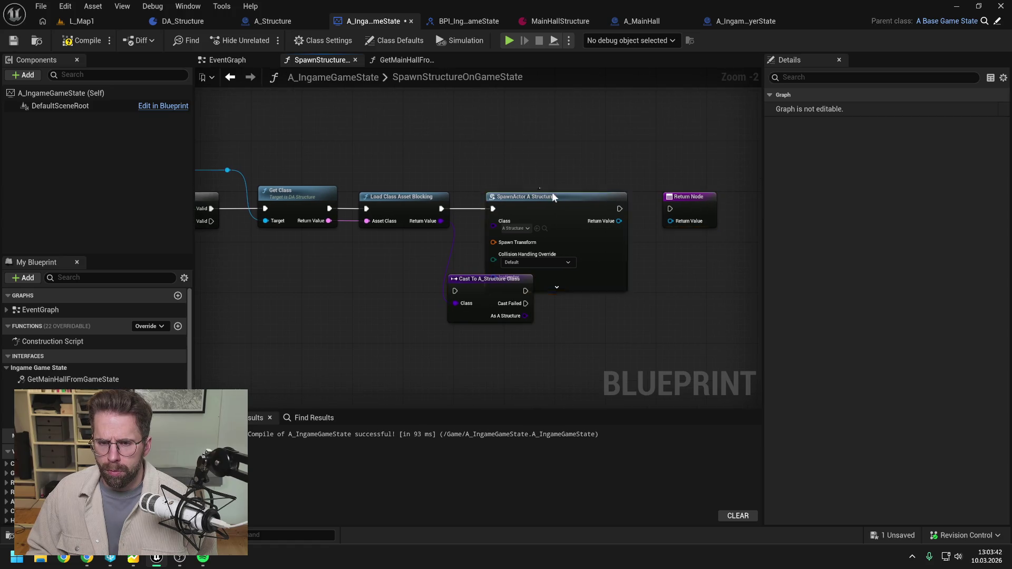
{"action": "left_click_drag", "start_coordinate": [565, 173], "coordinate": [675, 217]}
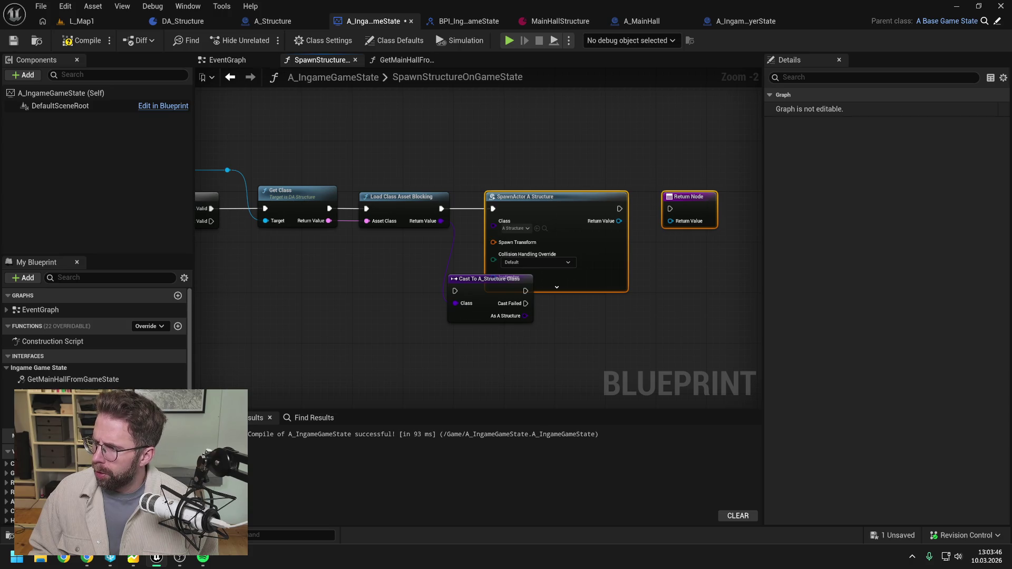
{"action": "left_click", "coordinate": [586, 140]}
{"action": "left_click_drag", "start_coordinate": [588, 171], "coordinate": [680, 216]}
{"action": "mouse_move", "coordinate": [564, 200]}
{"action": "left_mouse_down"}
{"action": "mouse_move", "coordinate": [615, 200]}
{"action": "mouse_move", "coordinate": [601, 194]}
{"action": "left_mouse_up"}
{"action": "mouse_move", "coordinate": [485, 287]}
{"action": "left_mouse_down"}
{"action": "mouse_move", "coordinate": [496, 201]}
{"action": "mouse_move", "coordinate": [468, 209]}
{"action": "left_mouse_up"}
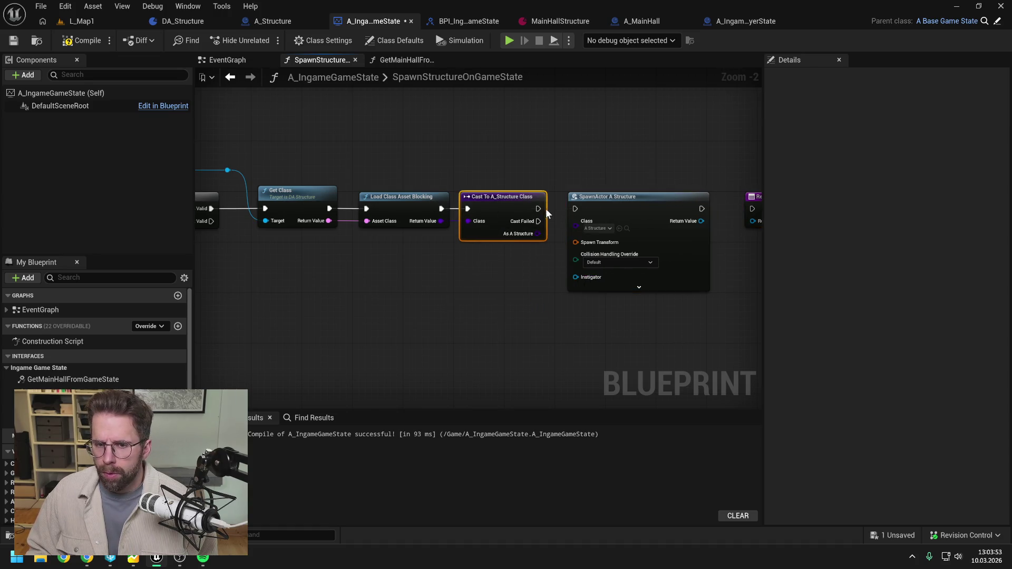
{"action": "left_click", "coordinate": [549, 260]}
{"action": "left_click_drag", "start_coordinate": [537, 233], "coordinate": [576, 221]}
{"action": "left_click_drag", "start_coordinate": [535, 282], "coordinate": [485, 263]}
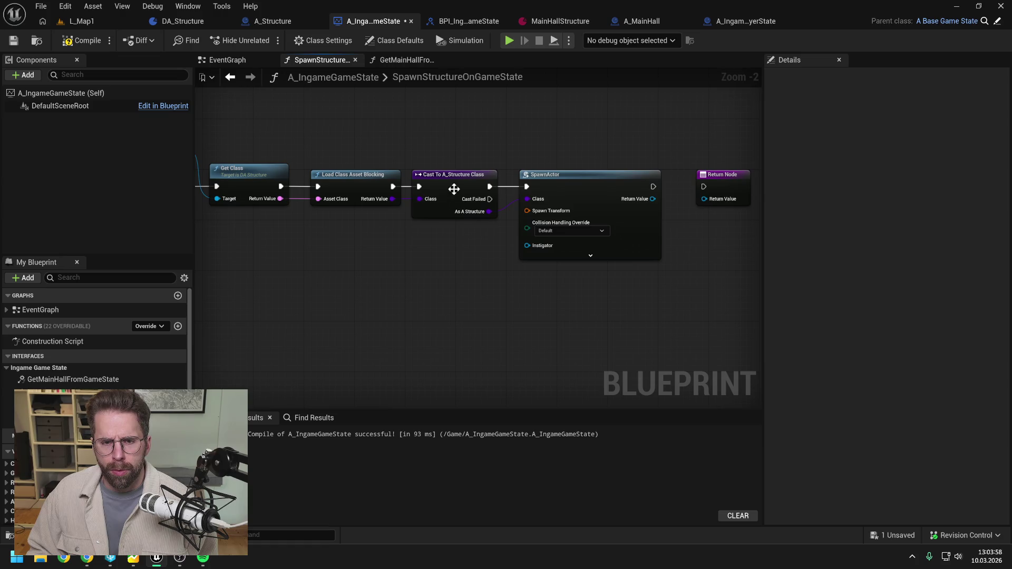
{"action": "left_click_drag", "start_coordinate": [452, 190], "coordinate": [458, 189]}
{"action": "left_click", "coordinate": [456, 236]}
{"action": "left_click_drag", "start_coordinate": [453, 250], "coordinate": [492, 250]}
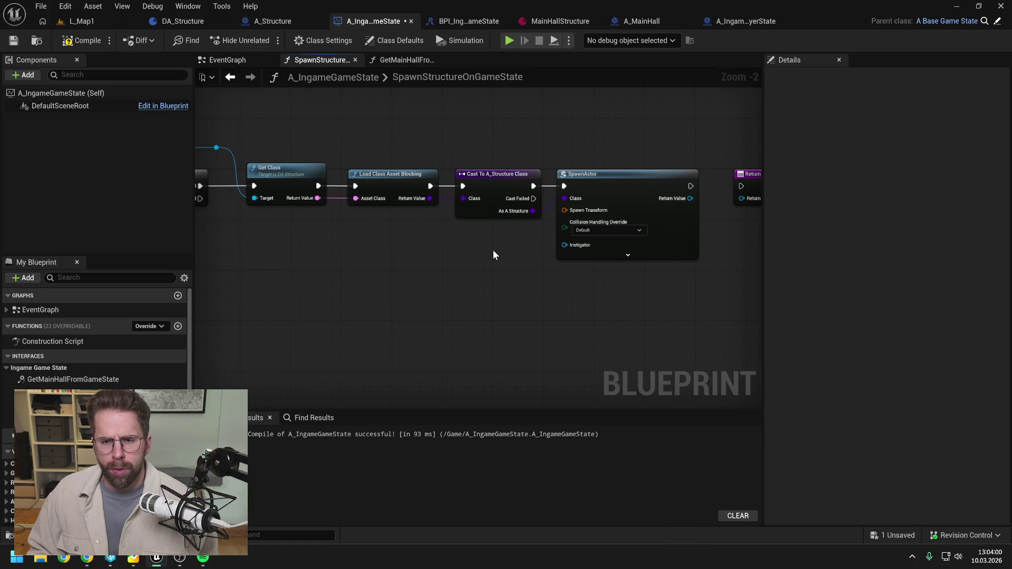
Set SpawnActor's collision handling to Always Spawn, Ignore Collisions and compile
{"action": "left_click", "coordinate": [598, 231]}
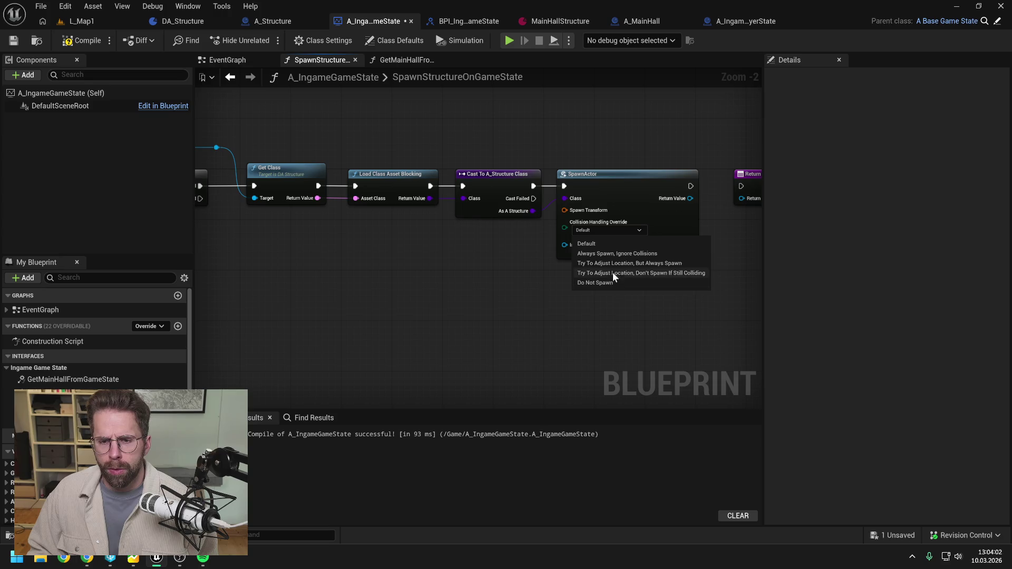
{"action": "left_click", "coordinate": [616, 253]}
{"action": "left_click", "coordinate": [82, 41]}
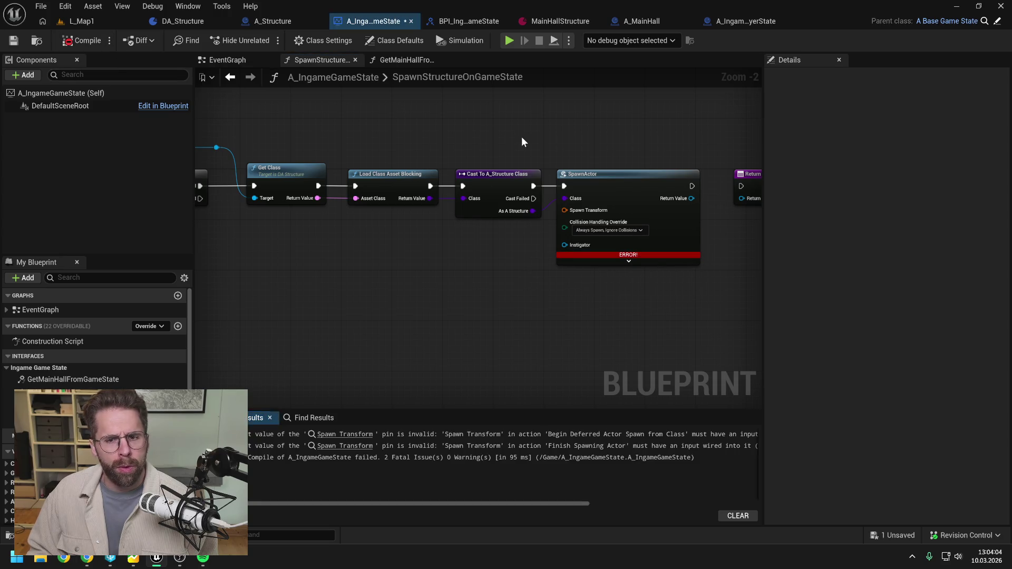
Split Spawn Transform into location, rotation and scale, then save
{"action": "right_click", "coordinate": [566, 210]}
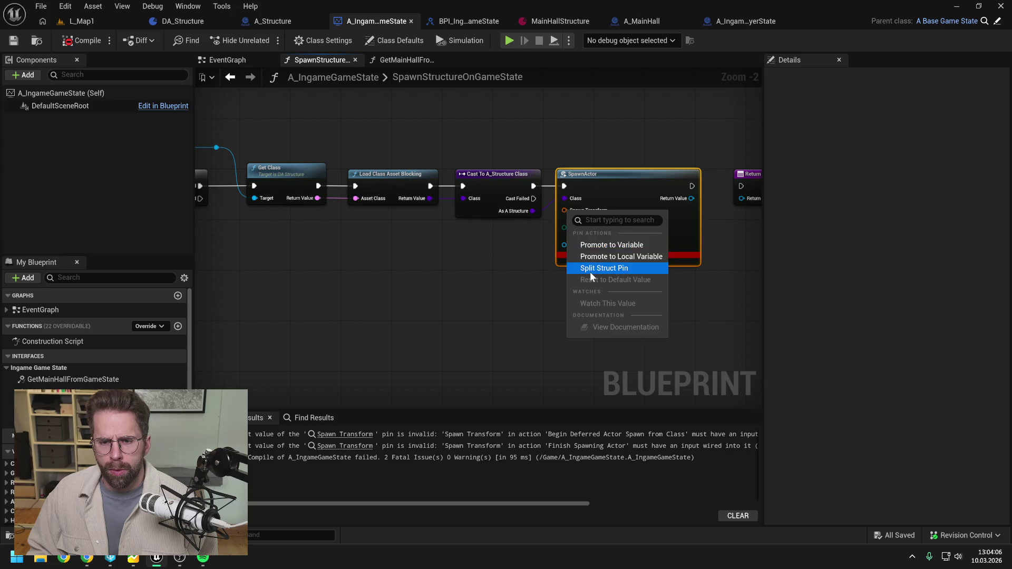
{"action": "left_click", "coordinate": [590, 270]}
{"action": "key", "text": "ctrl+s"}
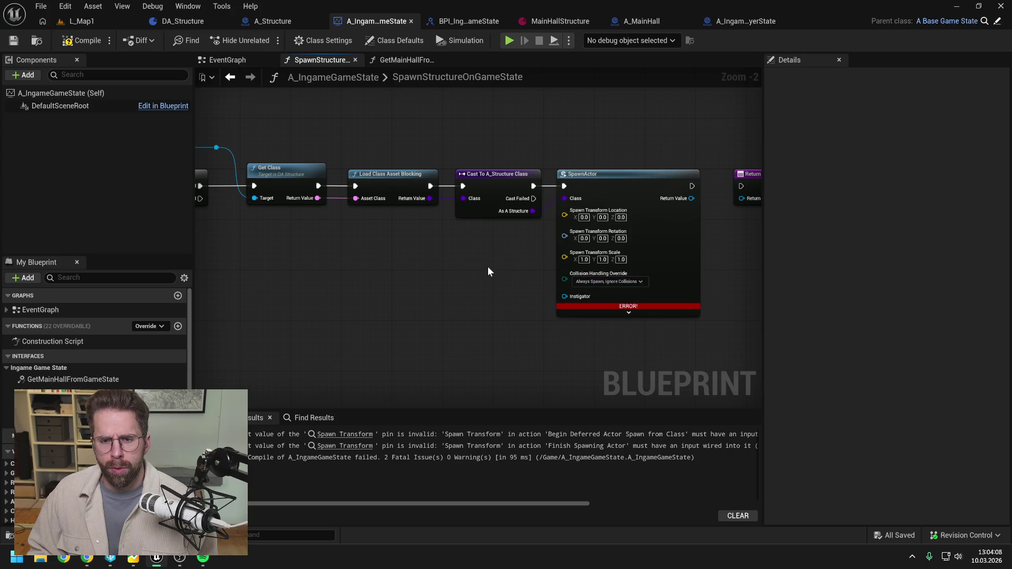
{"action": "scroll", "coordinate": [488, 267], "scroll_direction": "down", "scroll_amount": 1}
{"action": "left_click_drag", "start_coordinate": [488, 265], "coordinate": [495, 243]}
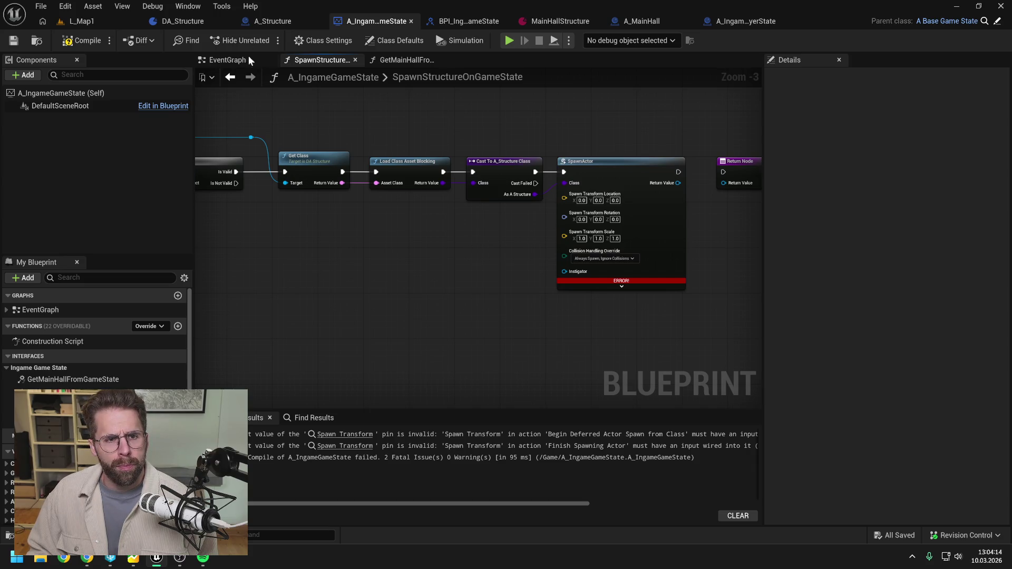
{"action": "left_click", "coordinate": [264, 21]}
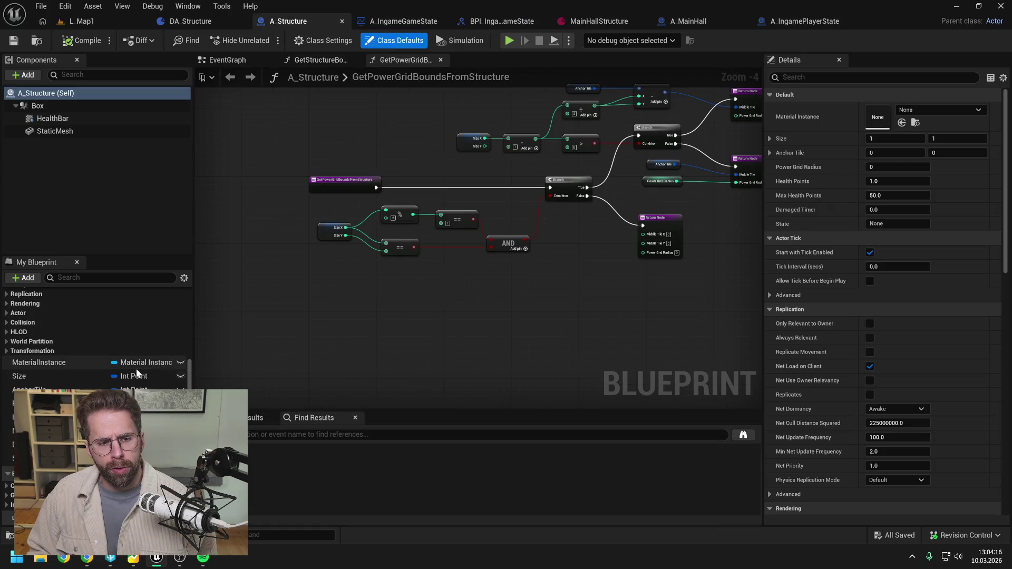
Add a StructureData variable of type DA Structure object reference to A_Structure, save and compile
{"action": "scroll", "coordinate": [164, 346], "scroll_direction": "up", "scroll_amount": 5}
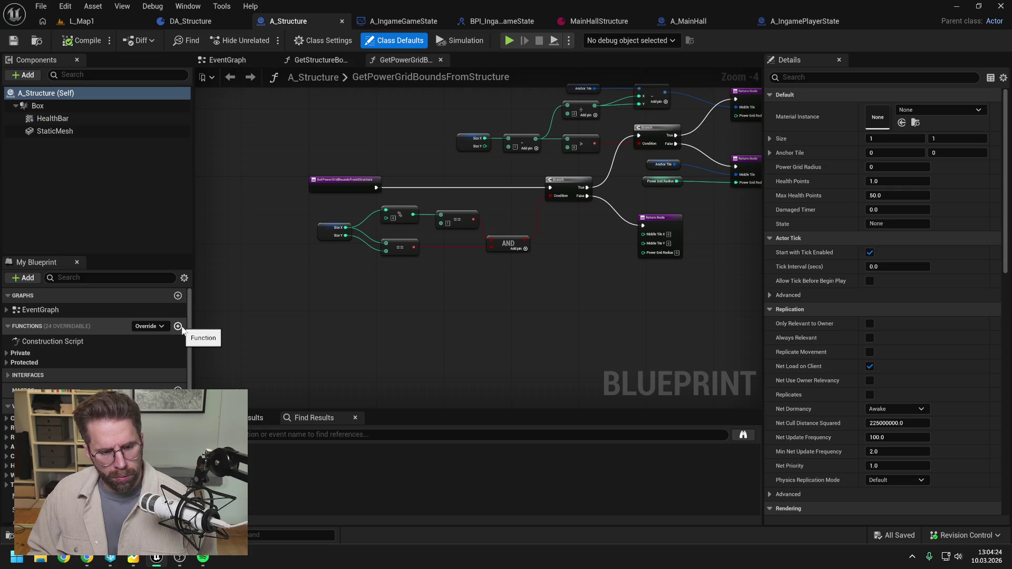
{"action": "scroll", "coordinate": [176, 369], "scroll_direction": "down", "scroll_amount": 2}
{"action": "left_click", "coordinate": [177, 370]}
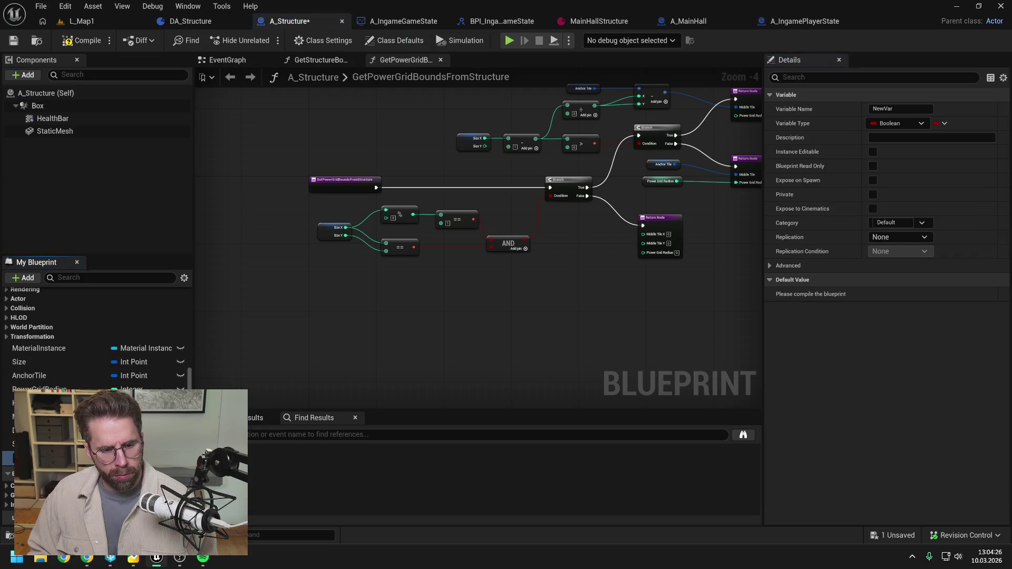
{"action": "left_click", "coordinate": [127, 457]}
{"action": "type", "text": "da_st"}
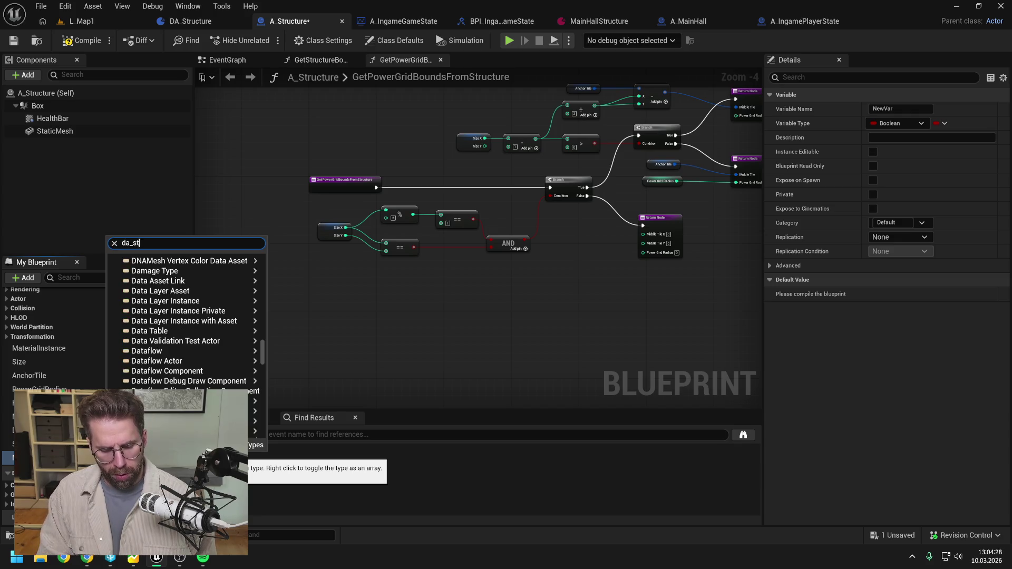
{"action": "type", "text": "ruc"}
{"action": "mouse_move", "coordinate": [165, 273]}
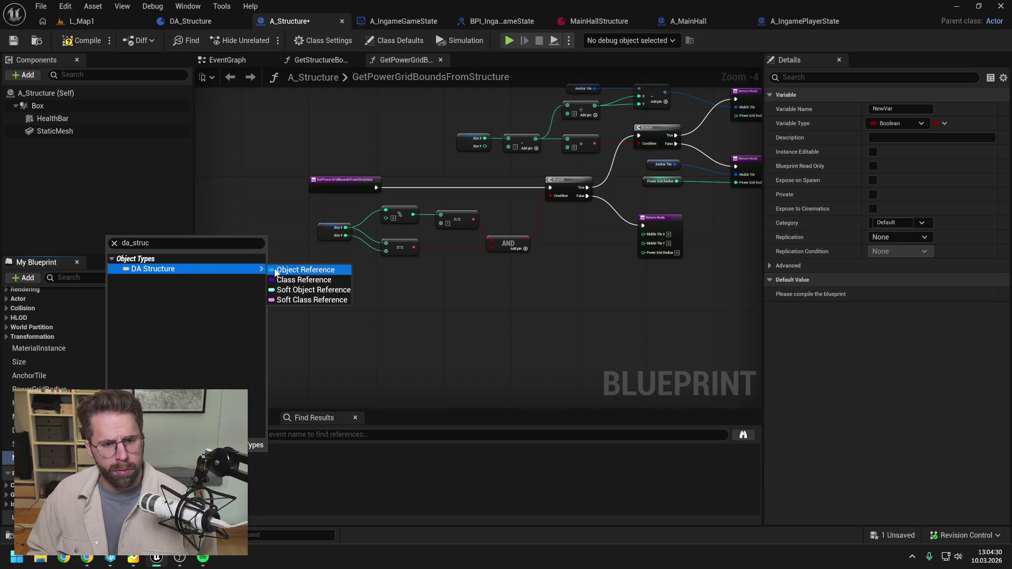
{"action": "left_click", "coordinate": [274, 270]}
{"action": "key", "text": "ctrl+s"}
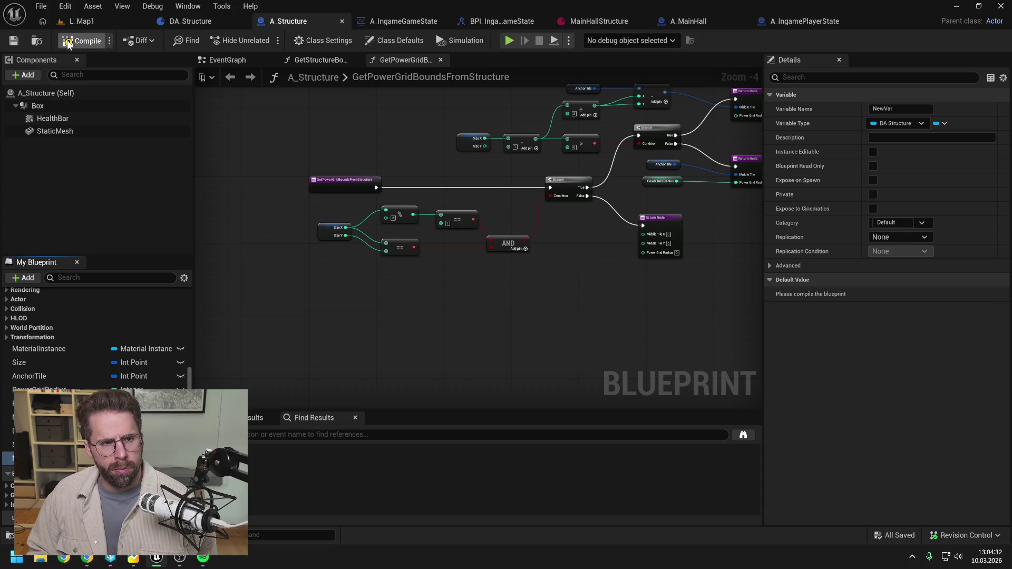
{"action": "left_click", "coordinate": [67, 42]}
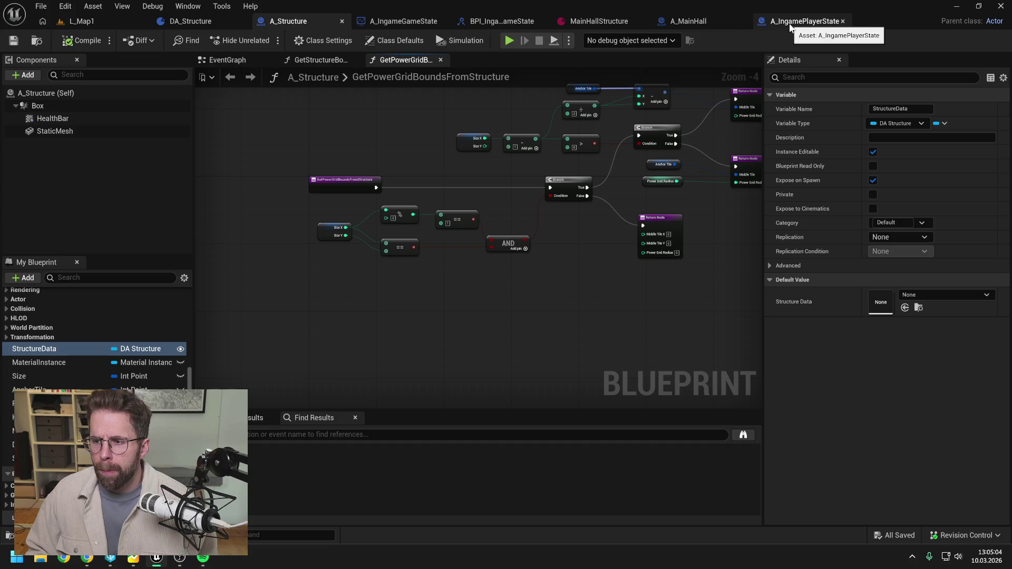
{"action": "left_click", "coordinate": [707, 21]}
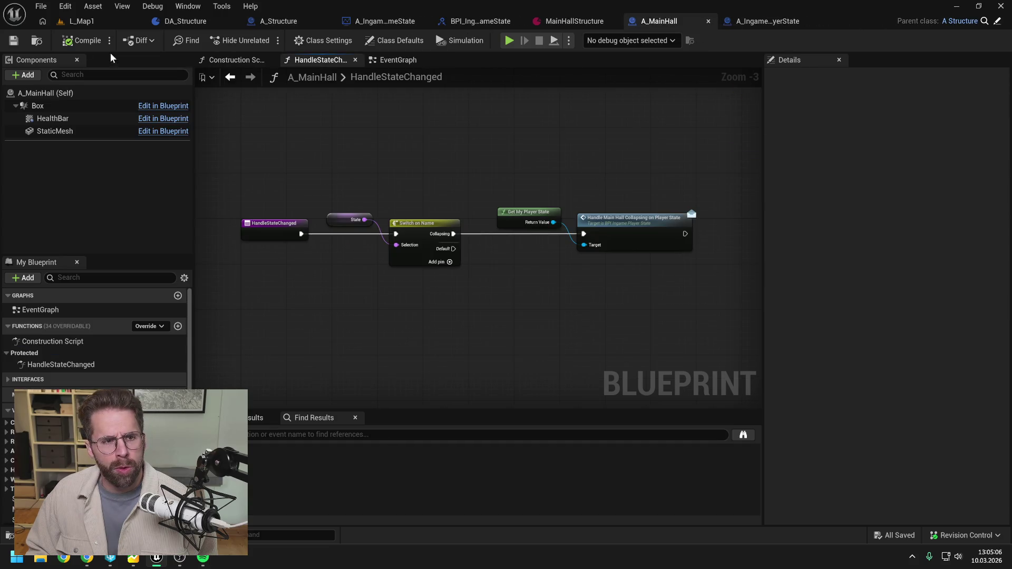
{"action": "left_click", "coordinate": [293, 20]}
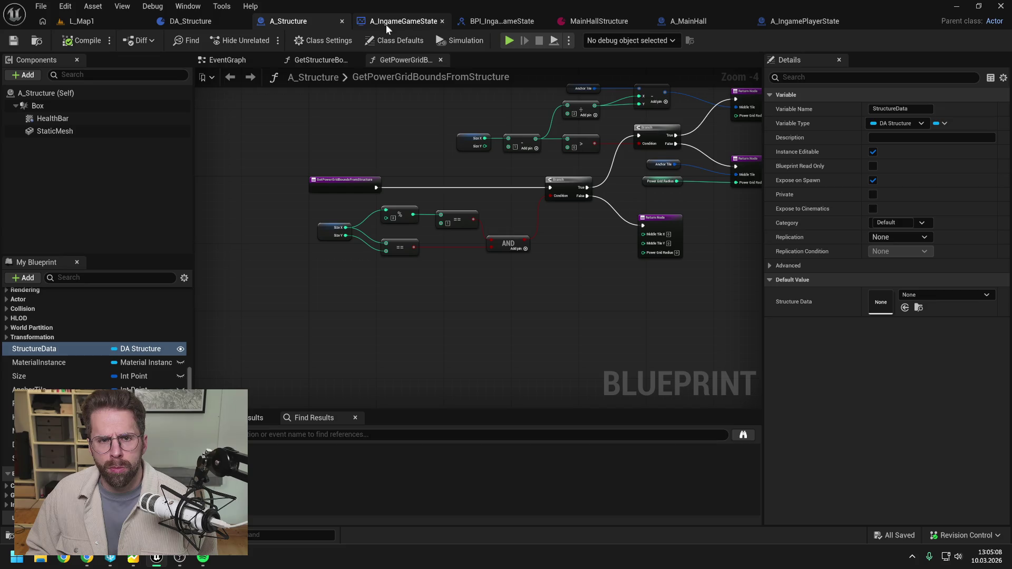
In A_IngameGameState, expand SpawnActor's advanced pins
{"action": "left_click", "coordinate": [411, 21]}
{"action": "left_click_drag", "start_coordinate": [487, 239], "coordinate": [530, 228]}
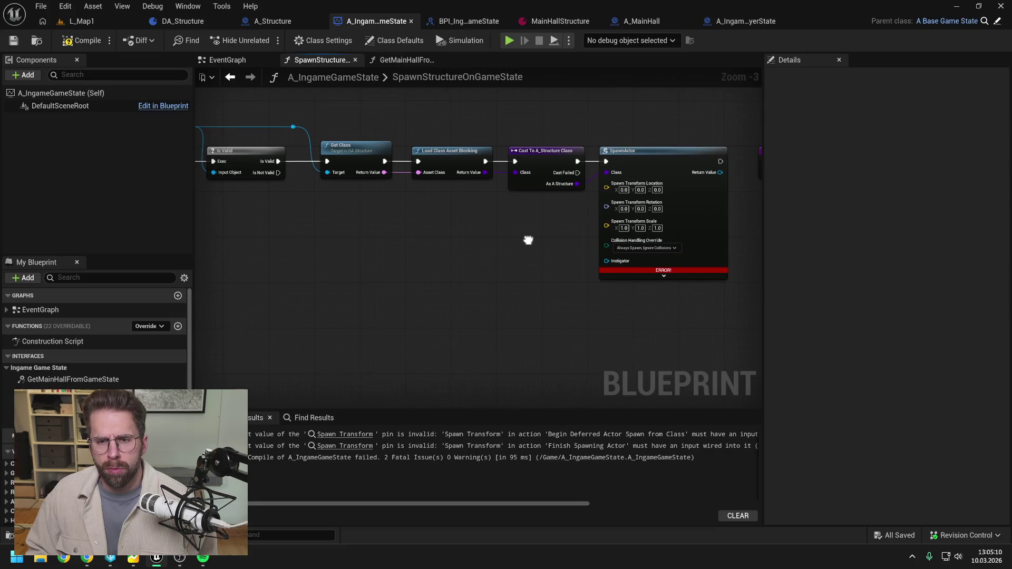
{"action": "right_click", "coordinate": [651, 165]}
{"action": "left_click", "coordinate": [687, 269]}
{"action": "left_click", "coordinate": [500, 265]}
{"action": "left_click_drag", "start_coordinate": [504, 264], "coordinate": [487, 236]}
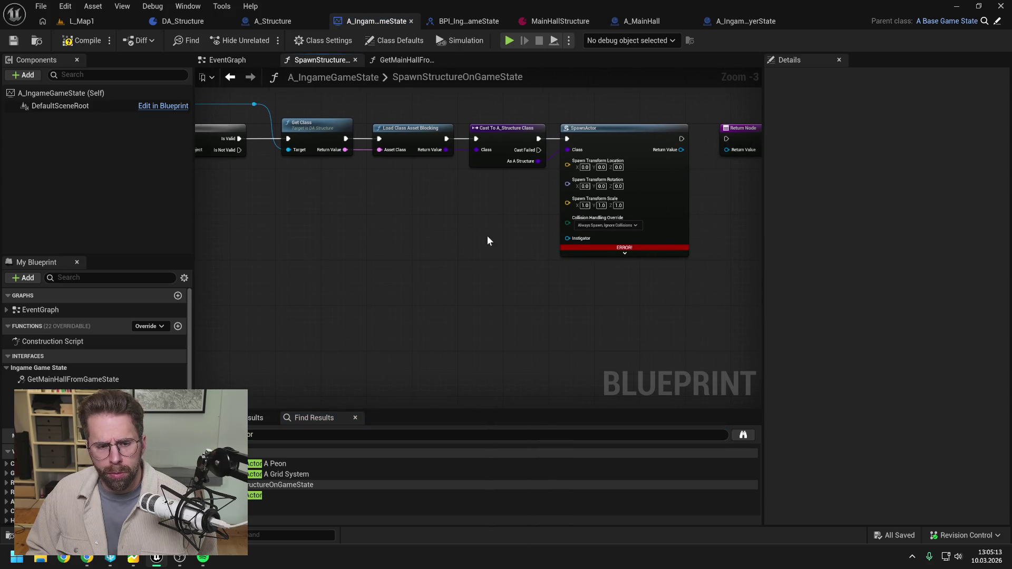
{"action": "left_click", "coordinate": [621, 255]}
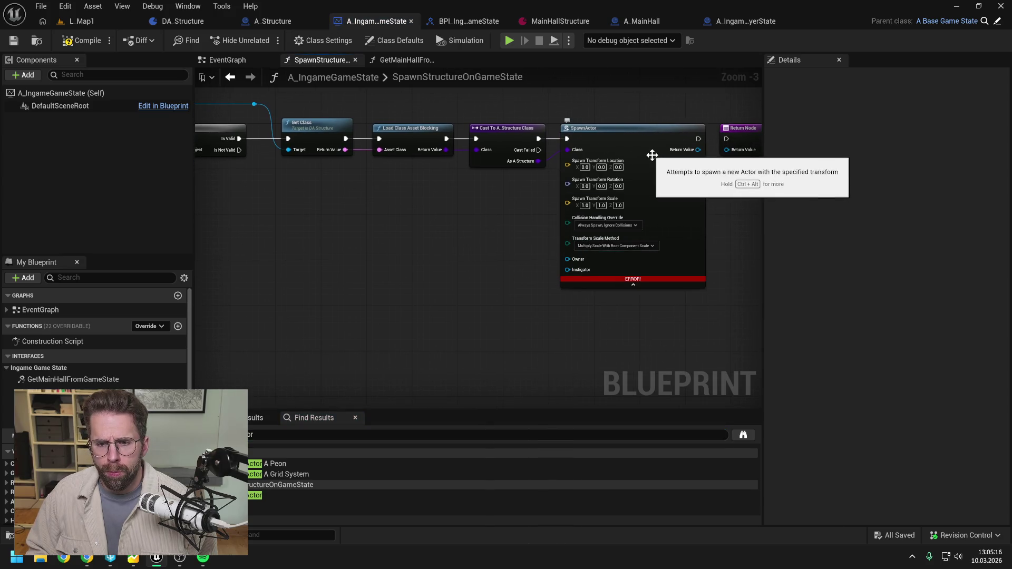
Reconnect As A Structure to SpawnActor's Class to refresh it, then save
{"action": "left_click", "coordinate": [536, 162], "text": "alt"}
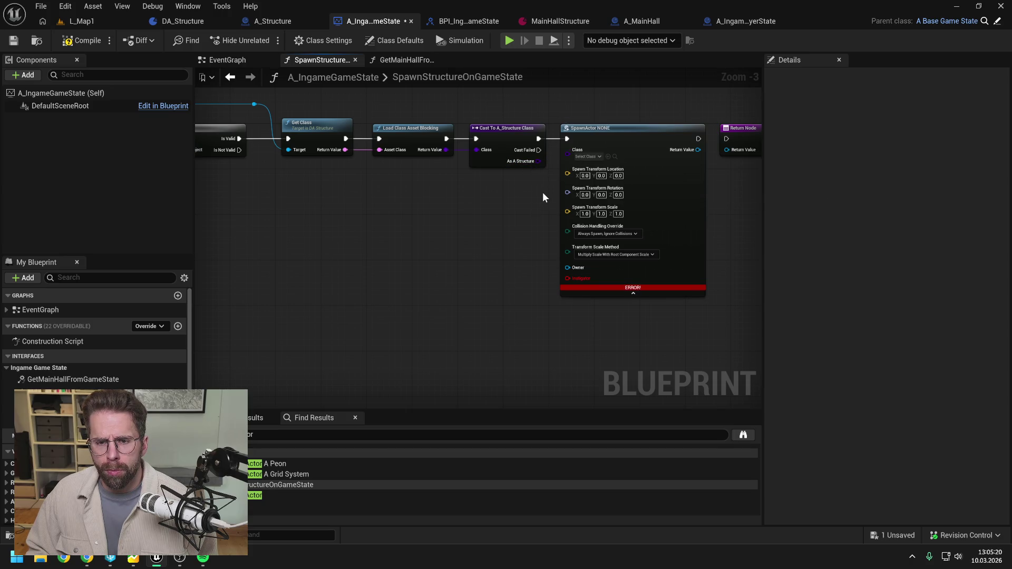
{"action": "right_click", "coordinate": [617, 143]}
{"action": "left_click", "coordinate": [654, 248]}
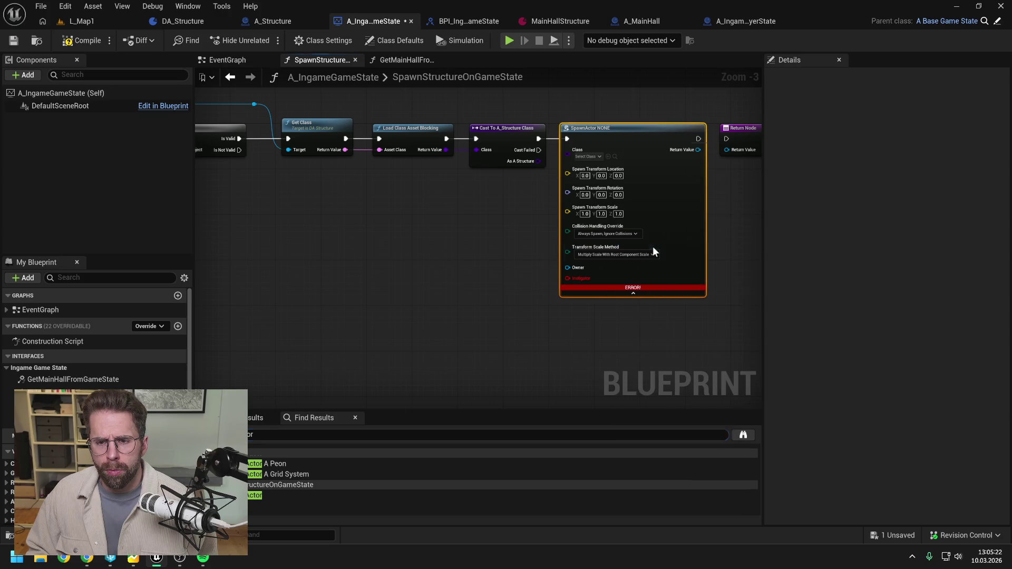
{"action": "left_click_drag", "start_coordinate": [539, 161], "coordinate": [576, 157]}
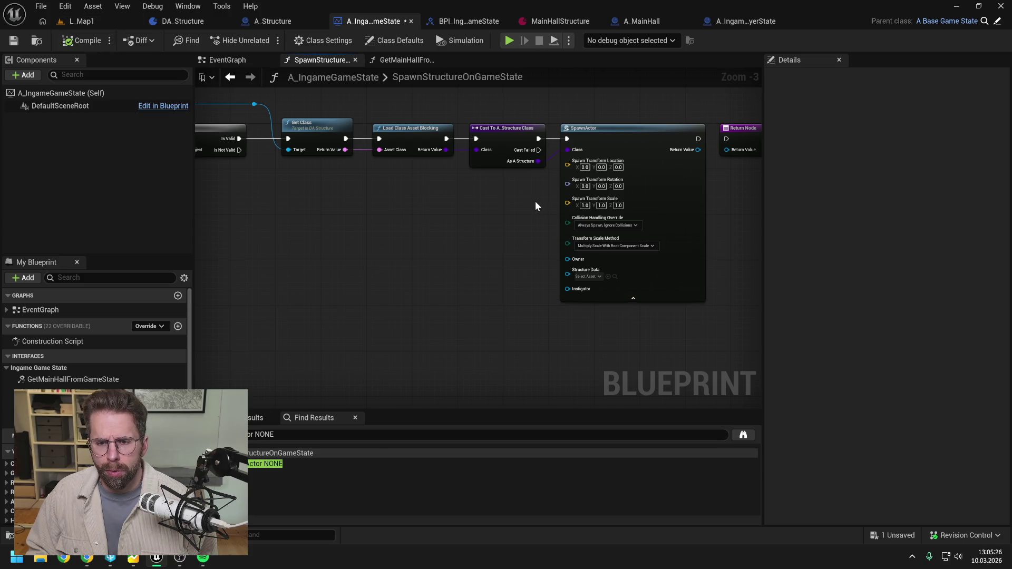
{"action": "key", "text": "ctrl+s"}
{"action": "mouse_move", "coordinate": [449, 215]}
{"action": "left_mouse_down"}
{"action": "mouse_move", "coordinate": [554, 212]}
{"action": "mouse_move", "coordinate": [530, 229]}
{"action": "left_mouse_up"}
{"action": "left_click_drag", "start_coordinate": [349, 112], "coordinate": [427, 113]}
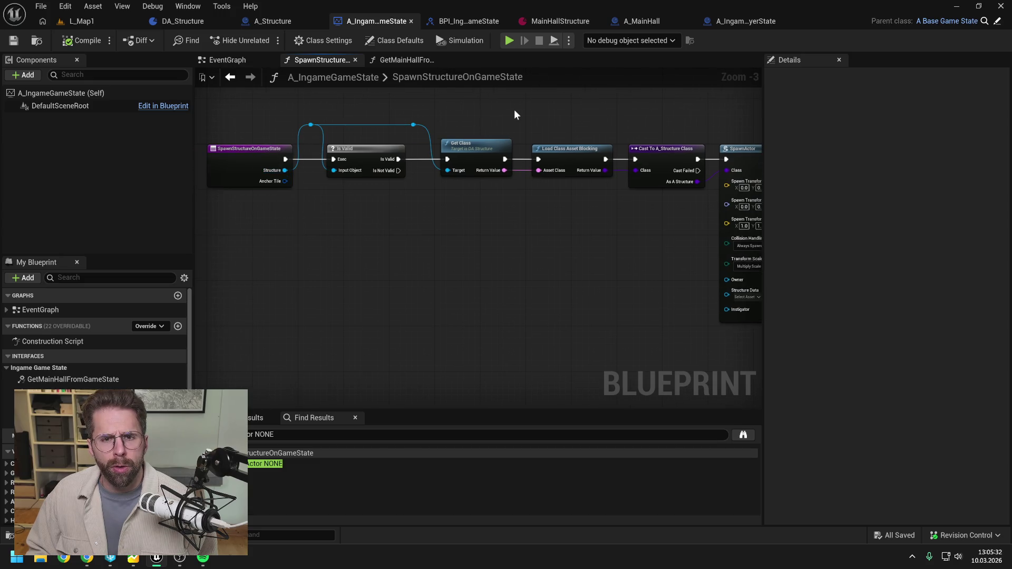
{"action": "left_click", "coordinate": [467, 21]}
Rename SpawnStructureOnGameState's Structure input to StructureData and compile the interface
{"action": "left_click", "coordinate": [833, 191]}
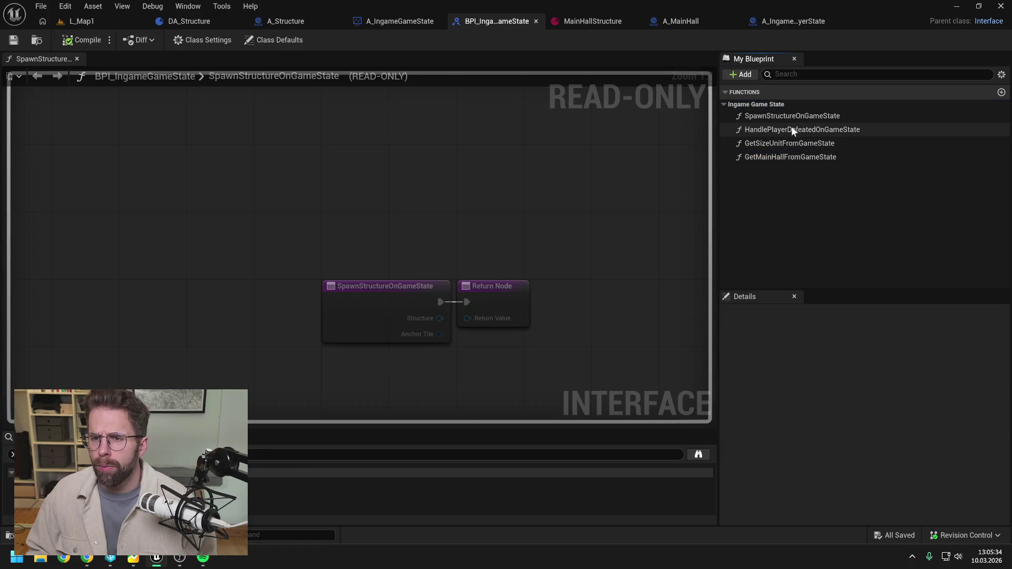
{"action": "left_click", "coordinate": [791, 116]}
{"action": "left_click", "coordinate": [772, 445]}
{"action": "type", "text": "Data"}
{"action": "key", "text": "Return"}
{"action": "left_click", "coordinate": [85, 40]}
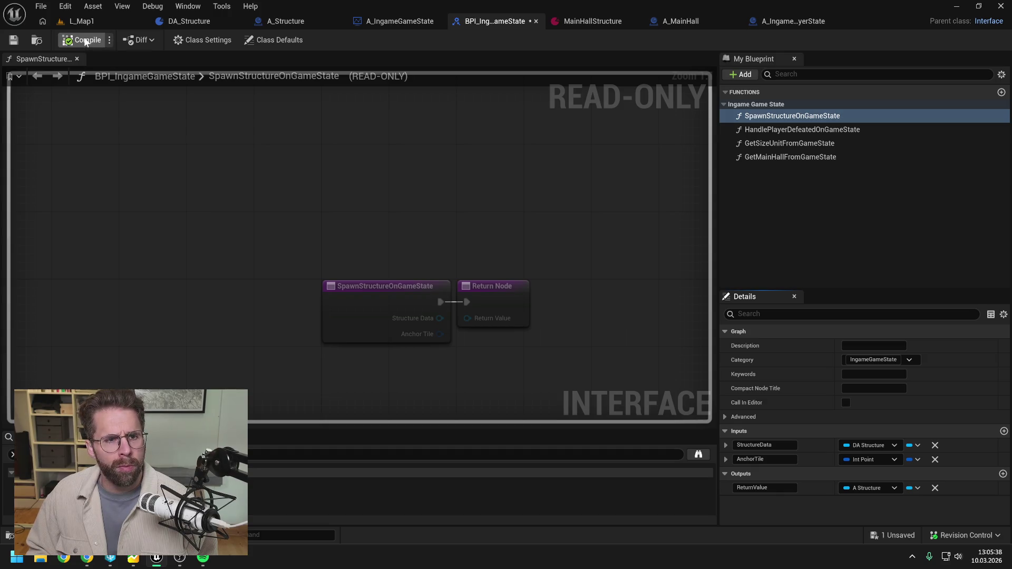
Switch via DA_Structure and A_MainHall back to A_IngameGameState
{"action": "left_click", "coordinate": [206, 19]}
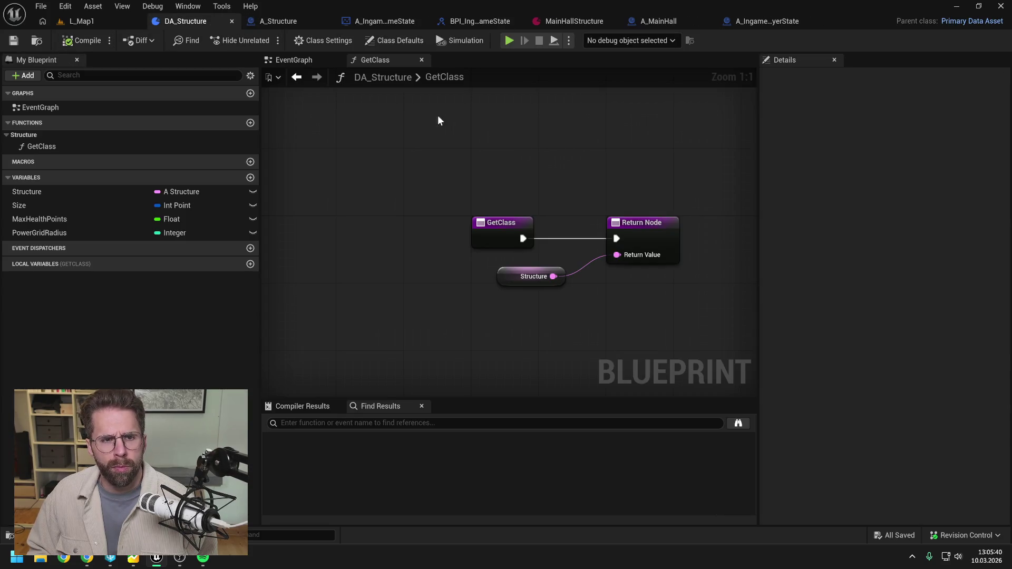
{"action": "left_click", "coordinate": [661, 22]}
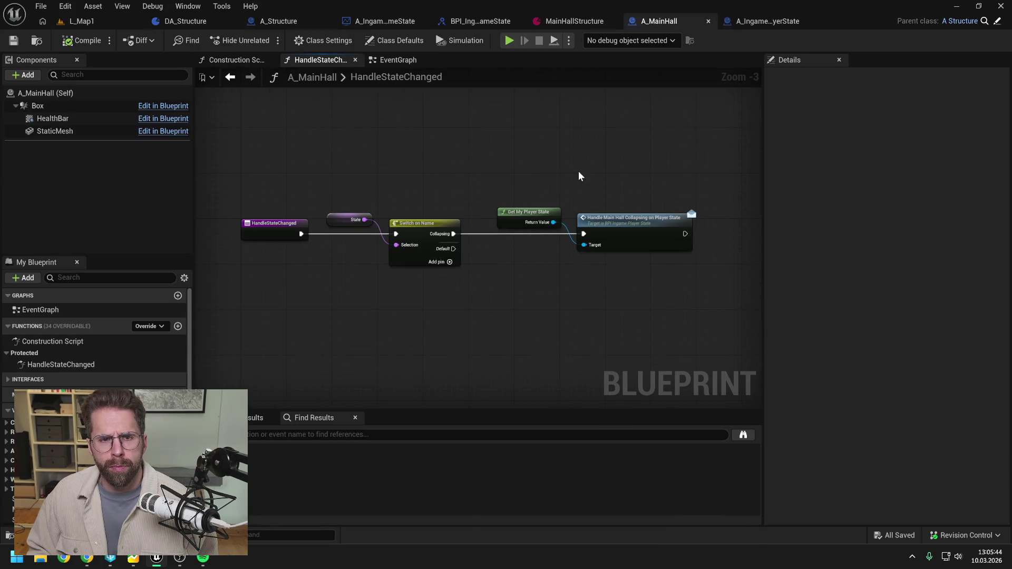
{"action": "left_click", "coordinate": [372, 21]}
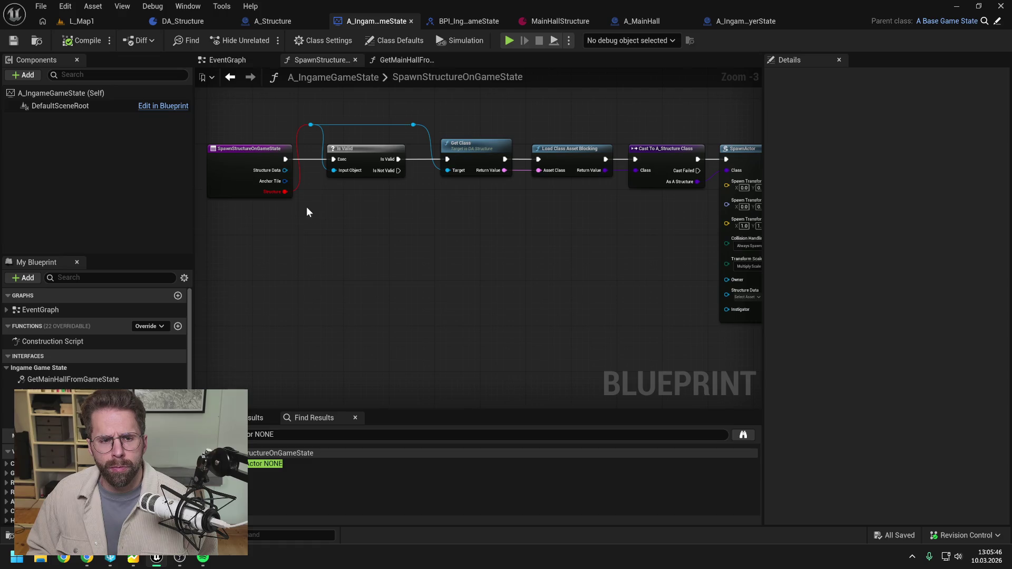
Connect the entry's StructureData to SpawnActor's Structure Data pin through a reroute
{"action": "right_click", "coordinate": [237, 185]}
{"action": "left_click_drag", "start_coordinate": [286, 170], "coordinate": [313, 127]}
{"action": "left_click_drag", "start_coordinate": [486, 217], "coordinate": [386, 224]}
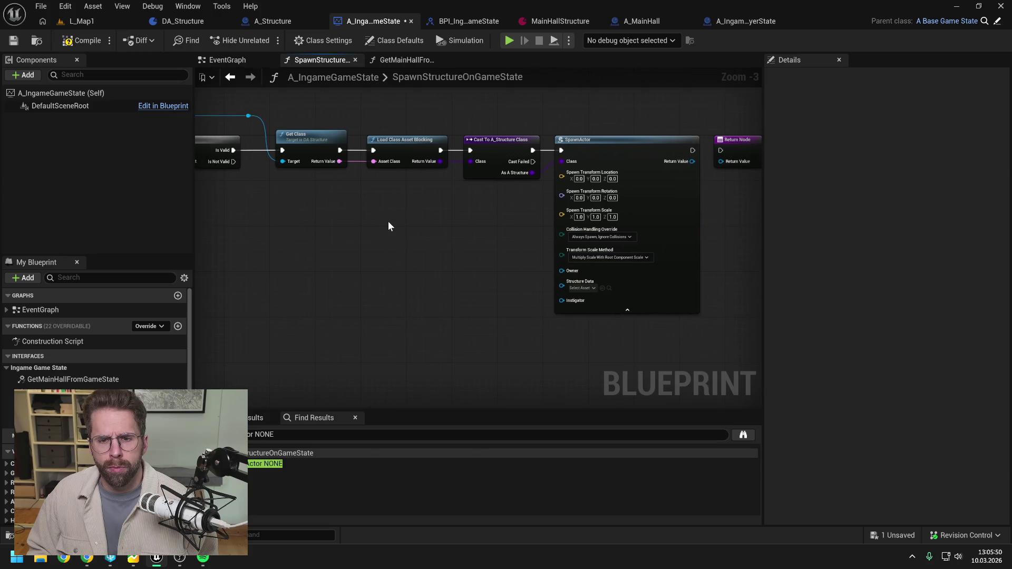
{"action": "mouse_move", "coordinate": [264, 138]}
{"action": "left_mouse_down"}
{"action": "mouse_move", "coordinate": [592, 332]}
{"action": "mouse_move", "coordinate": [587, 305]}
{"action": "mouse_move", "coordinate": [548, 278]}
{"action": "mouse_move", "coordinate": [558, 146]}
{"action": "mouse_move", "coordinate": [494, 147]}
{"action": "left_mouse_up"}
{"action": "double_click", "coordinate": [545, 299]}
Shift SpawnActor and the return node right, save, and inspect A_Structure's AnchorTile variable
{"action": "left_click_drag", "start_coordinate": [590, 144], "coordinate": [704, 194]}
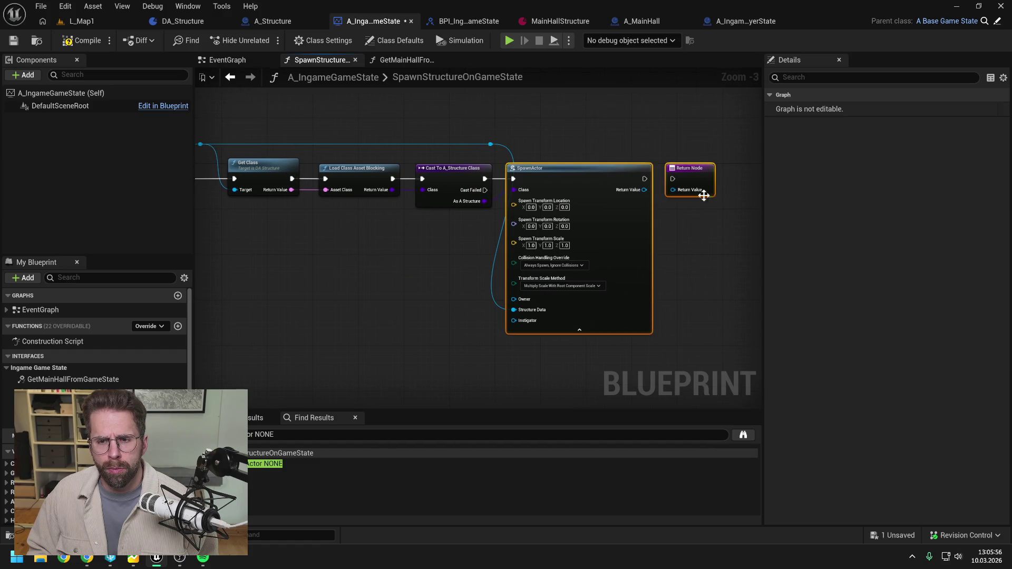
{"action": "left_click_drag", "start_coordinate": [610, 181], "coordinate": [632, 181]}
{"action": "left_click", "coordinate": [681, 183]}
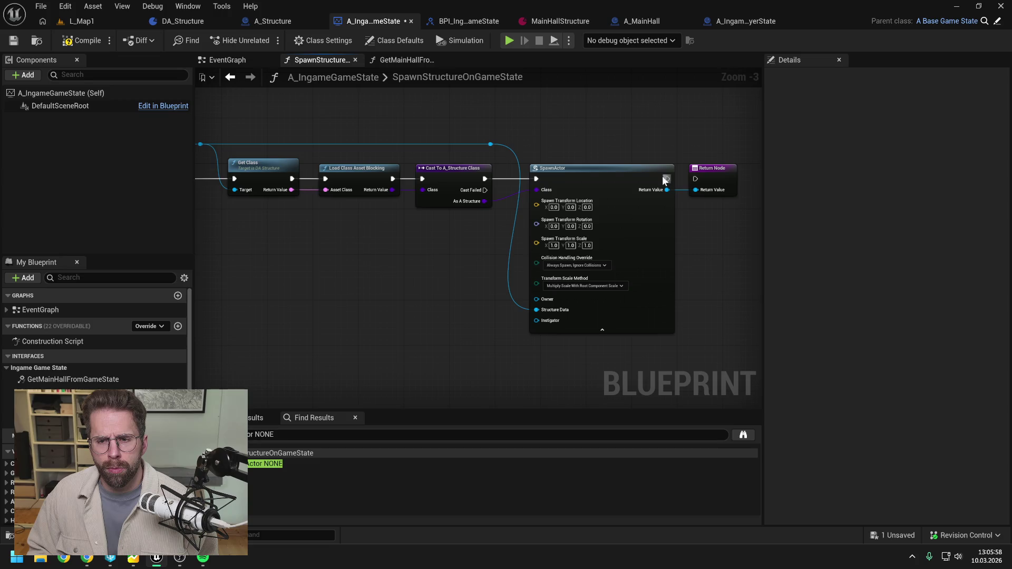
{"action": "mouse_move", "coordinate": [354, 131]}
{"action": "left_mouse_down"}
{"action": "mouse_move", "coordinate": [555, 131]}
{"action": "mouse_move", "coordinate": [430, 116]}
{"action": "left_mouse_up"}
{"action": "key", "text": "ctrl+s"}
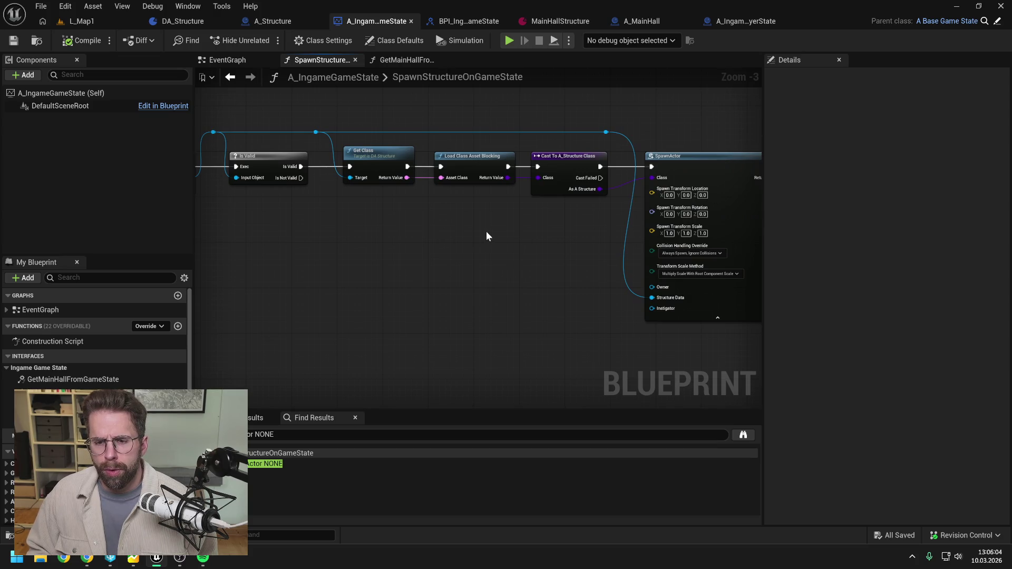
{"action": "mouse_move", "coordinate": [496, 228]}
{"action": "left_mouse_down"}
{"action": "mouse_move", "coordinate": [609, 223]}
{"action": "mouse_move", "coordinate": [559, 239]}
{"action": "mouse_move", "coordinate": [501, 229]}
{"action": "mouse_move", "coordinate": [505, 208]}
{"action": "left_mouse_up"}
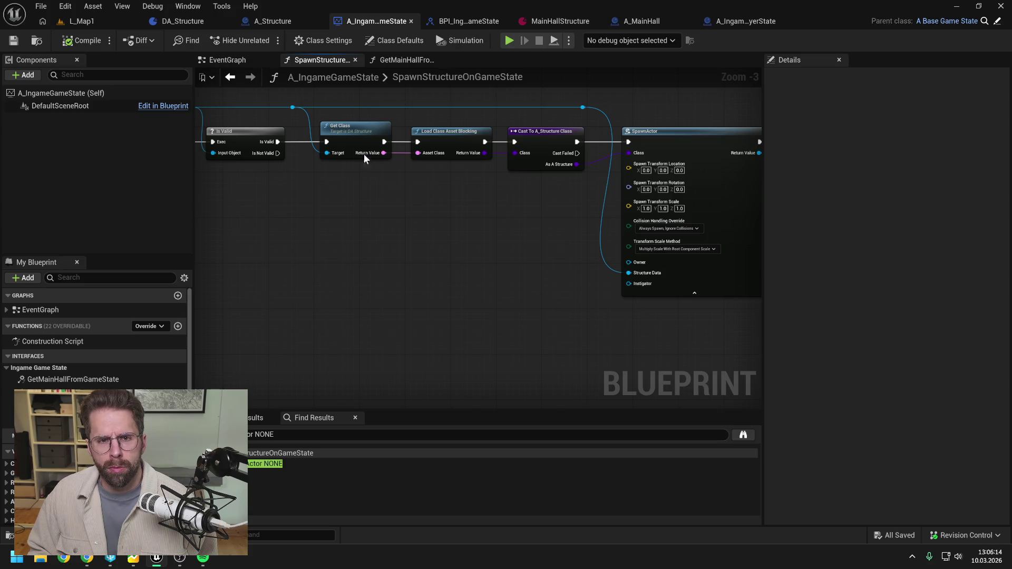
{"action": "left_click", "coordinate": [311, 25]}
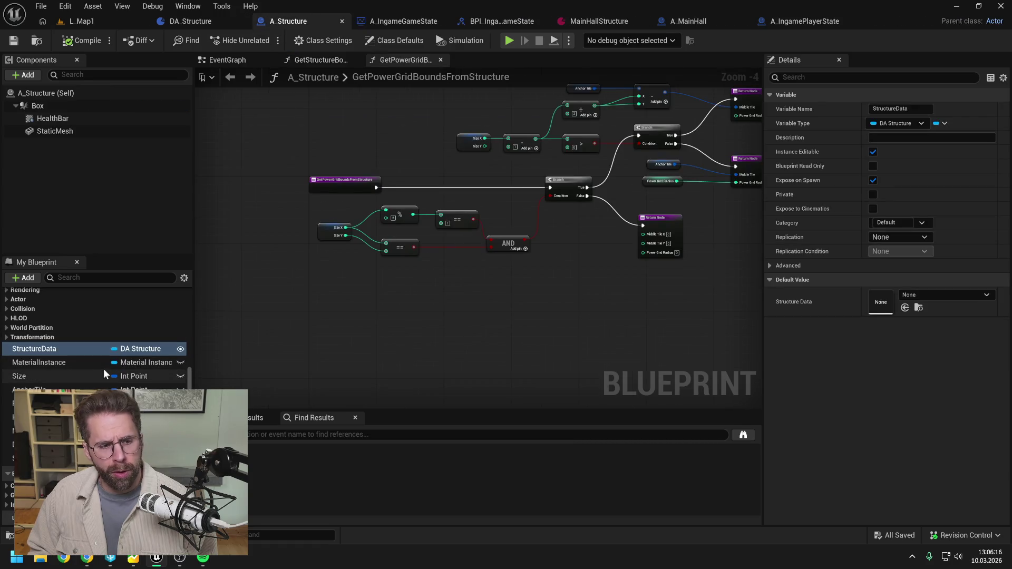
{"action": "left_click", "coordinate": [77, 388]}
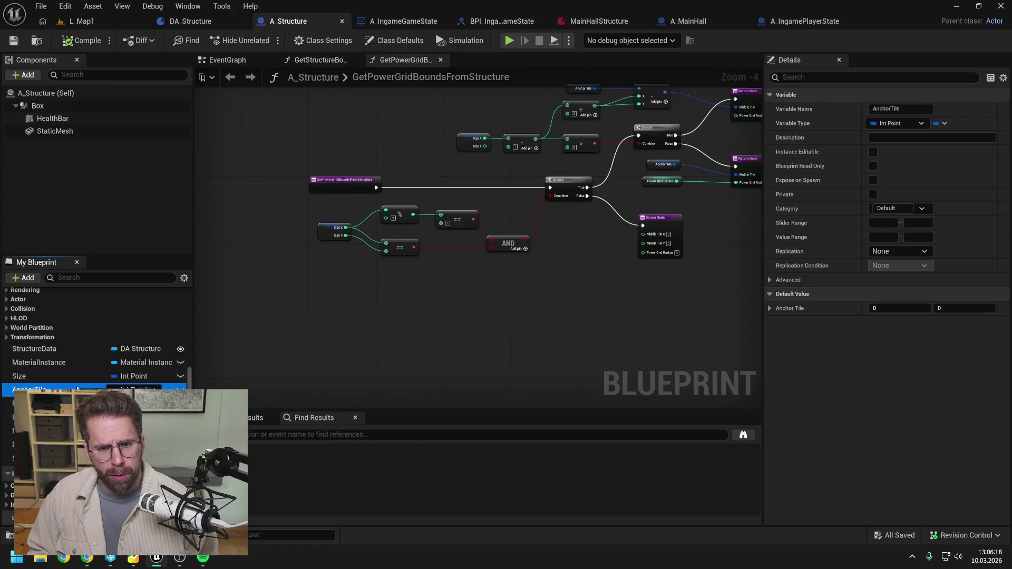
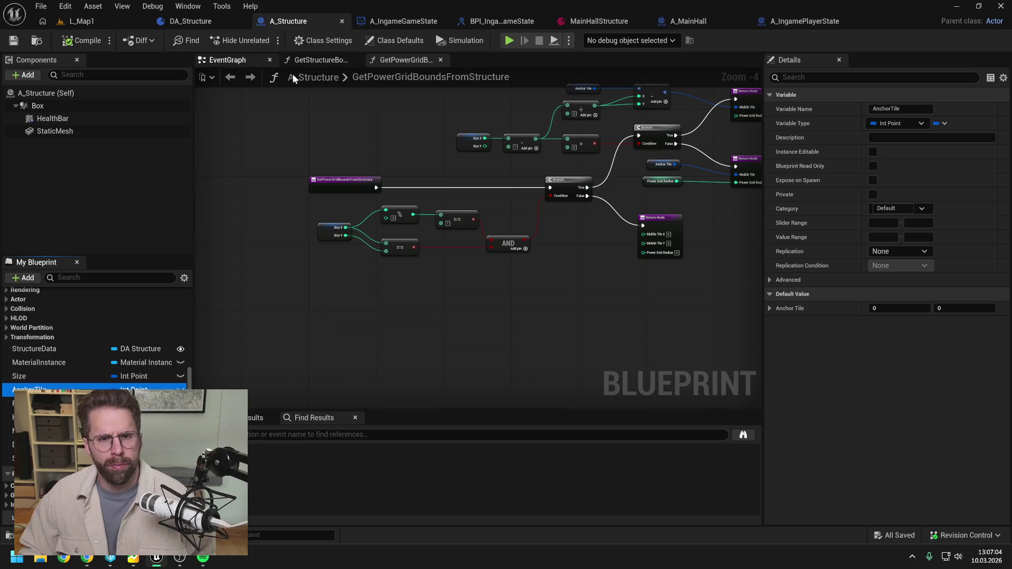
Tick Instance Editable and Expose on Spawn for A_Structure's AnchorTile variable, then save
{"action": "left_click", "coordinate": [414, 21]}
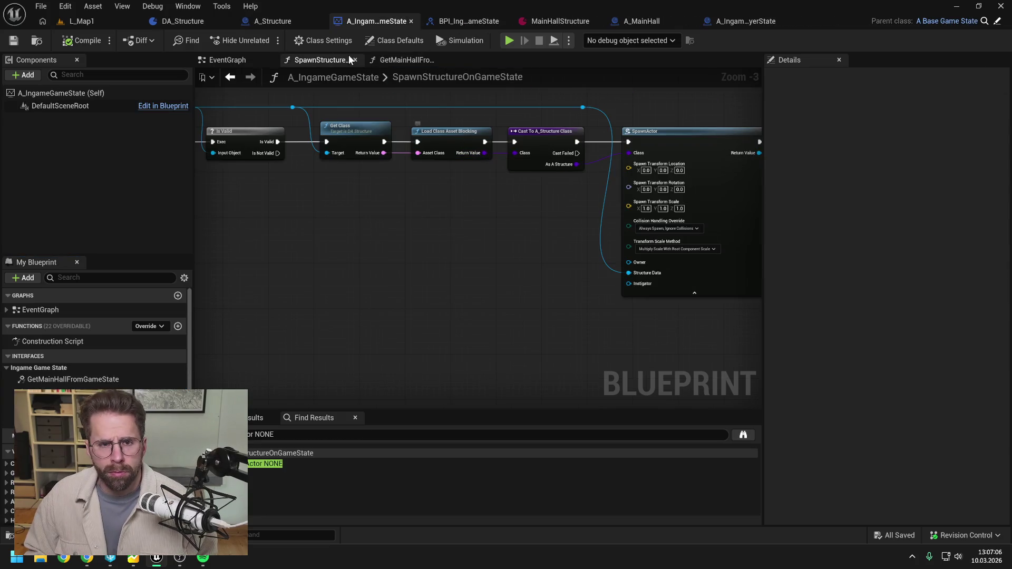
{"action": "left_click", "coordinate": [279, 20]}
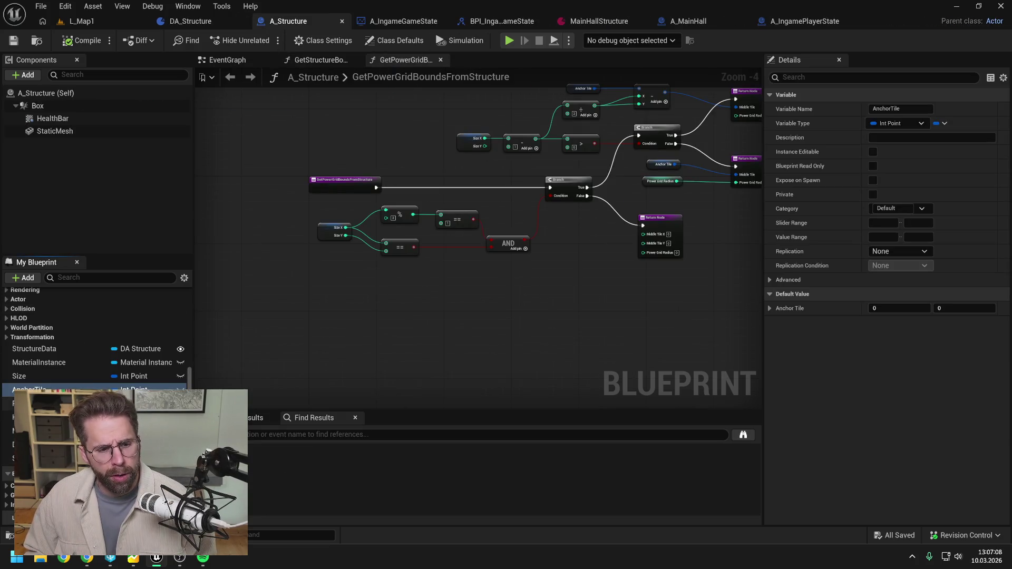
{"action": "left_click", "coordinate": [872, 151]}
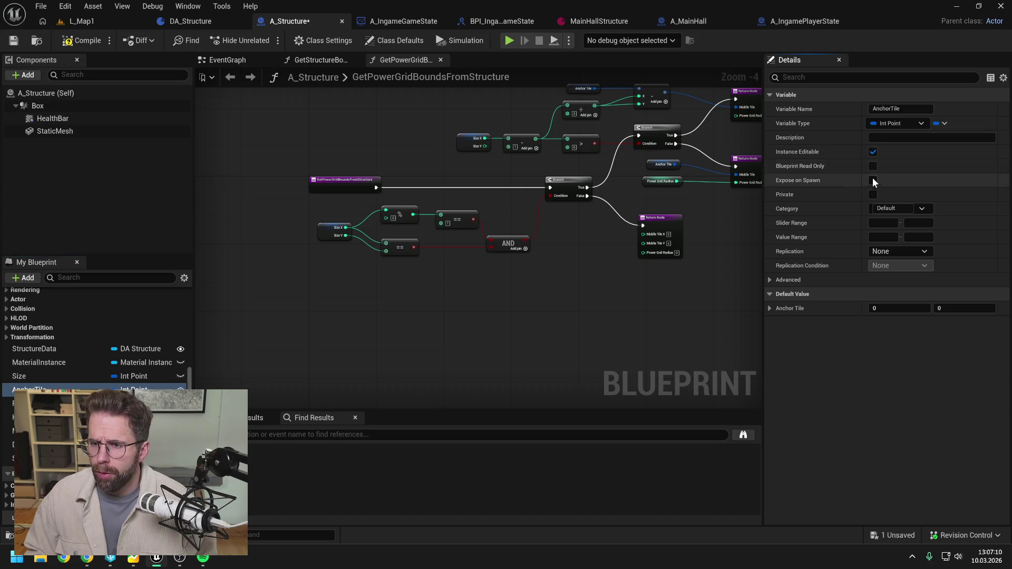
{"action": "left_click", "coordinate": [872, 180]}
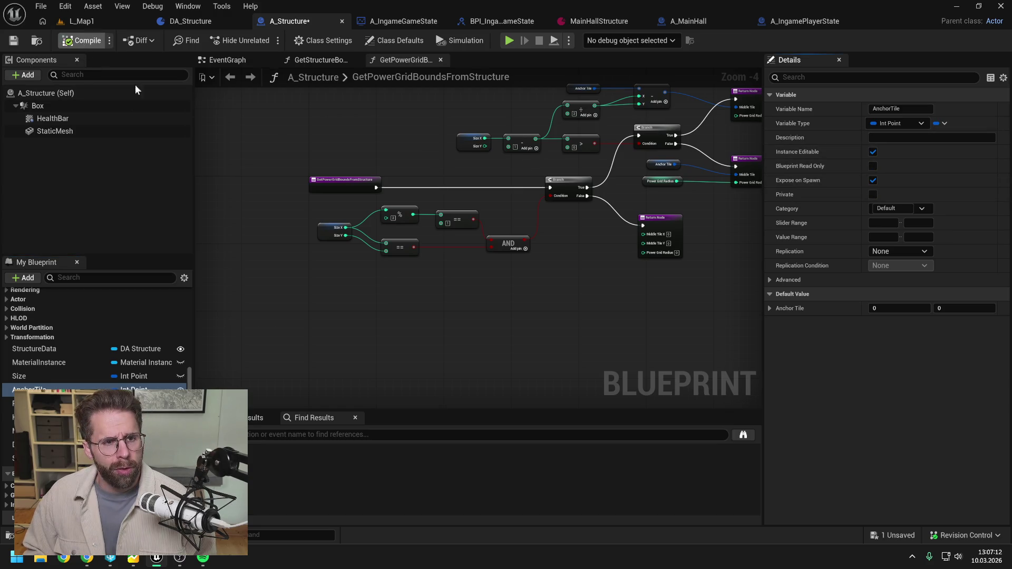
{"action": "key", "text": "ctrl+s"}
{"action": "left_click", "coordinate": [394, 17]}
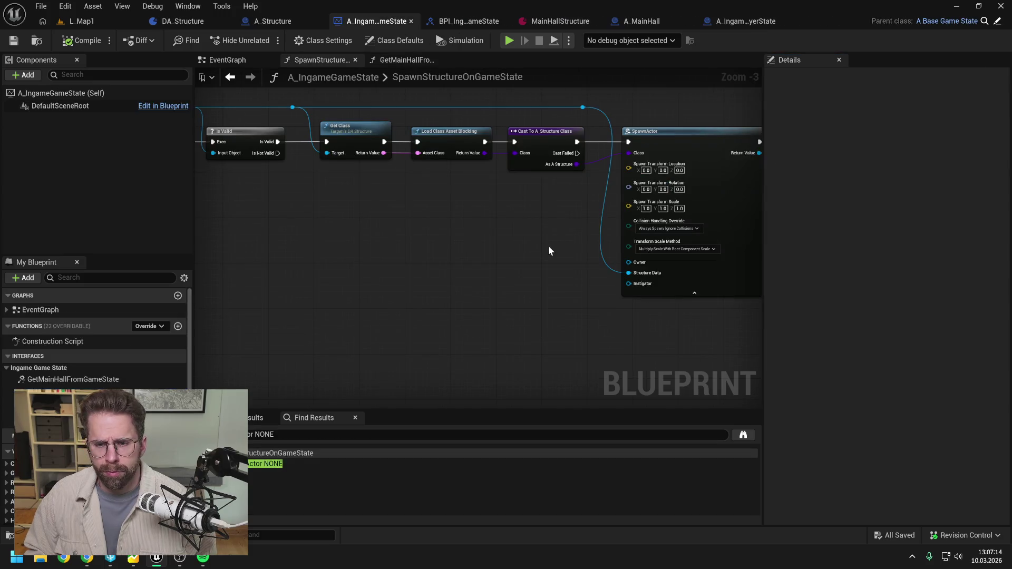
Refresh SpawnActor and wire the entry's Anchor Tile into its new Anchor Tile pin
{"action": "right_click", "coordinate": [641, 154]}
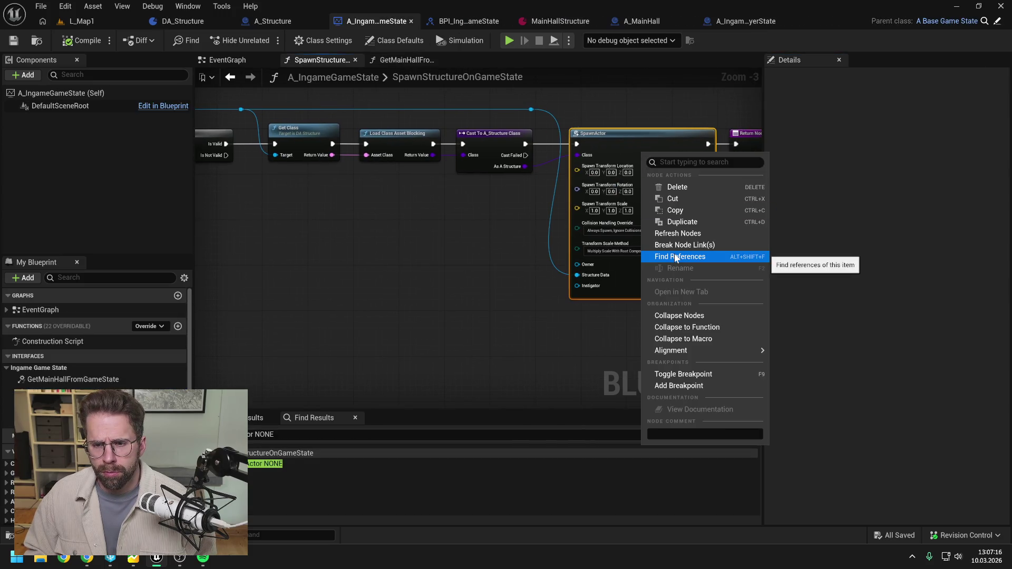
{"action": "left_click", "coordinate": [678, 233]}
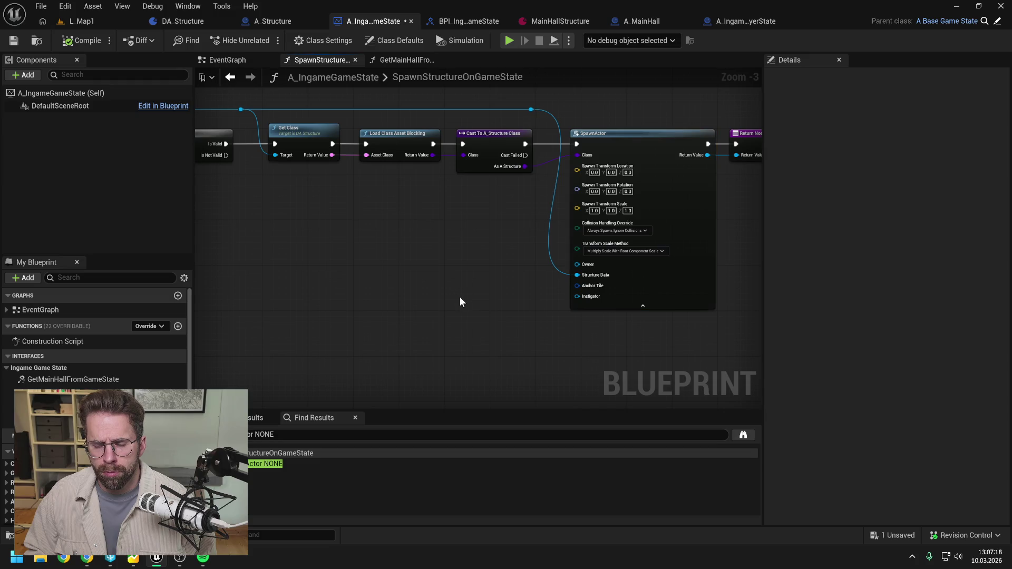
{"action": "mouse_move", "coordinate": [549, 298]}
{"action": "left_mouse_down"}
{"action": "mouse_move", "coordinate": [621, 257]}
{"action": "mouse_move", "coordinate": [555, 261]}
{"action": "left_mouse_up"}
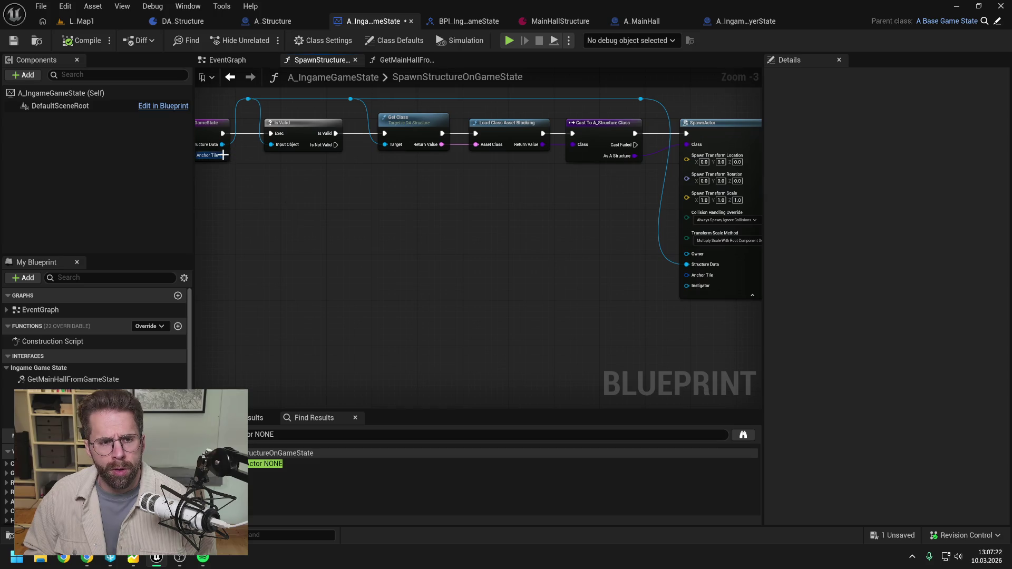
{"action": "mouse_move", "coordinate": [223, 155]}
{"action": "left_mouse_down"}
{"action": "mouse_move", "coordinate": [615, 293]}
{"action": "mouse_move", "coordinate": [688, 279]}
{"action": "left_mouse_up"}
{"action": "left_click_drag", "start_coordinate": [579, 295], "coordinate": [513, 306]}
Compile and save A_IngameGameState, reviewing the spawn function's nodes
{"action": "left_click", "coordinate": [69, 42]}
{"action": "key", "text": "ctrl+s"}
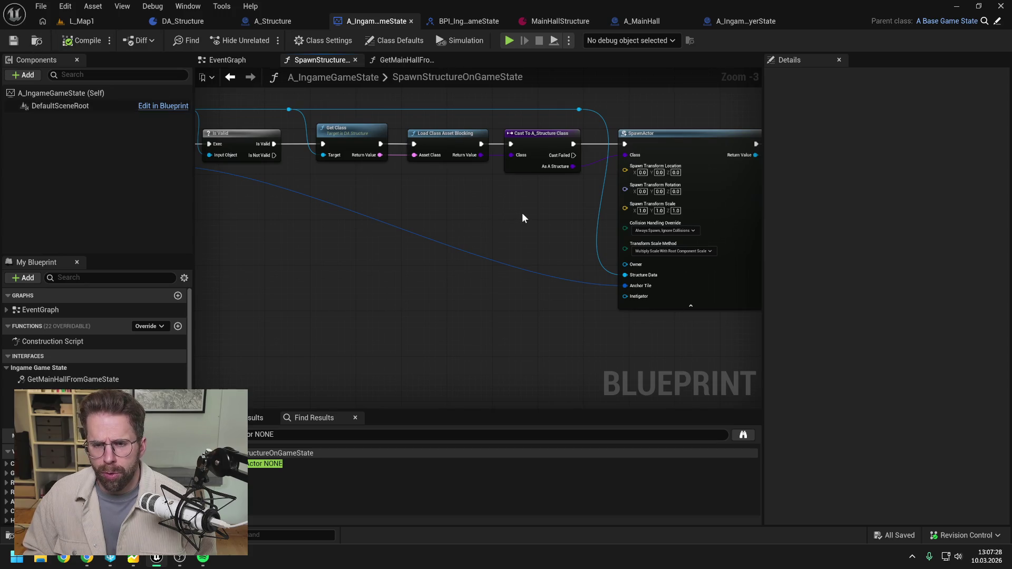
{"action": "left_click_drag", "start_coordinate": [535, 209], "coordinate": [458, 212]}
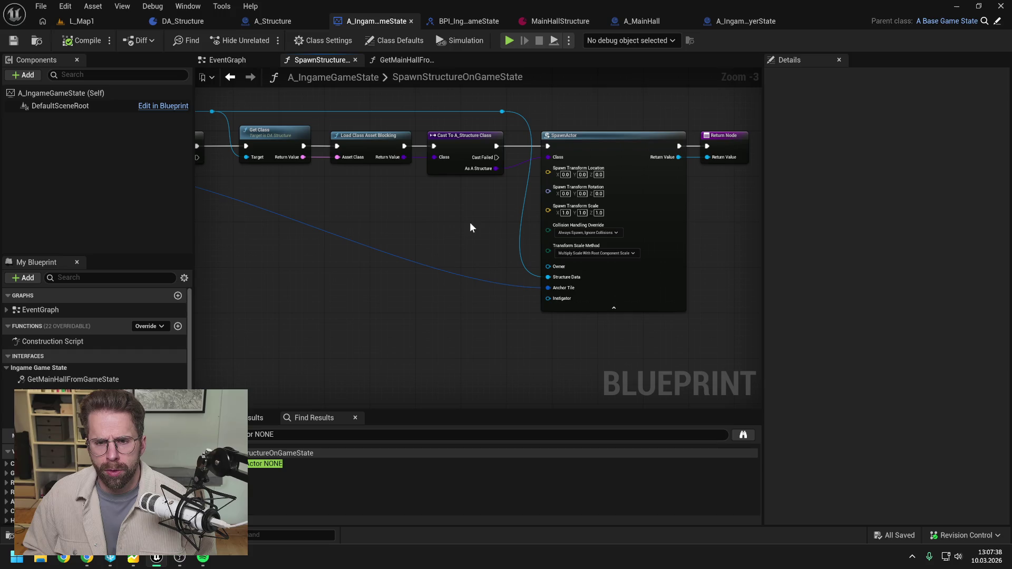
{"action": "left_click_drag", "start_coordinate": [454, 228], "coordinate": [605, 220]}
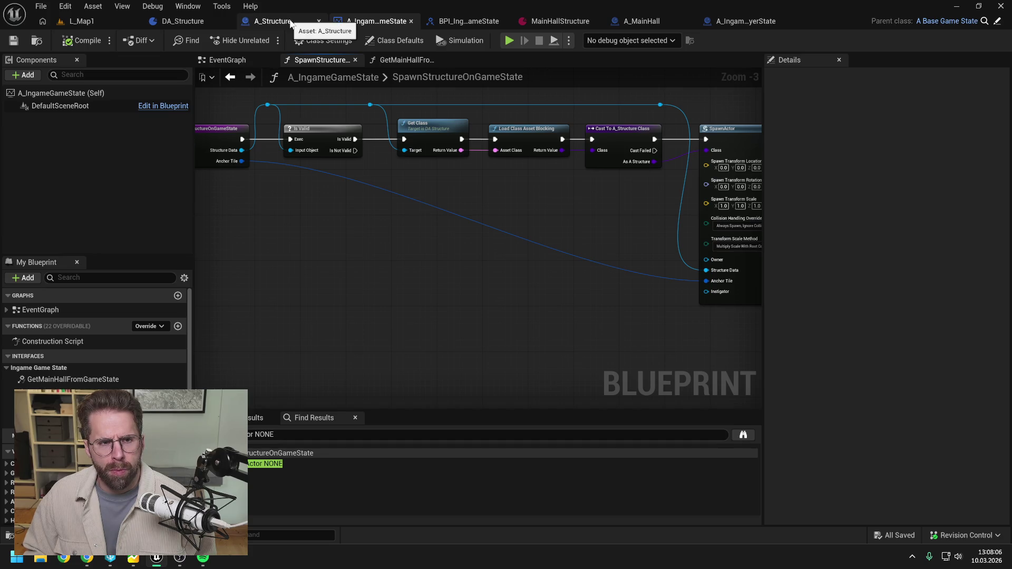
{"action": "left_click", "coordinate": [182, 21]}
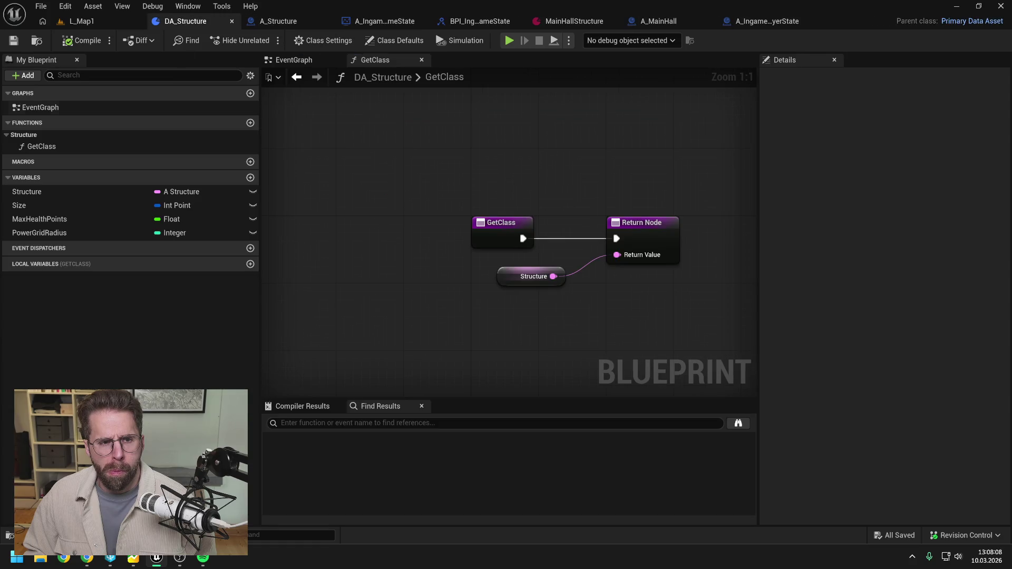
Add a new function named GetGridSize to DA_Structure and save
{"action": "left_click", "coordinate": [249, 122]}
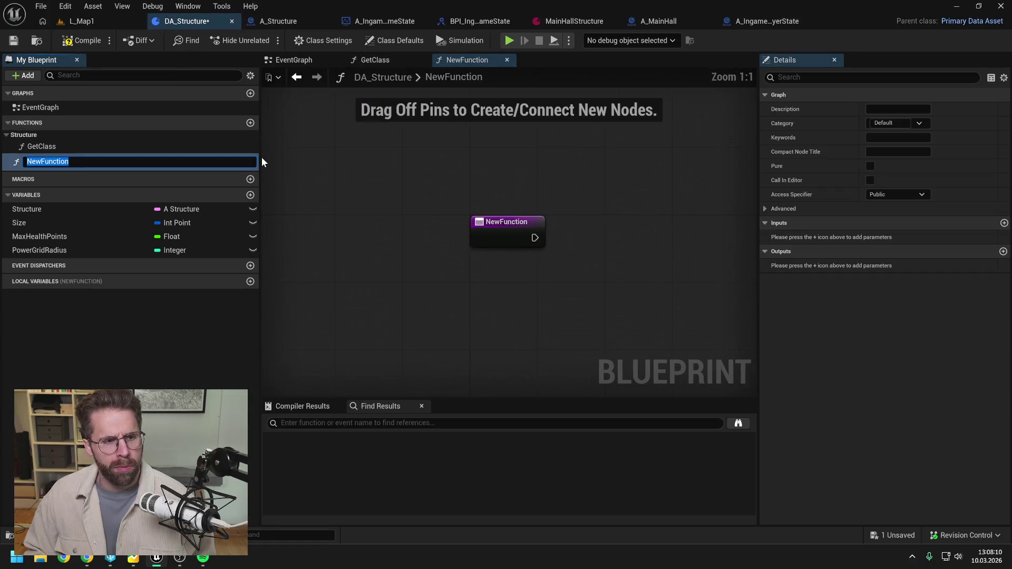
{"action": "type", "text": "GetG"}
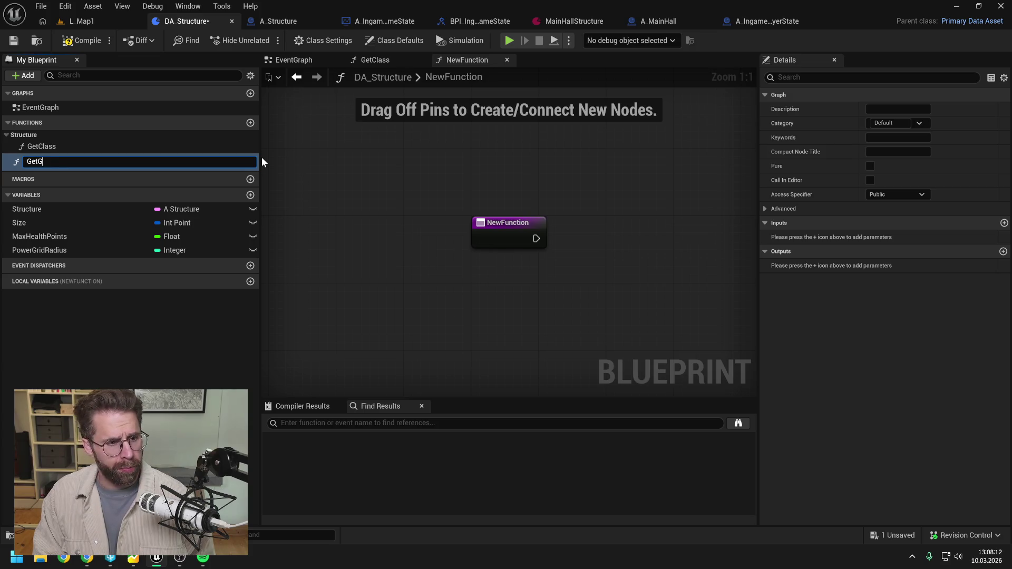
{"action": "type", "text": "ridSize"}
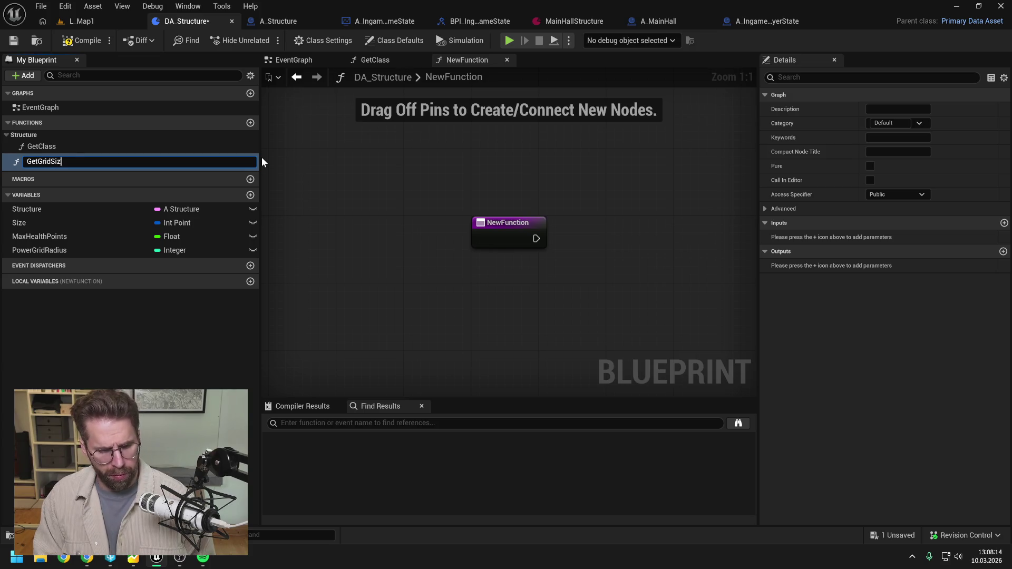
{"action": "key", "text": "Return"}
{"action": "key", "text": "ctrl+s"}
Rename the Size variable to GridSize
{"action": "left_click", "coordinate": [86, 223]}
{"action": "left_click", "coordinate": [86, 226]}
{"action": "type", "text": "Grid"}
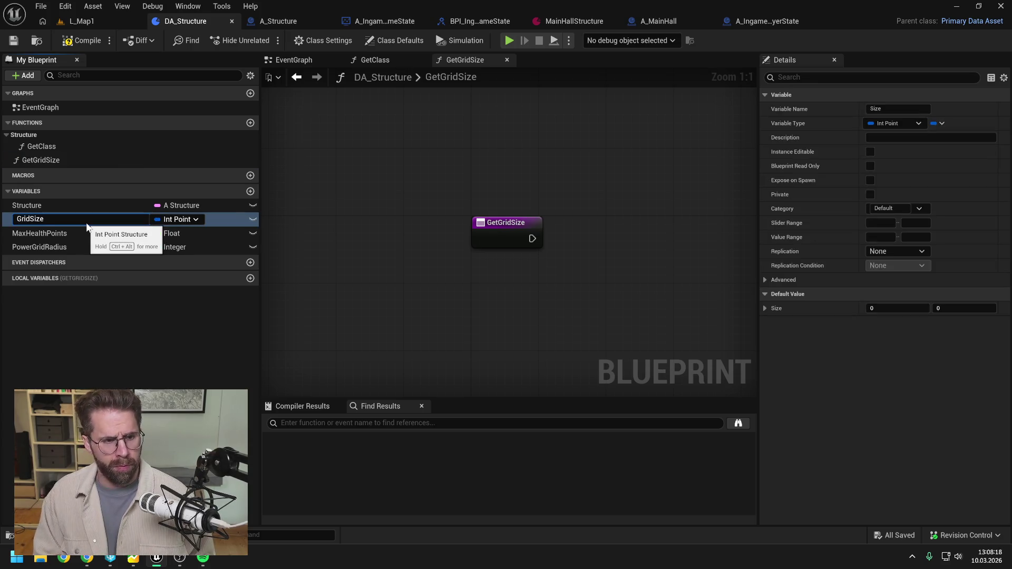
{"action": "key", "text": "Return"}
{"action": "key", "text": "ctrl+s"}
Set GetClass's category to StructureData and move GetGridSize into that category
{"action": "left_click", "coordinate": [53, 162]}
{"action": "left_click_drag", "start_coordinate": [52, 162], "coordinate": [34, 135]}
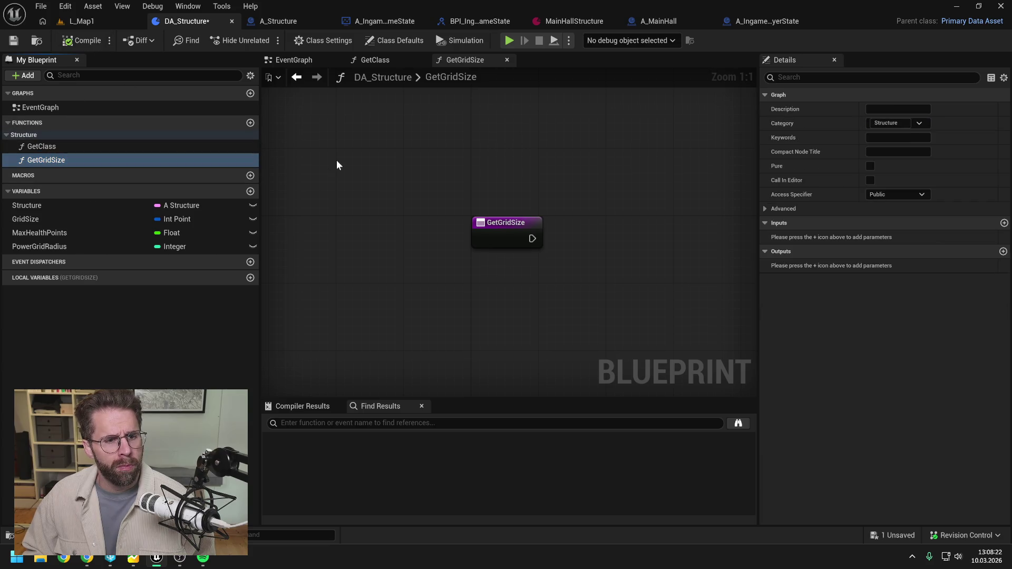
{"action": "key", "text": "ctrl+s"}
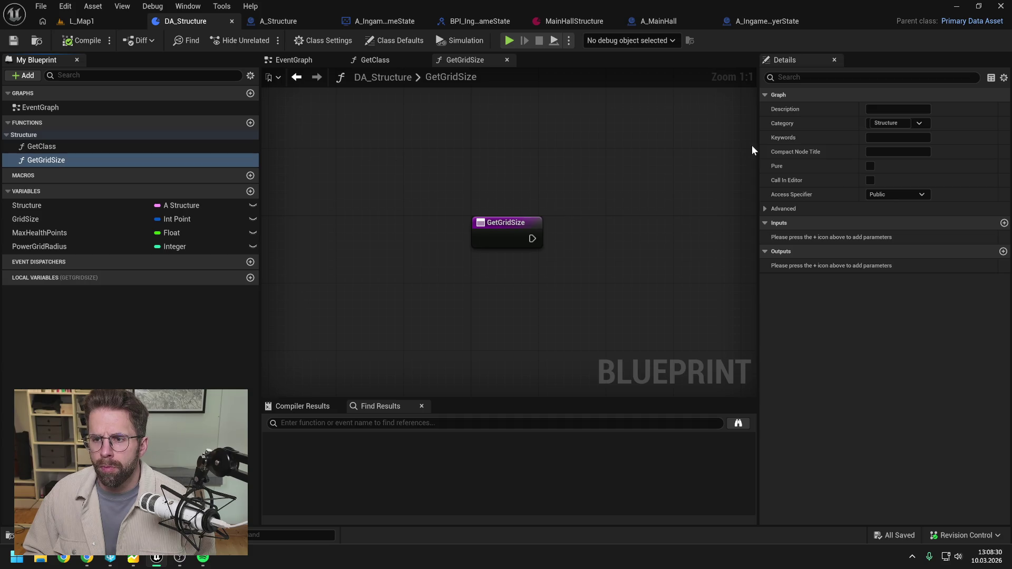
{"action": "left_click", "coordinate": [93, 148]}
{"action": "left_click", "coordinate": [888, 123]}
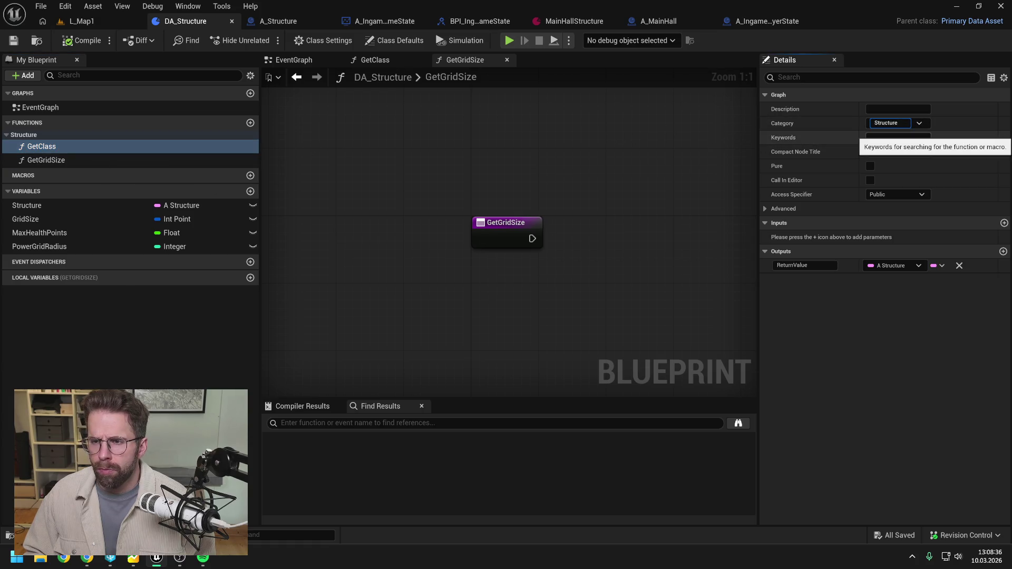
{"action": "type", "text": "Data"}
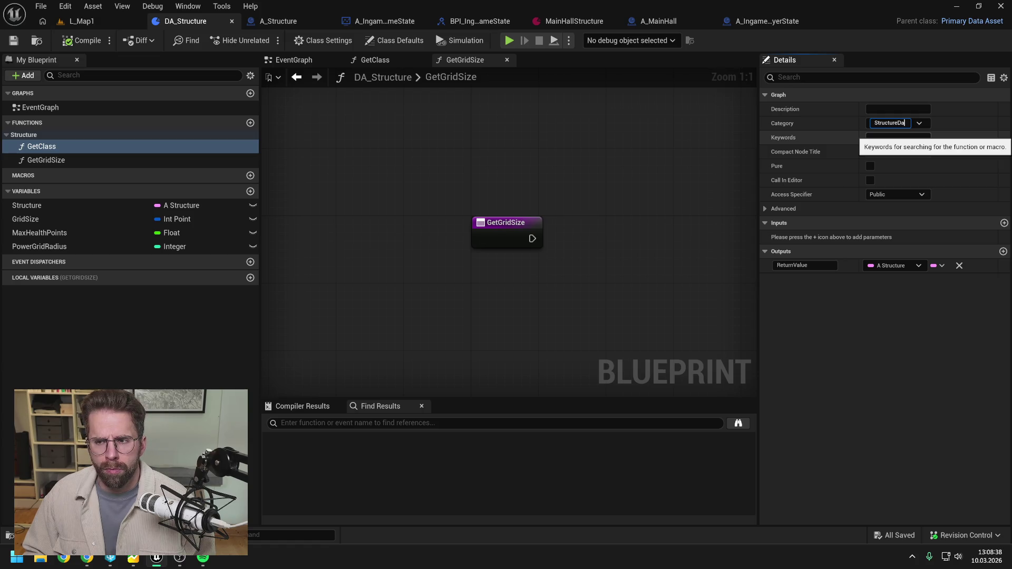
{"action": "key", "text": "Return"}
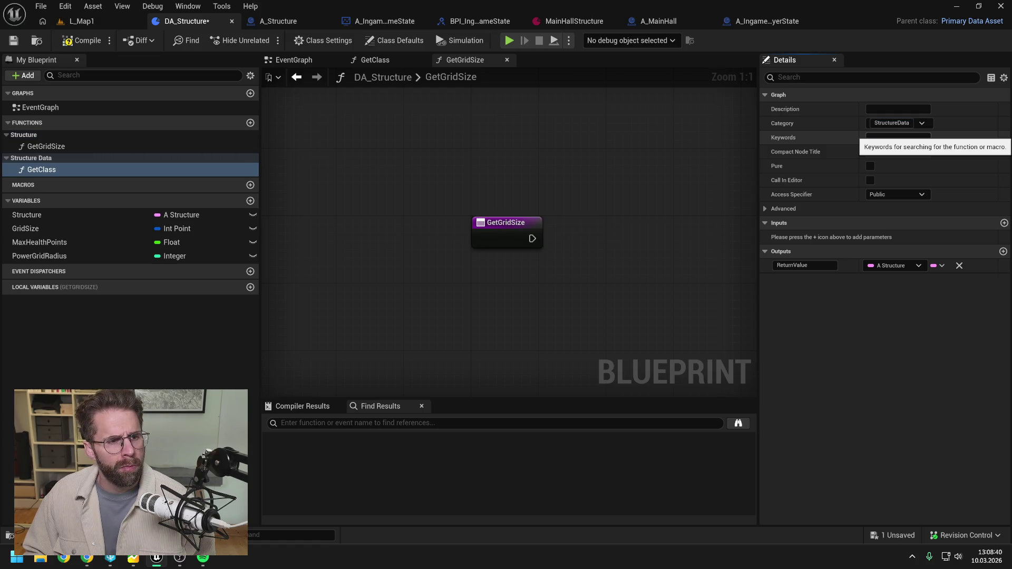
{"action": "key", "text": "ctrl+s"}
{"action": "mouse_move", "coordinate": [50, 148]}
{"action": "left_mouse_down"}
{"action": "mouse_move", "coordinate": [51, 160]}
{"action": "mouse_move", "coordinate": [50, 143]}
{"action": "left_mouse_up"}
{"action": "key", "text": "ctrl+s"}
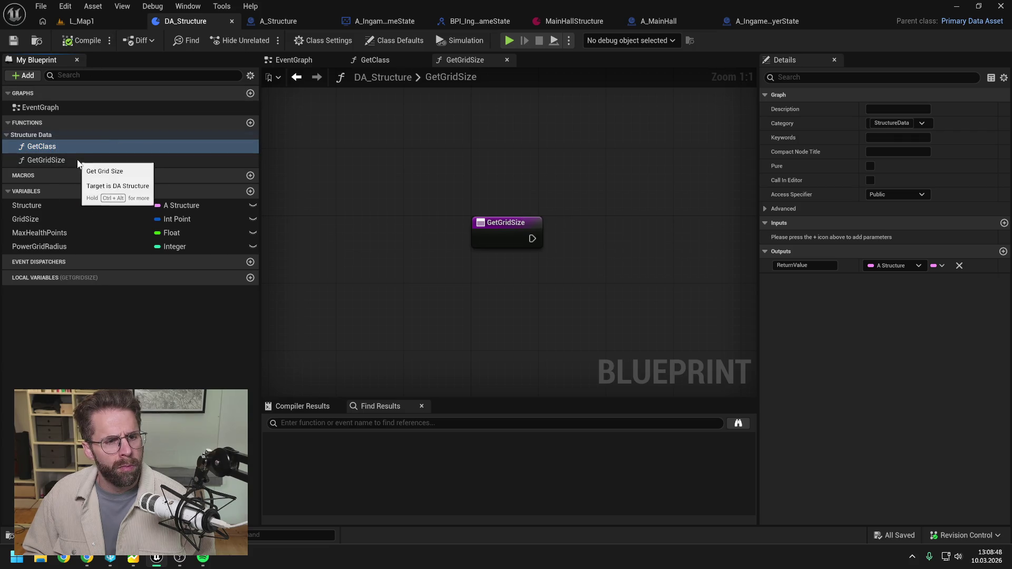
{"action": "left_click", "coordinate": [78, 160]}
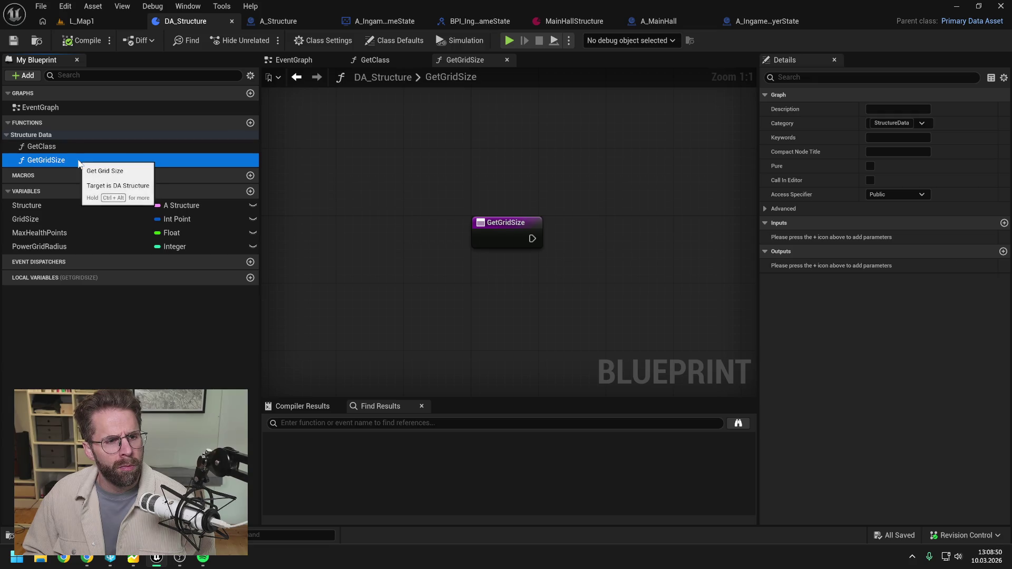
Give GetGridSize an Int Point output named ReturnValue
{"action": "left_click", "coordinate": [1004, 253]}
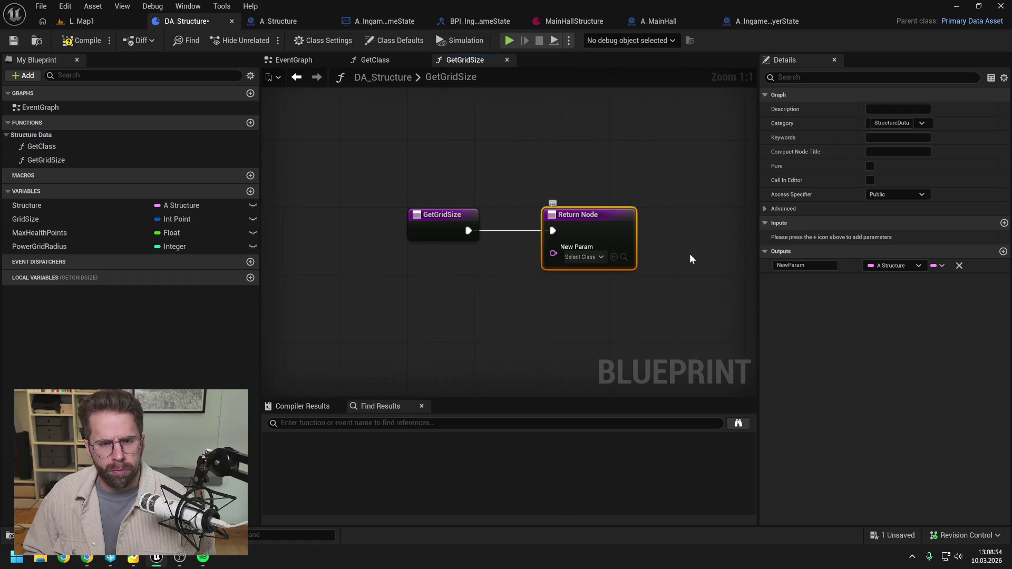
{"action": "left_click", "coordinate": [899, 265]}
{"action": "type", "text": "int point"}
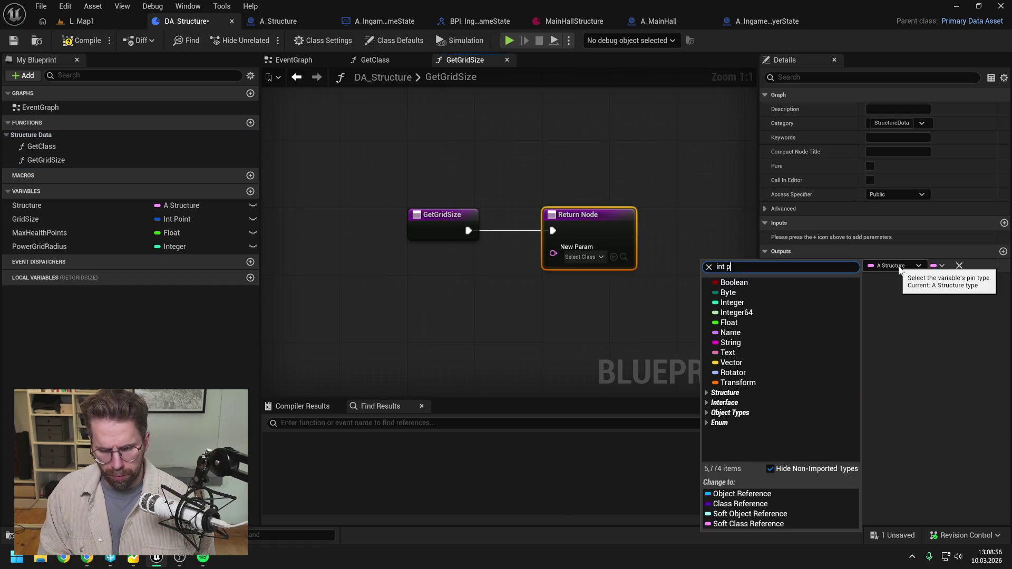
{"action": "left_click", "coordinate": [889, 345]}
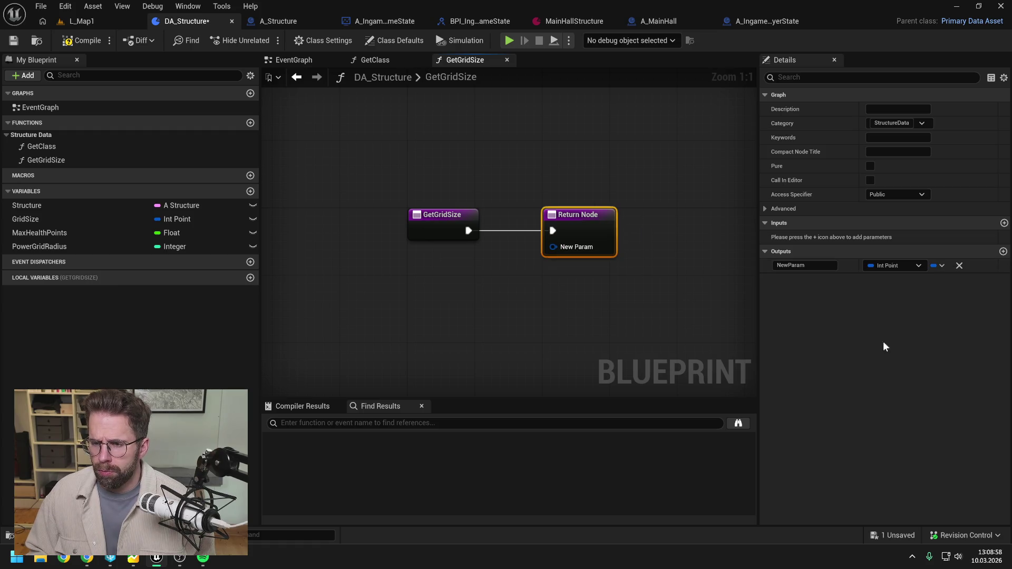
{"action": "left_click", "coordinate": [801, 265]}
{"action": "type", "text": "R"}
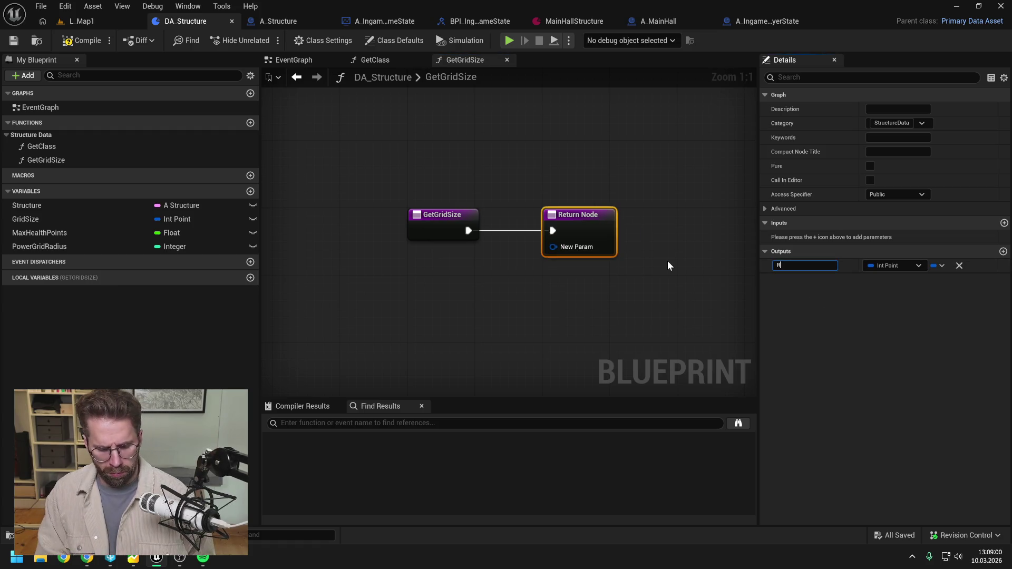
{"action": "type", "text": "eturnValue"}
{"action": "key", "text": "Return"}
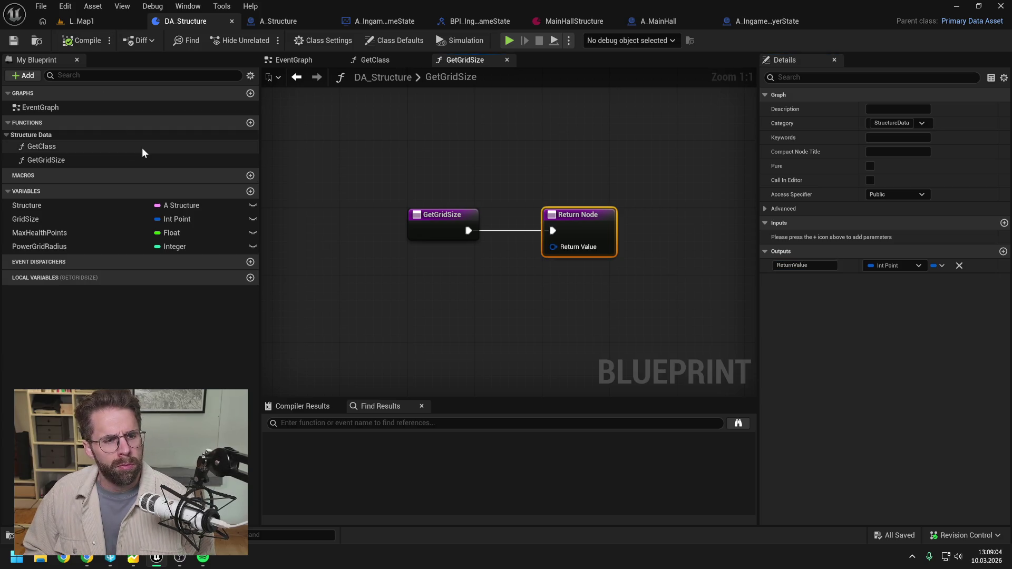
Wire a GridSize getter into Return Value, then compile and save DA_Structure
{"action": "mouse_move", "coordinate": [25, 219]}
{"action": "left_mouse_down"}
{"action": "mouse_move", "coordinate": [412, 271]}
{"action": "mouse_move", "coordinate": [510, 264]}
{"action": "mouse_move", "coordinate": [552, 246]}
{"action": "left_mouse_up"}
{"action": "left_click", "coordinate": [441, 287]}
{"action": "left_click_drag", "start_coordinate": [577, 215], "coordinate": [561, 214]}
{"action": "left_click", "coordinate": [401, 168]}
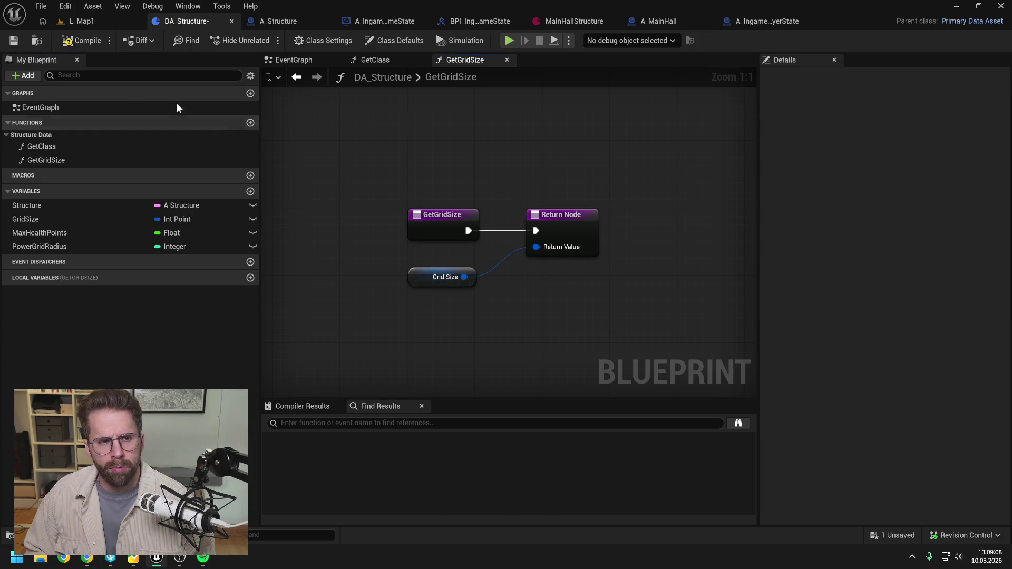
{"action": "left_click", "coordinate": [74, 44]}
{"action": "key", "text": "ctrl+s"}
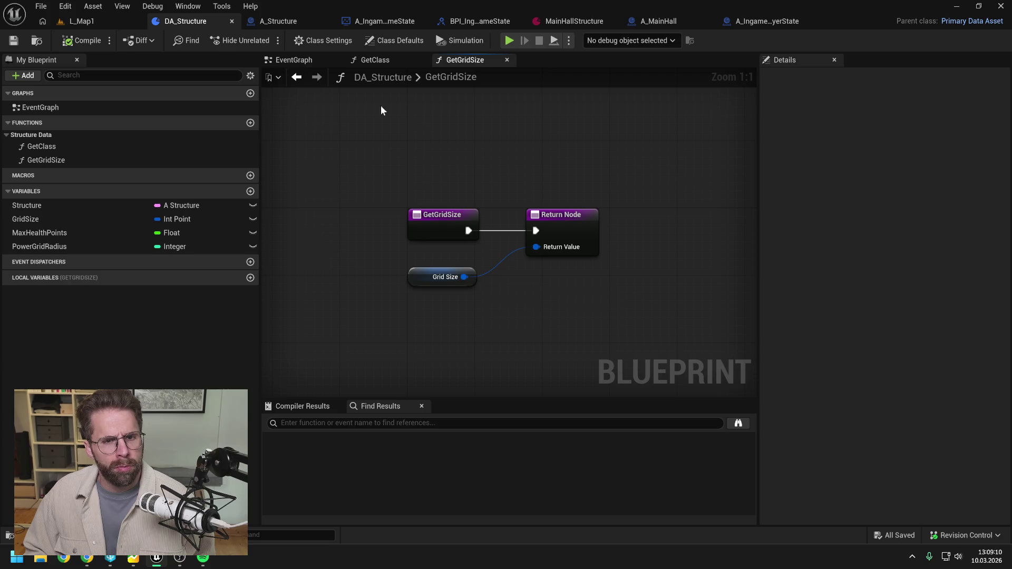
{"action": "left_click", "coordinate": [390, 59]}
{"action": "left_click", "coordinate": [437, 62]}
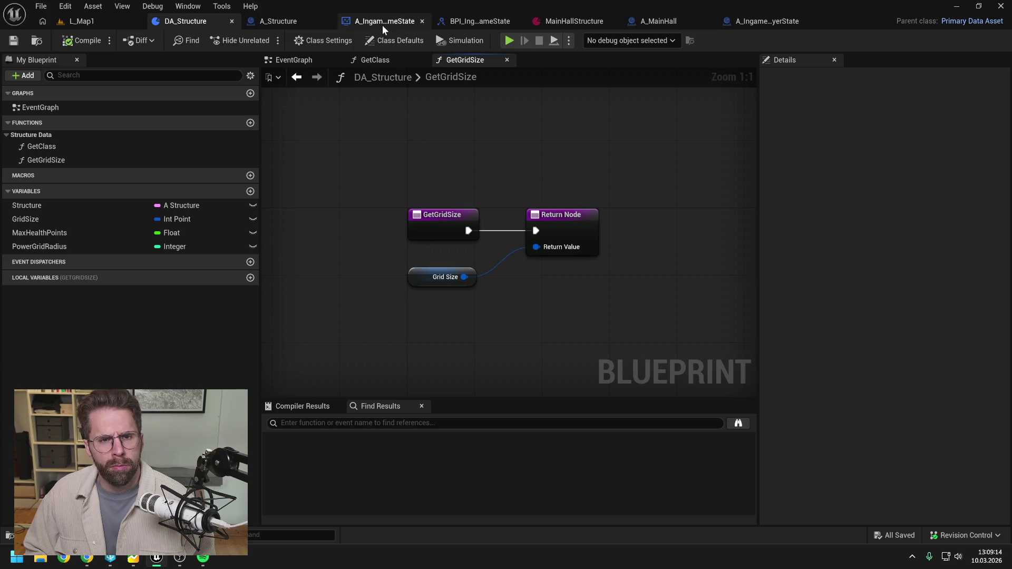
Add a Get Grid Size node off the Structure Data reroute, placed just below Get Class
{"action": "left_click", "coordinate": [295, 21]}
{"action": "left_click", "coordinate": [404, 21]}
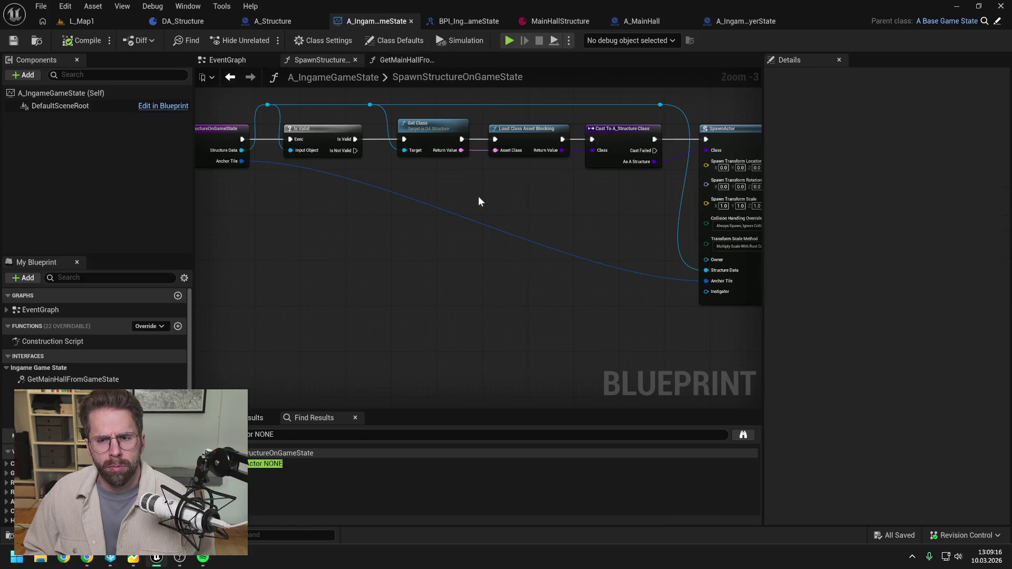
{"action": "mouse_move", "coordinate": [584, 207]}
{"action": "left_mouse_down"}
{"action": "mouse_move", "coordinate": [536, 190]}
{"action": "mouse_move", "coordinate": [615, 199]}
{"action": "left_mouse_up"}
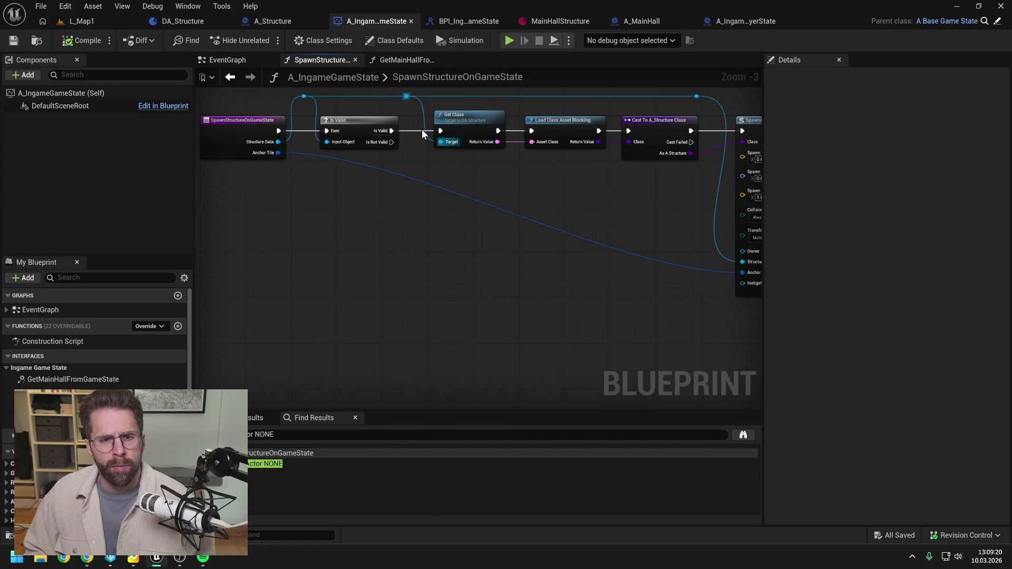
{"action": "left_click_drag", "start_coordinate": [406, 96], "coordinate": [453, 189]}
{"action": "type", "text": "get g"}
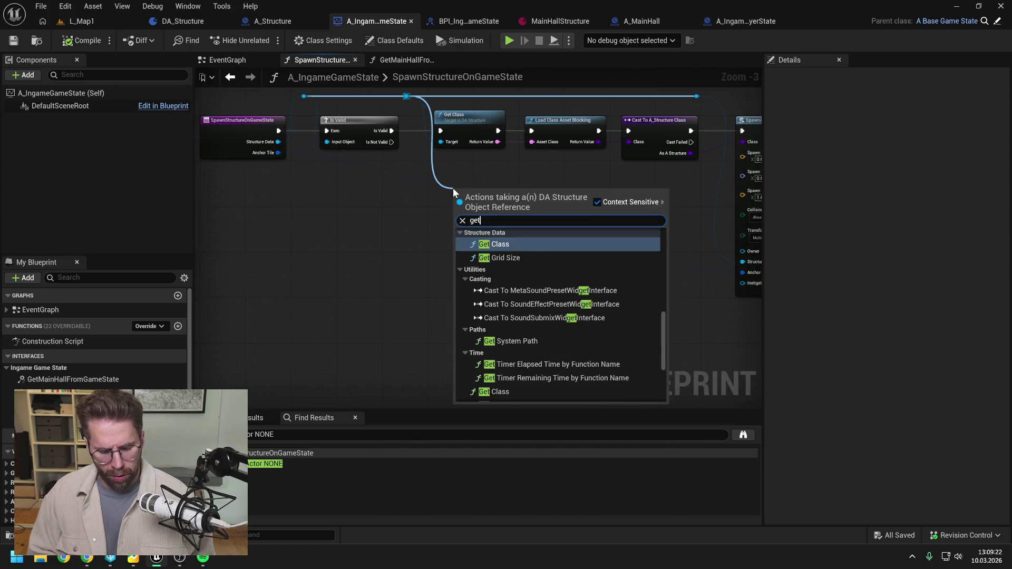
{"action": "left_click", "coordinate": [499, 258]}
{"action": "left_click_drag", "start_coordinate": [470, 197], "coordinate": [471, 160]}
{"action": "left_click_drag", "start_coordinate": [569, 191], "coordinate": [530, 204]}
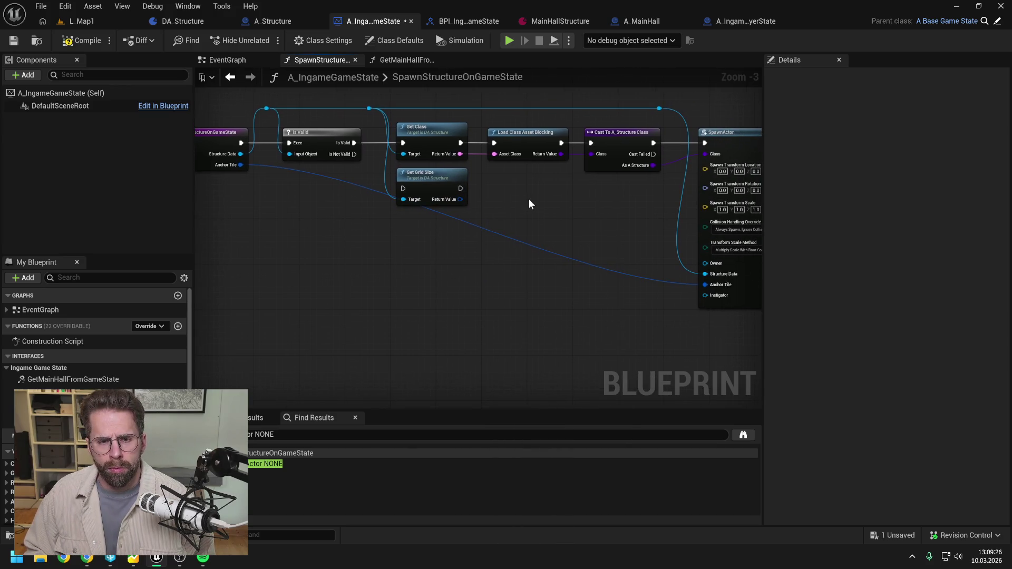
{"action": "key", "text": "ctrl+s"}
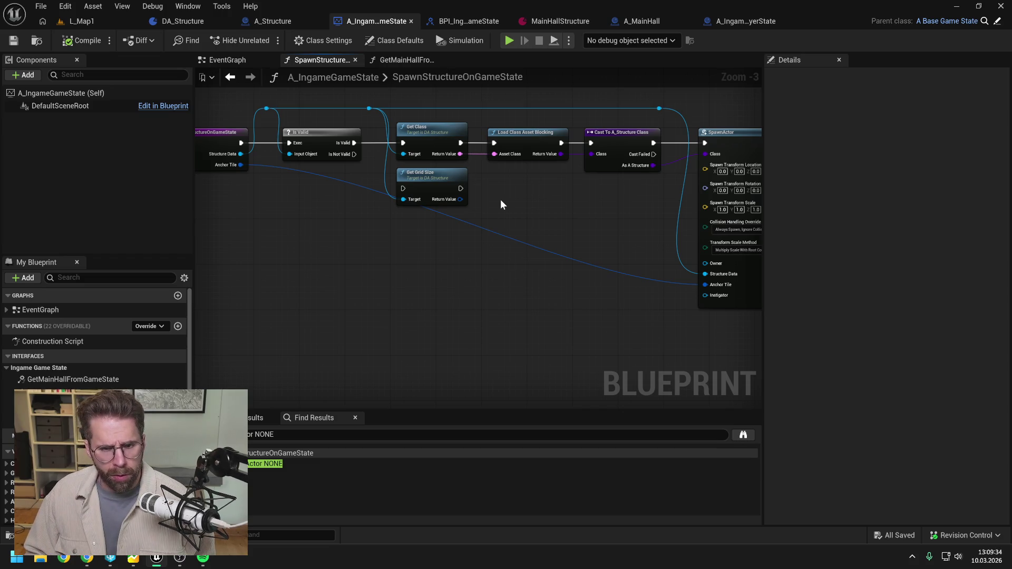
{"action": "left_click_drag", "start_coordinate": [501, 200], "coordinate": [504, 206]}
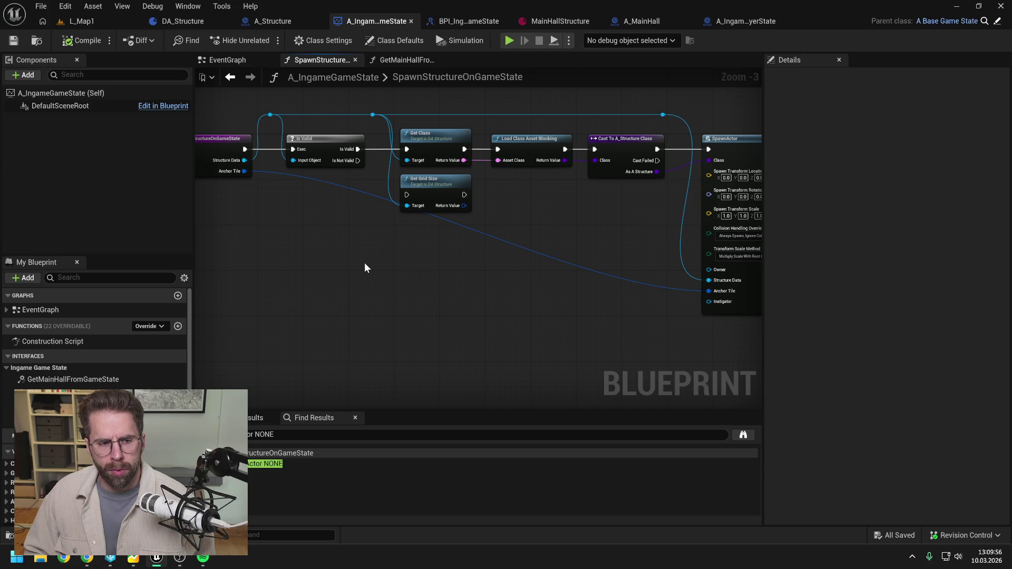
Create a new function named GetMiddleTile in A_IngameGameState and save
{"action": "left_click", "coordinate": [179, 327]}
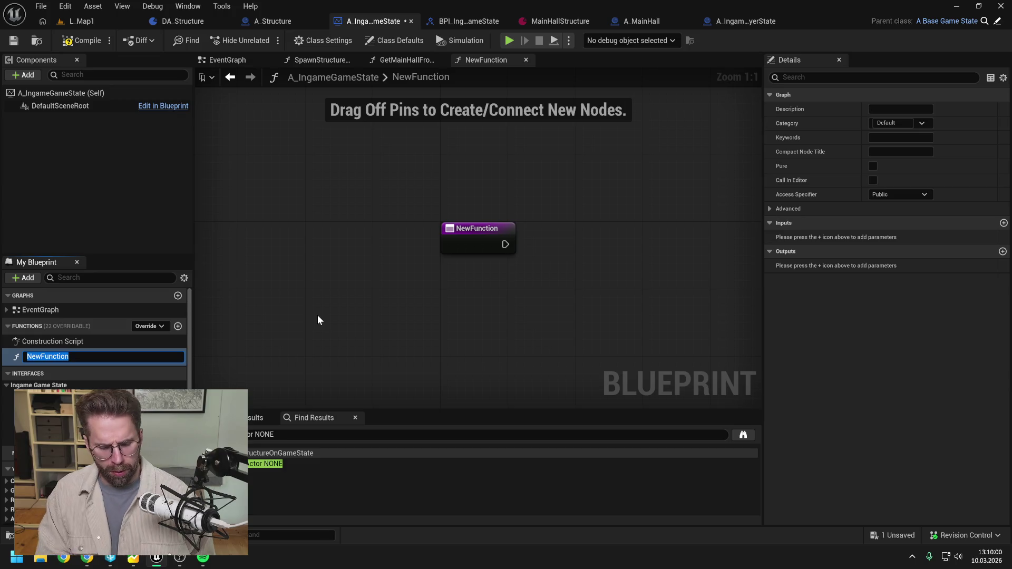
{"action": "type", "text": "Get"}
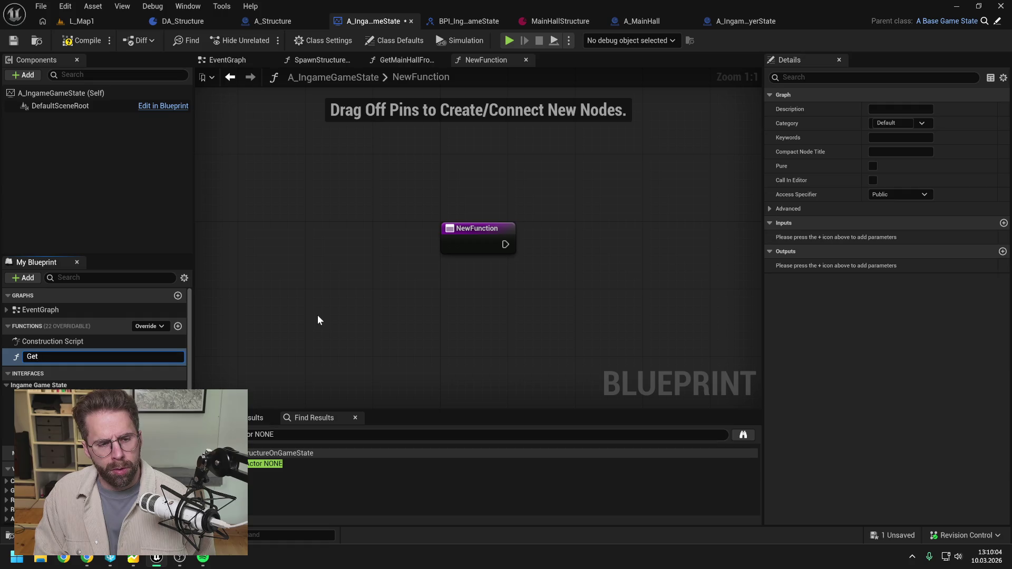
{"action": "type", "text": "Mid"}
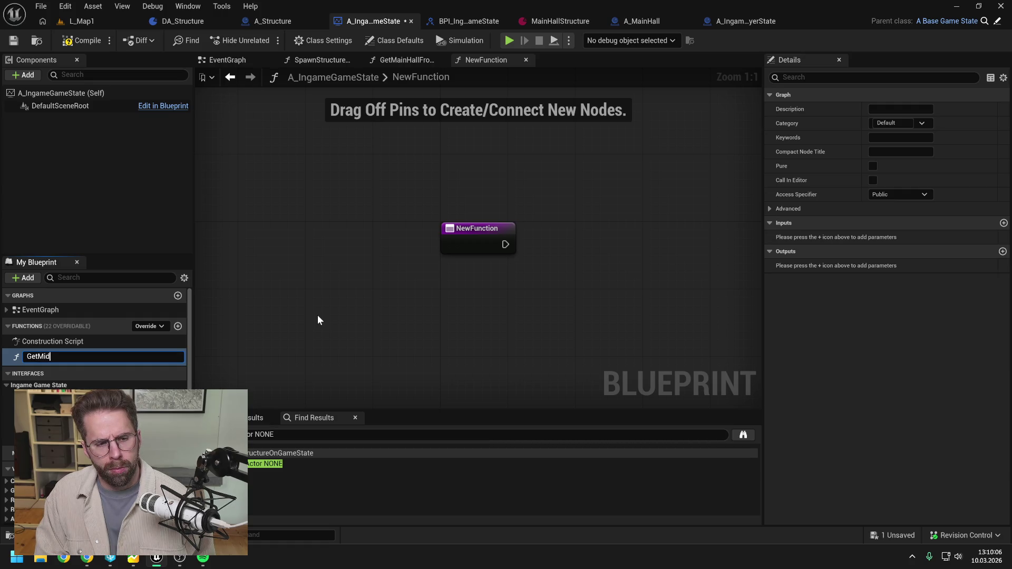
{"action": "type", "text": "dleTile"}
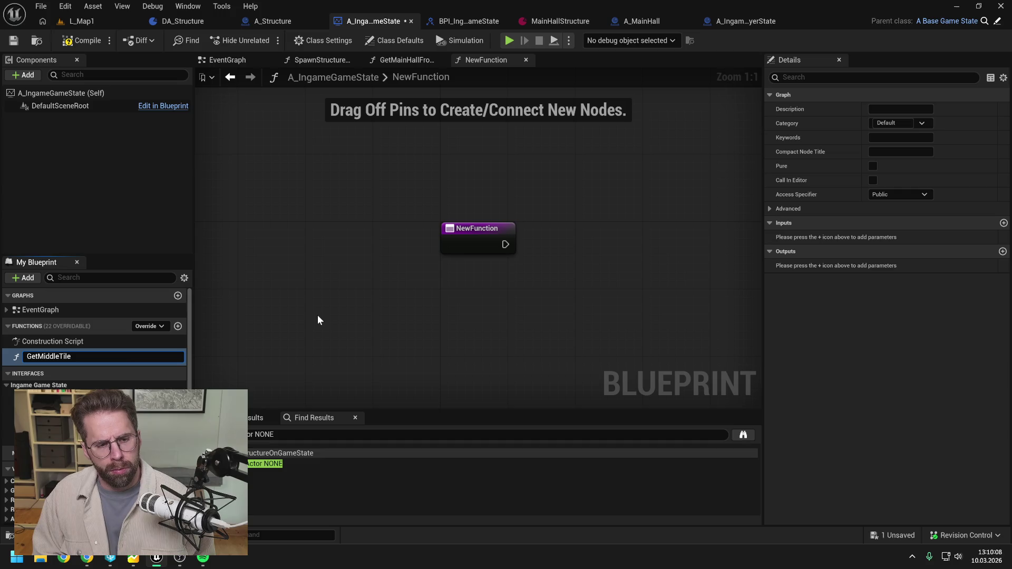
{"action": "key", "text": "Return"}
{"action": "key", "text": "ctrl+s"}
Make GetMiddleTile Private and put it in a 'Private' category
{"action": "left_click", "coordinate": [894, 193]}
{"action": "key", "text": "Escape"}
{"action": "left_click", "coordinate": [890, 123]}
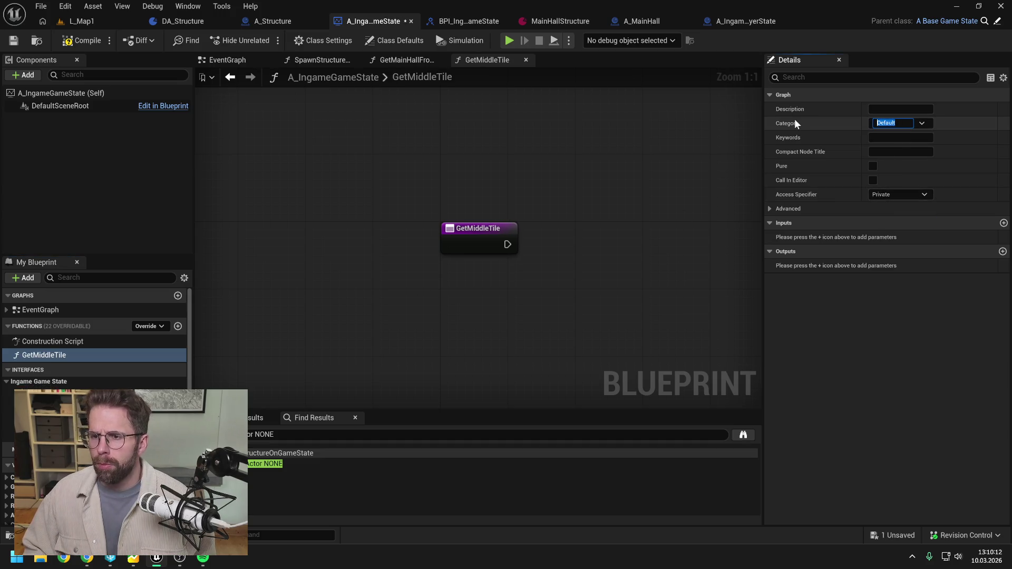
{"action": "type", "text": "Private"}
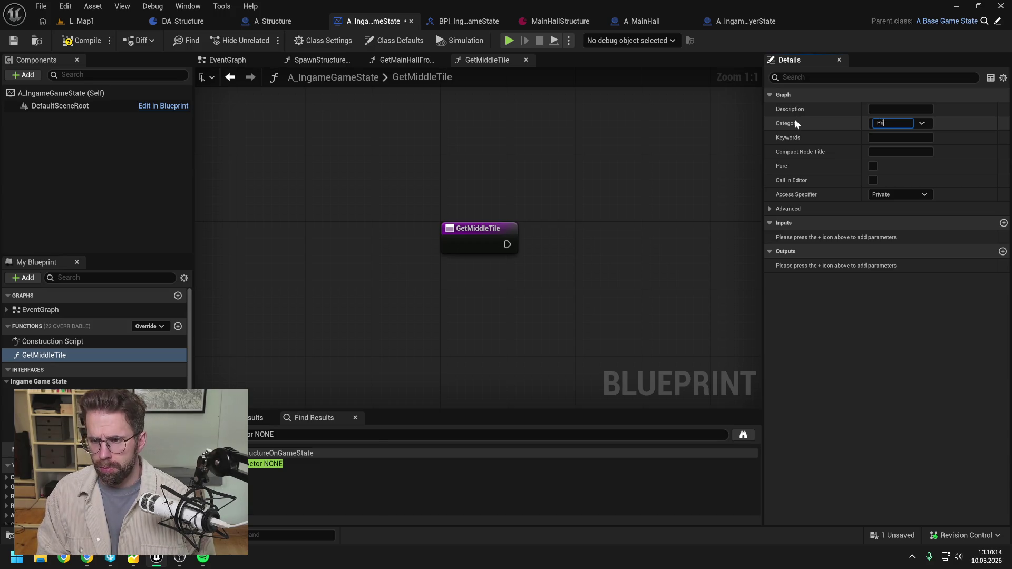
{"action": "key", "text": "Return"}
{"action": "key", "text": "ctrl+s"}
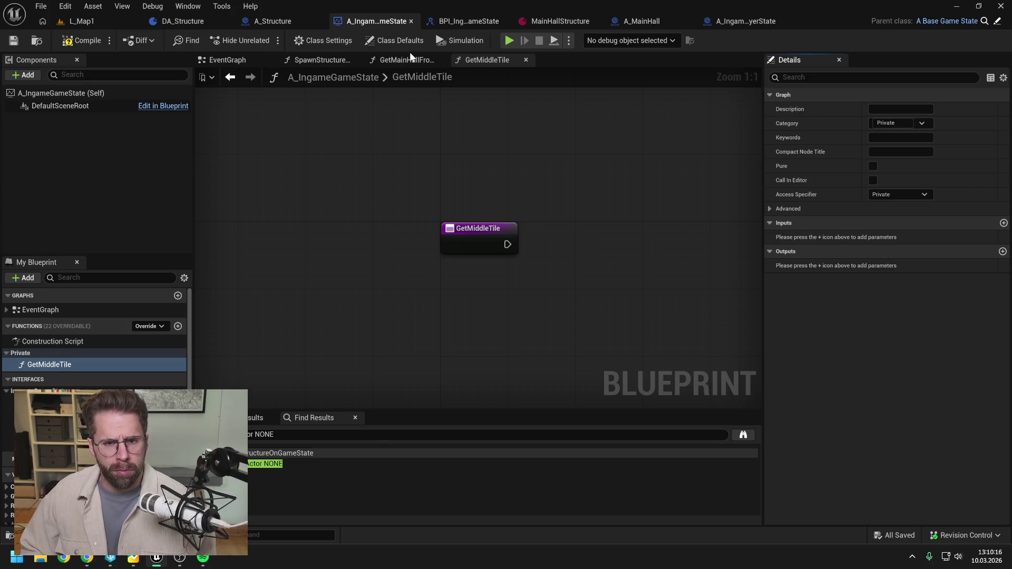
{"action": "left_click", "coordinate": [410, 59]}
{"action": "left_click", "coordinate": [325, 59]}
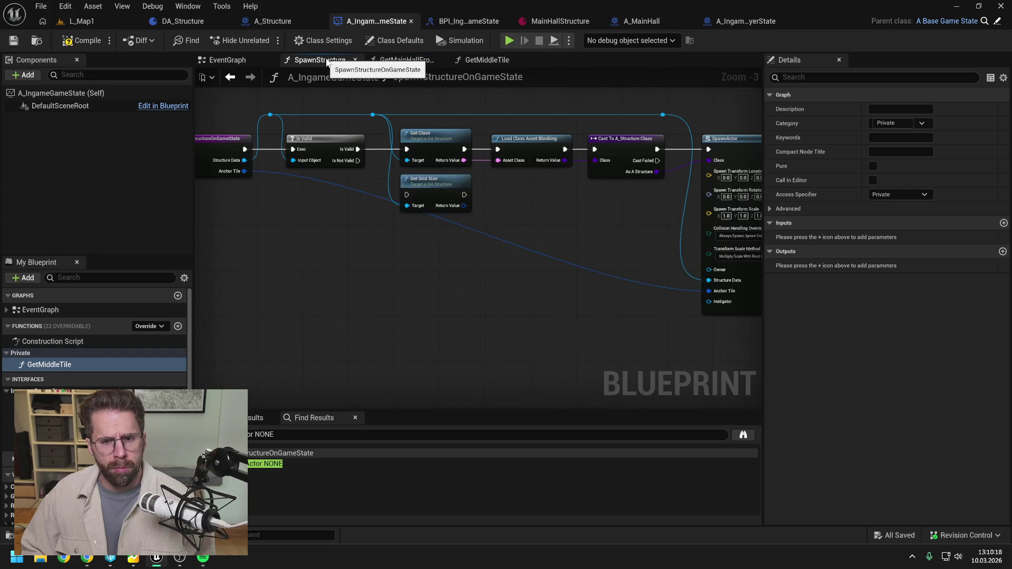
Place a GetMiddleTile call in the spawn graph and add an Int Point AnchorTile input
{"action": "mouse_move", "coordinate": [128, 364]}
{"action": "left_mouse_down"}
{"action": "mouse_move", "coordinate": [472, 254]}
{"action": "mouse_move", "coordinate": [519, 210]}
{"action": "mouse_move", "coordinate": [496, 253]}
{"action": "left_mouse_up"}
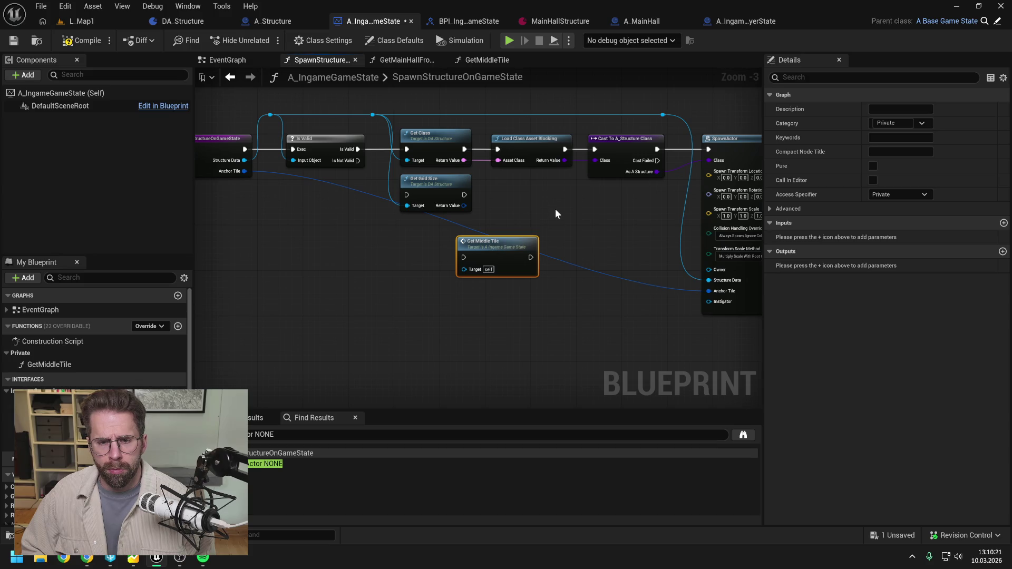
{"action": "left_click", "coordinate": [1003, 223]}
{"action": "left_click", "coordinate": [899, 239]}
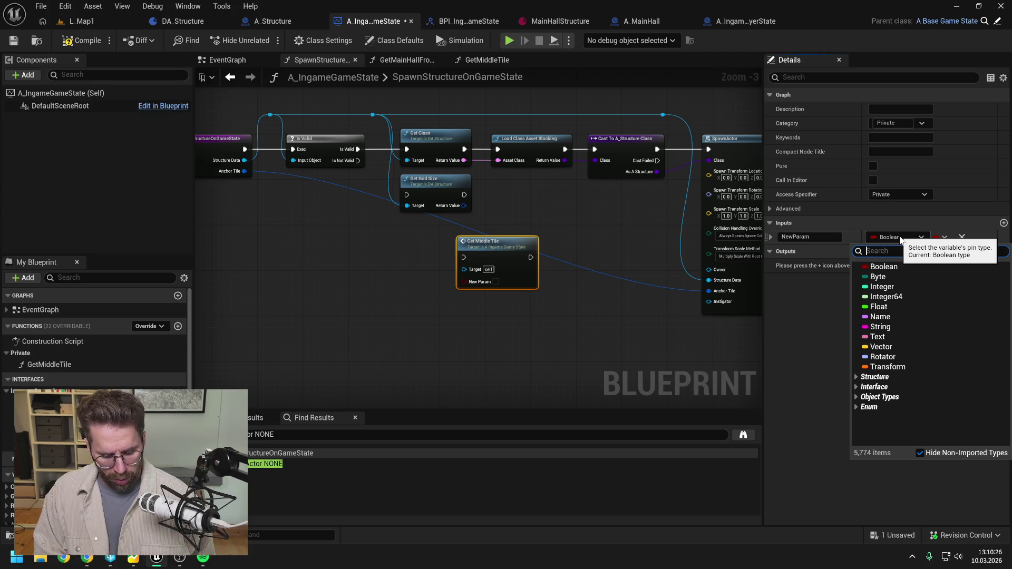
{"action": "type", "text": "intpoint"}
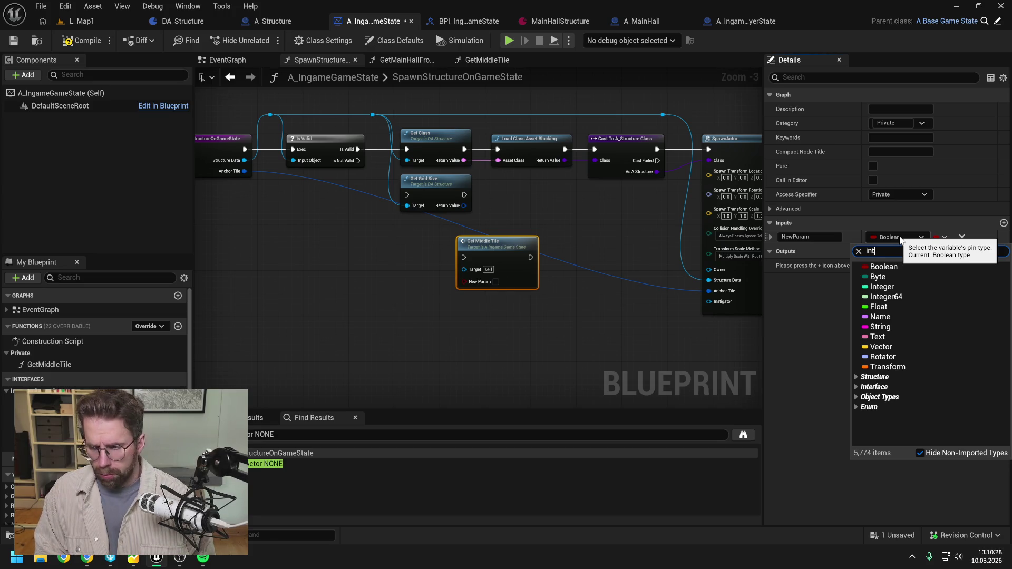
{"action": "left_click", "coordinate": [888, 277]}
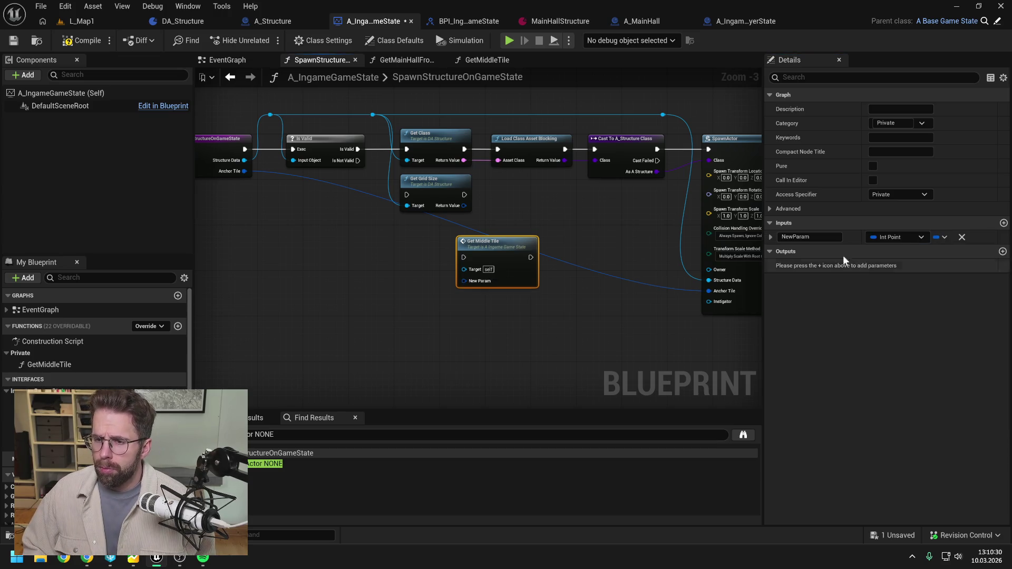
{"action": "type", "text": "Anch"}
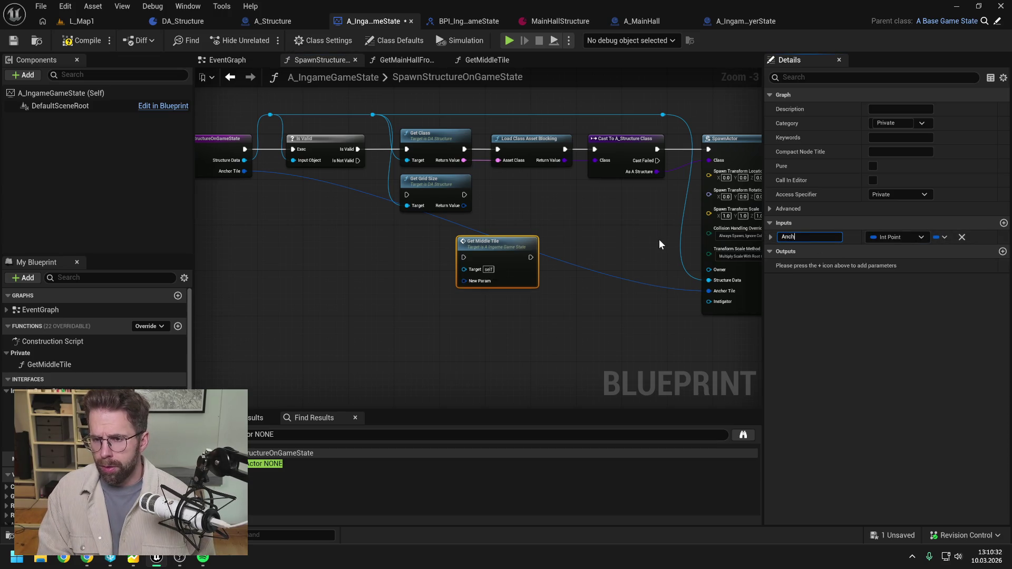
{"action": "type", "text": "roor"}
{"action": "type", "text": "ile"}
{"action": "key", "text": "Return"}
{"action": "key", "text": "ctrl+s"}
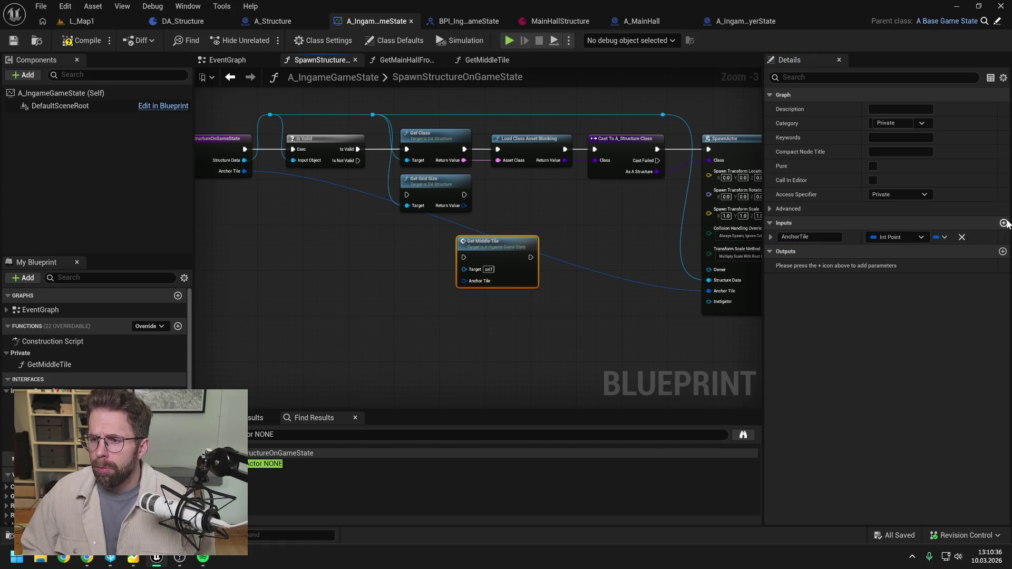
Add an Int Point GridSize input and an Int Point ReturnValue output to GetMiddleTile
{"action": "left_click", "coordinate": [1004, 223]}
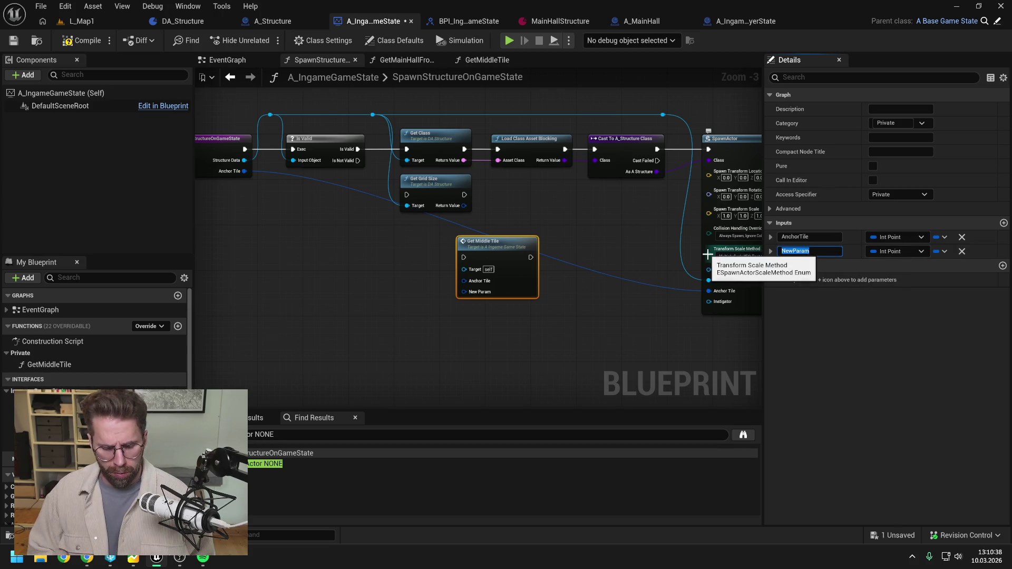
{"action": "type", "text": "GridSize"}
{"action": "key", "text": "Return"}
{"action": "key", "text": "ctrl+s"}
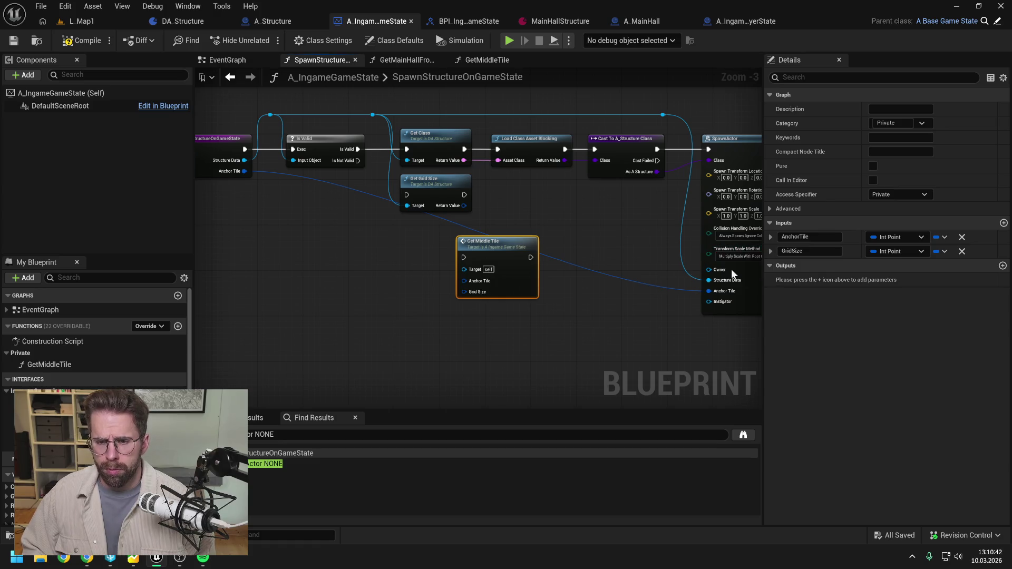
{"action": "left_click", "coordinate": [1002, 266]}
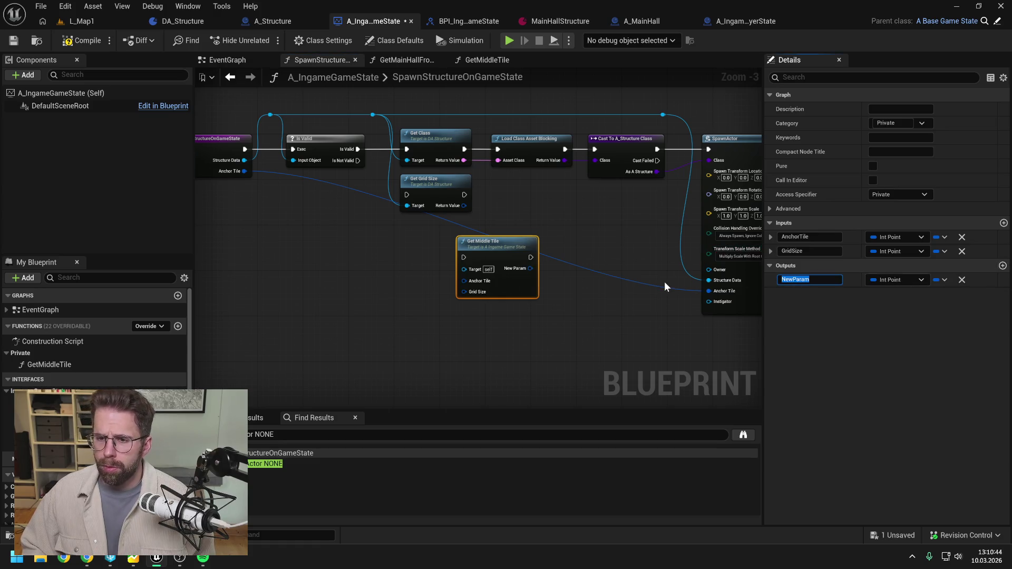
{"action": "type", "text": "ReturnValue"}
{"action": "key", "text": "Return"}
{"action": "key", "text": "ctrl+s"}
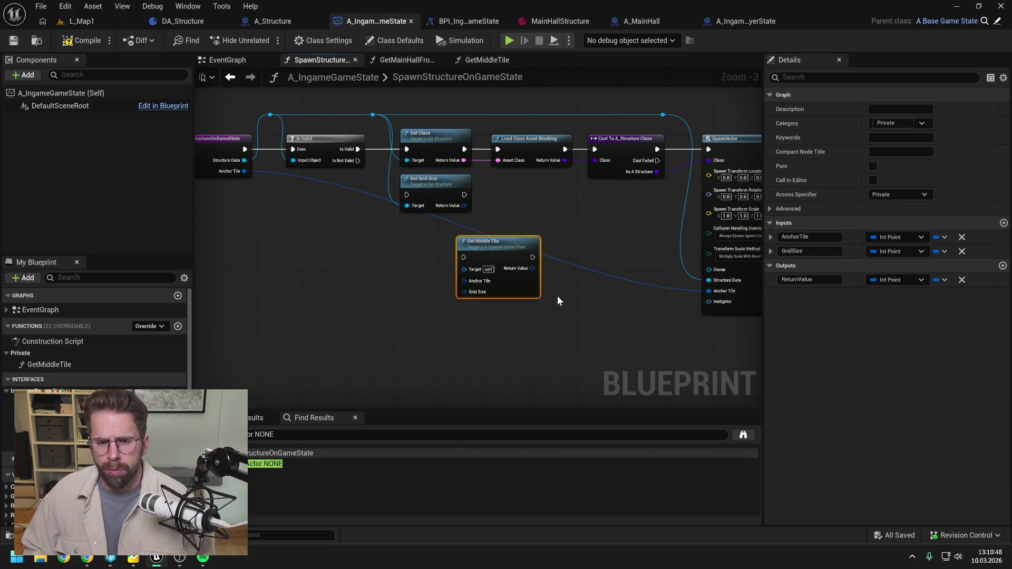
{"action": "left_click", "coordinate": [557, 296]}
{"action": "left_click", "coordinate": [535, 242]}
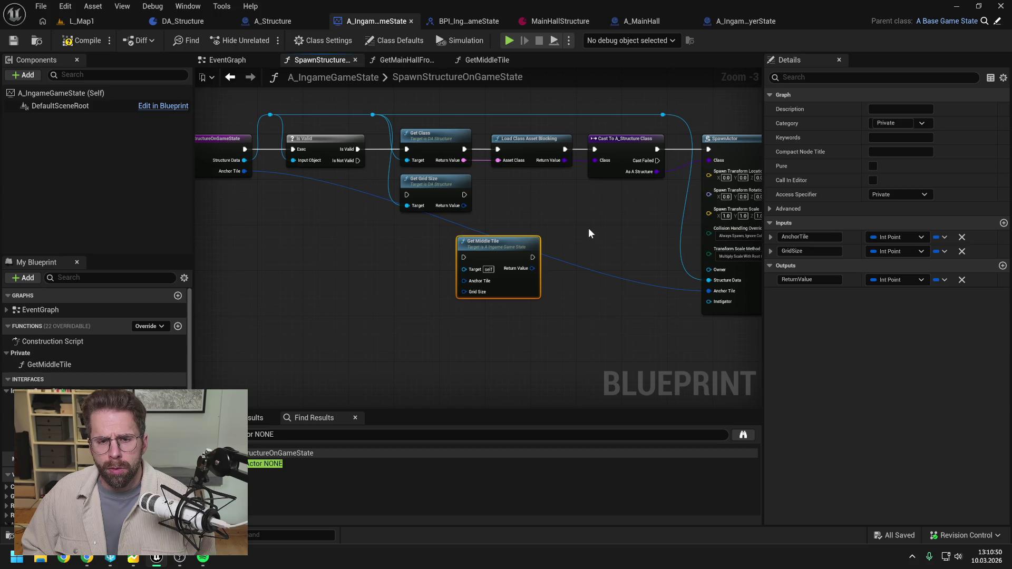
{"action": "left_click_drag", "start_coordinate": [588, 228], "coordinate": [519, 240]}
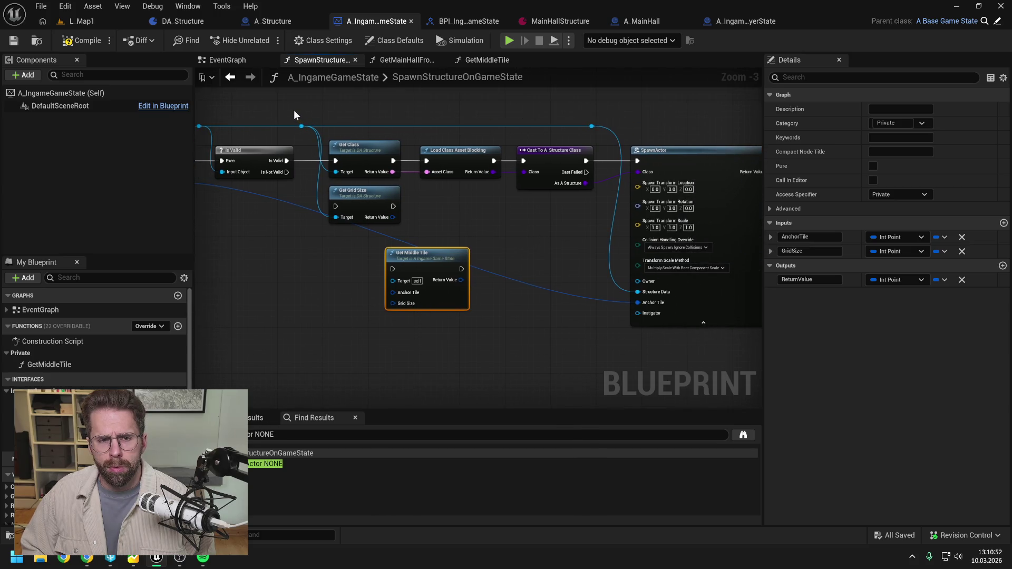
Shift the Get Class through SpawnActor nodes right to make room
{"action": "left_click", "coordinate": [302, 127]}
{"action": "left_click_drag", "start_coordinate": [378, 110], "coordinate": [639, 153]}
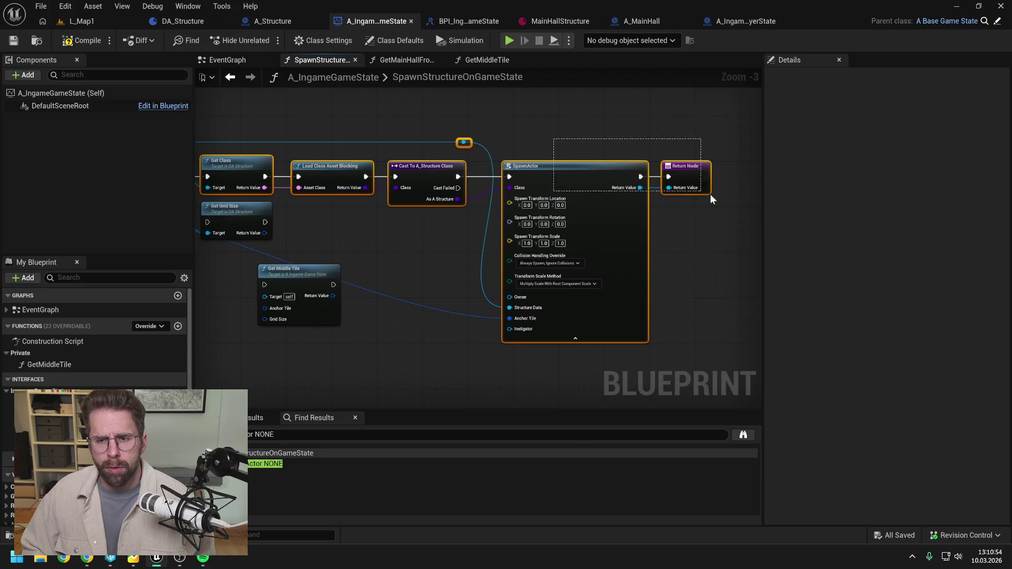
{"action": "key", "text": "Right"}
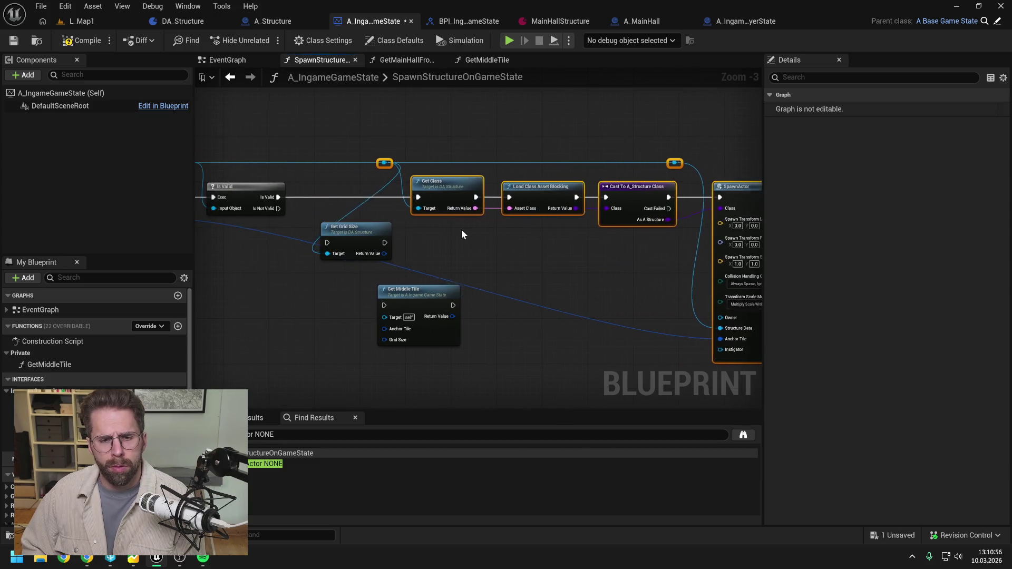
{"action": "key", "text": "Right"}
{"action": "left_click", "coordinate": [474, 228]}
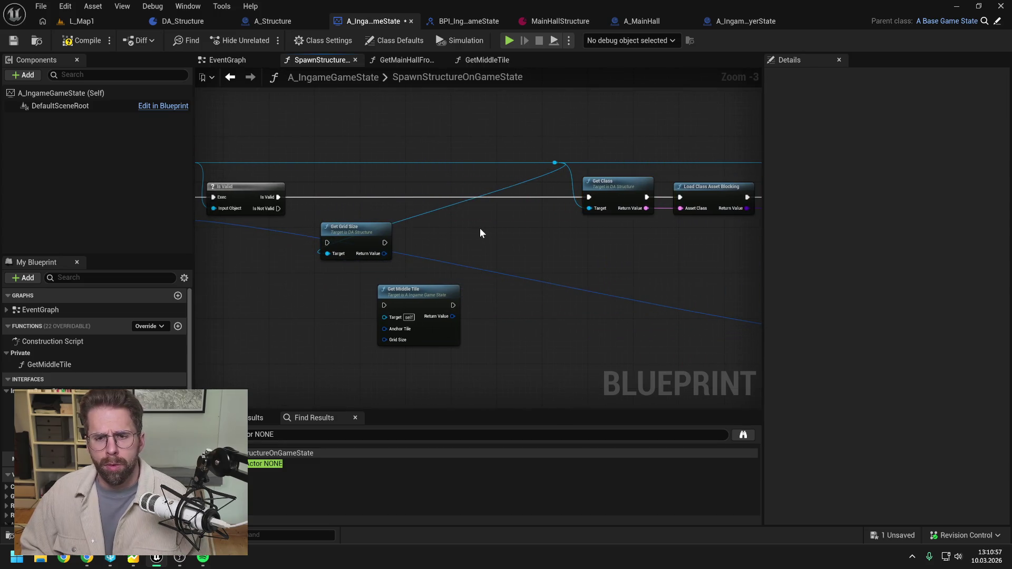
Insert Get Middle Tile into the execution line between Is Valid and Get Class
{"action": "double_click", "coordinate": [296, 163]}
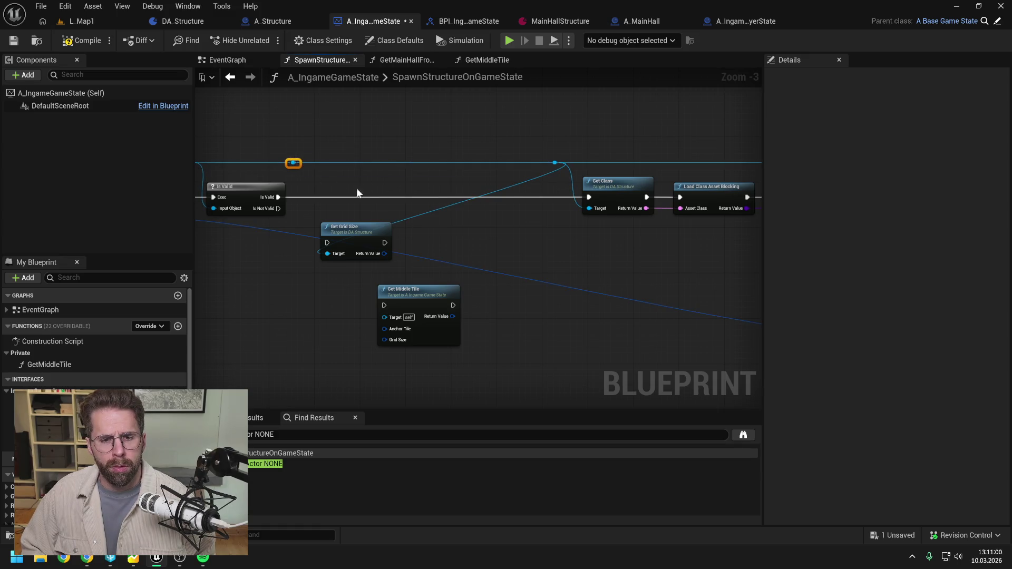
{"action": "left_click_drag", "start_coordinate": [428, 293], "coordinate": [520, 188]}
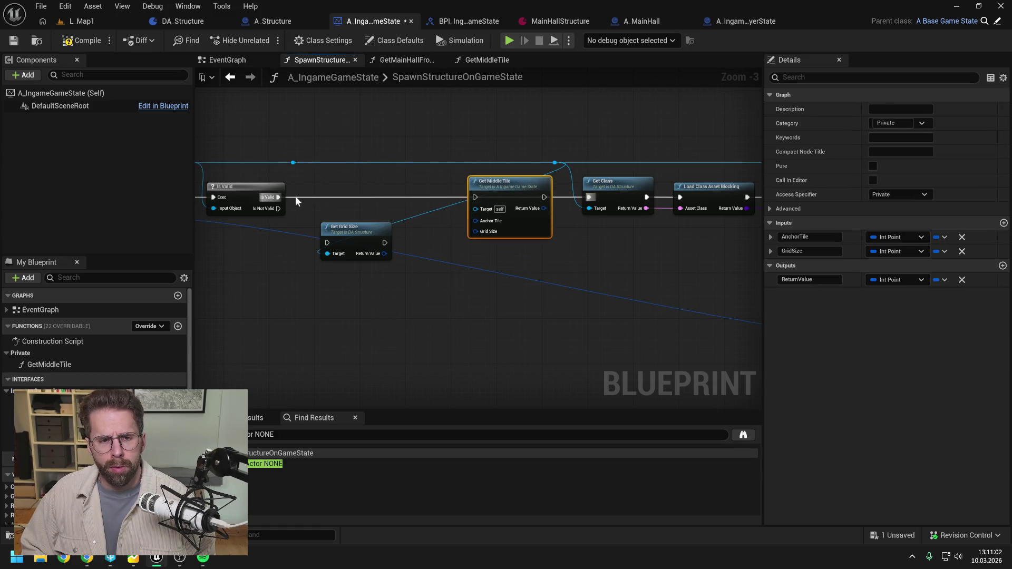
{"action": "left_click_drag", "start_coordinate": [281, 198], "coordinate": [474, 197]}
{"action": "mouse_move", "coordinate": [544, 197]}
{"action": "left_mouse_down"}
{"action": "mouse_move", "coordinate": [589, 197]}
{"action": "mouse_move", "coordinate": [445, 207]}
{"action": "mouse_move", "coordinate": [742, 266]}
{"action": "mouse_move", "coordinate": [703, 262]}
{"action": "mouse_move", "coordinate": [694, 339]}
{"action": "mouse_move", "coordinate": [689, 261]}
{"action": "mouse_move", "coordinate": [549, 245]}
{"action": "mouse_move", "coordinate": [443, 257]}
{"action": "mouse_move", "coordinate": [399, 292]}
{"action": "left_mouse_up"}
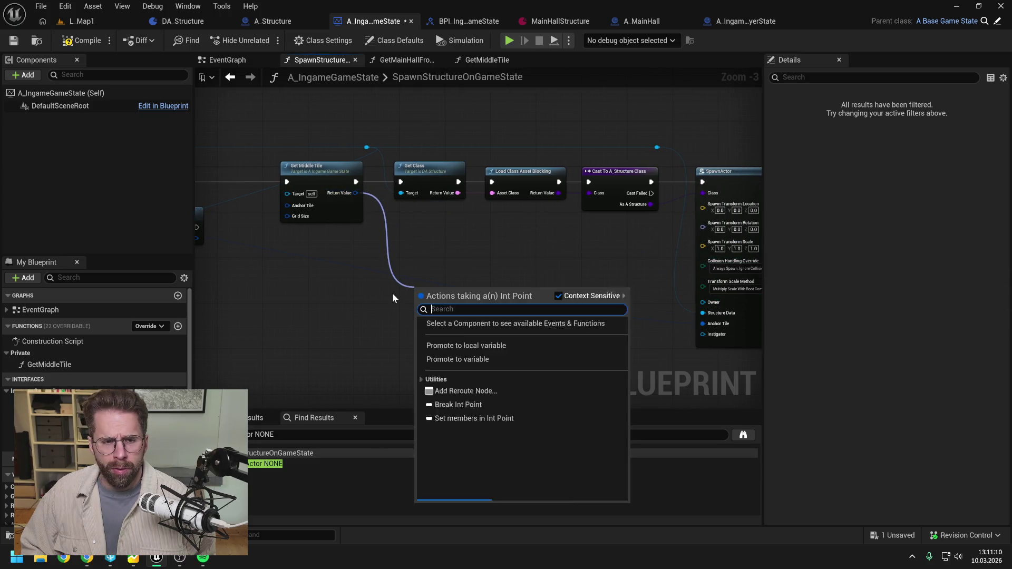
{"action": "left_click", "coordinate": [486, 252]}
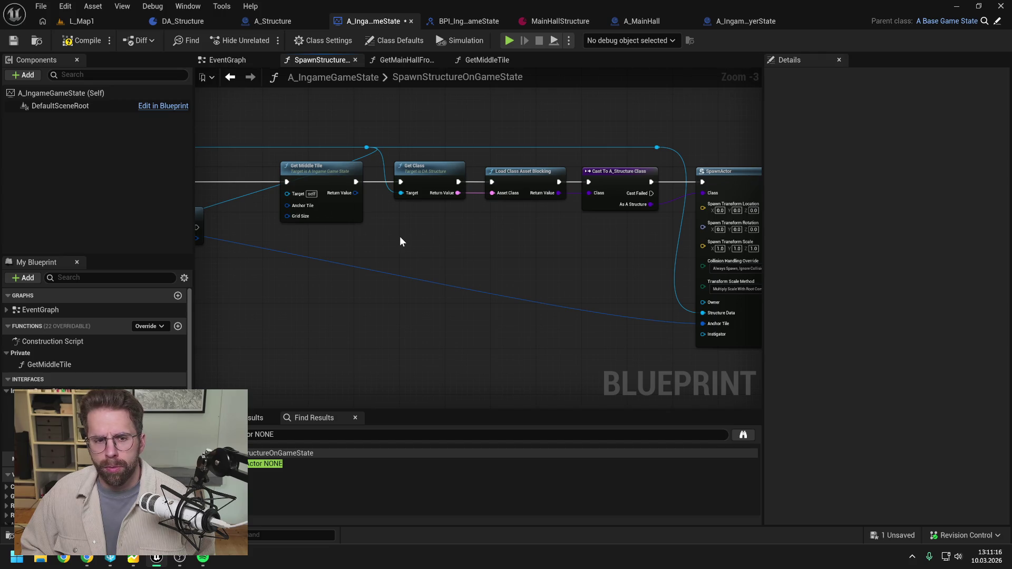
{"action": "mouse_move", "coordinate": [400, 239]}
{"action": "left_mouse_down"}
{"action": "mouse_move", "coordinate": [517, 231]}
{"action": "mouse_move", "coordinate": [484, 234]}
{"action": "left_mouse_up"}
{"action": "left_click", "coordinate": [390, 202]}
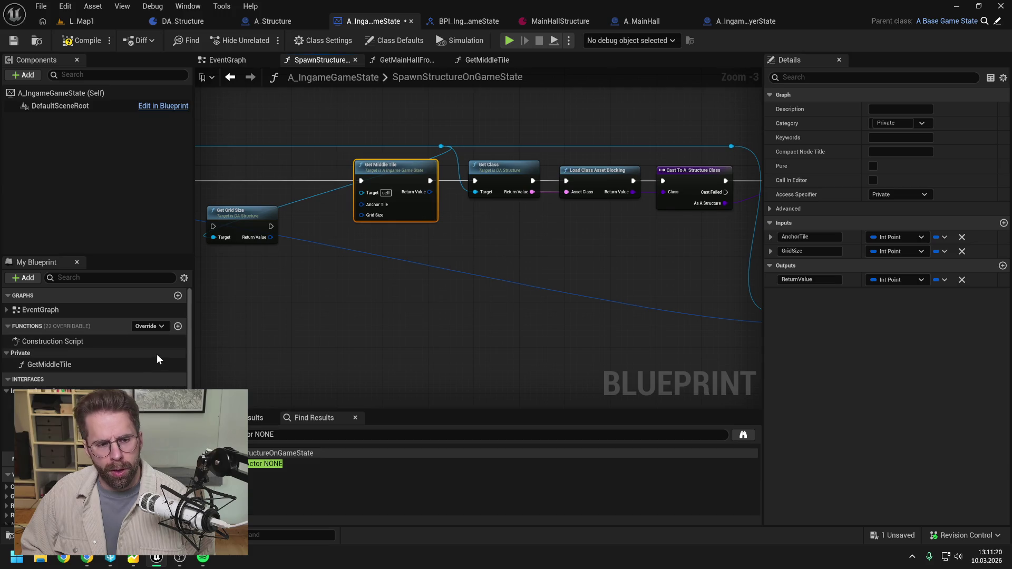
{"action": "left_click", "coordinate": [106, 365]}
Rename the GetMiddleTile function to GetSpawnLocation and save
{"action": "left_click", "coordinate": [106, 364]}
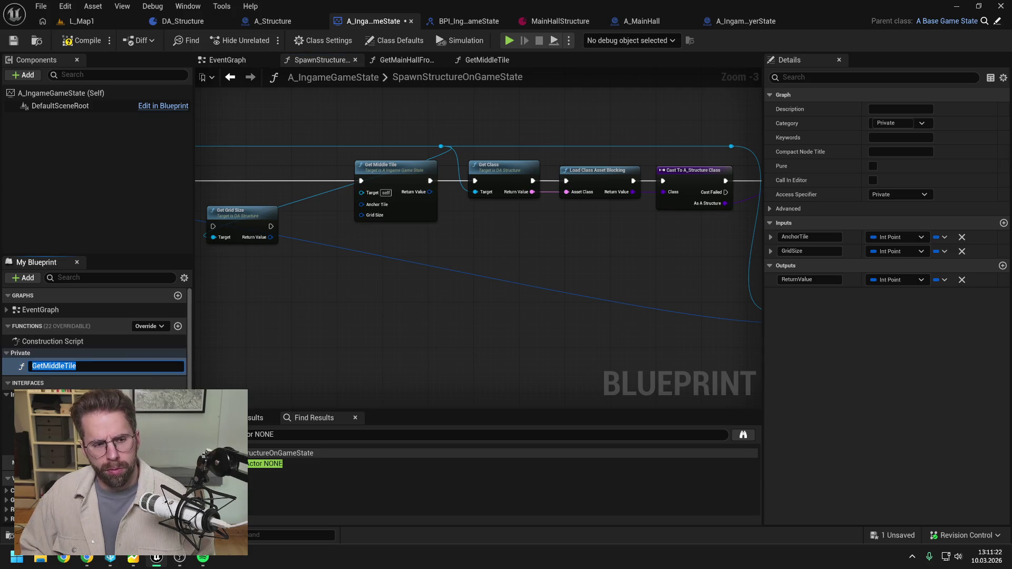
{"action": "left_click_drag", "start_coordinate": [44, 366], "coordinate": [188, 366]}
{"action": "type", "text": "Spa"}
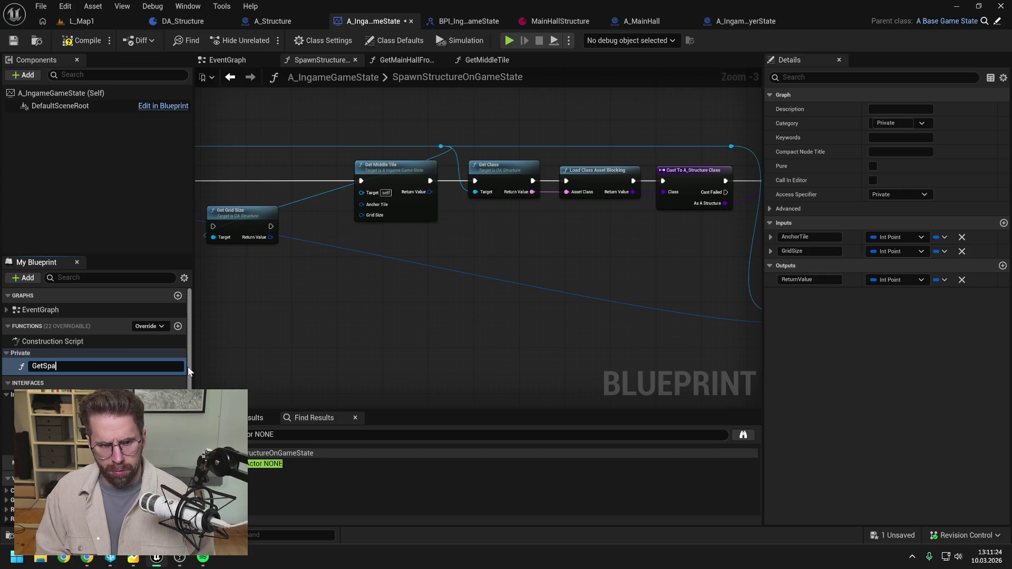
{"action": "type", "text": "wnLocation"}
{"action": "key", "text": "Return"}
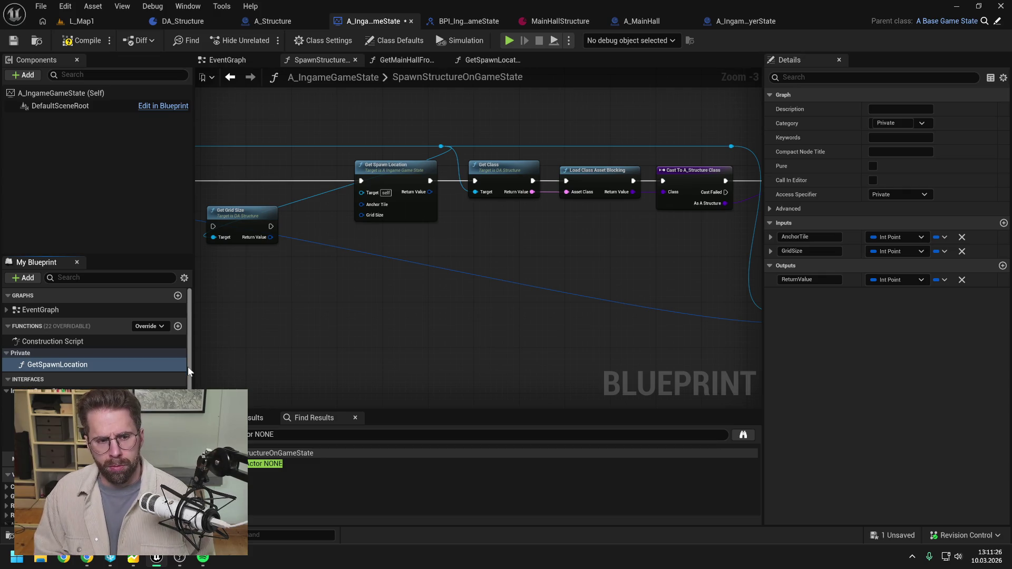
{"action": "key", "text": "ctrl+s"}
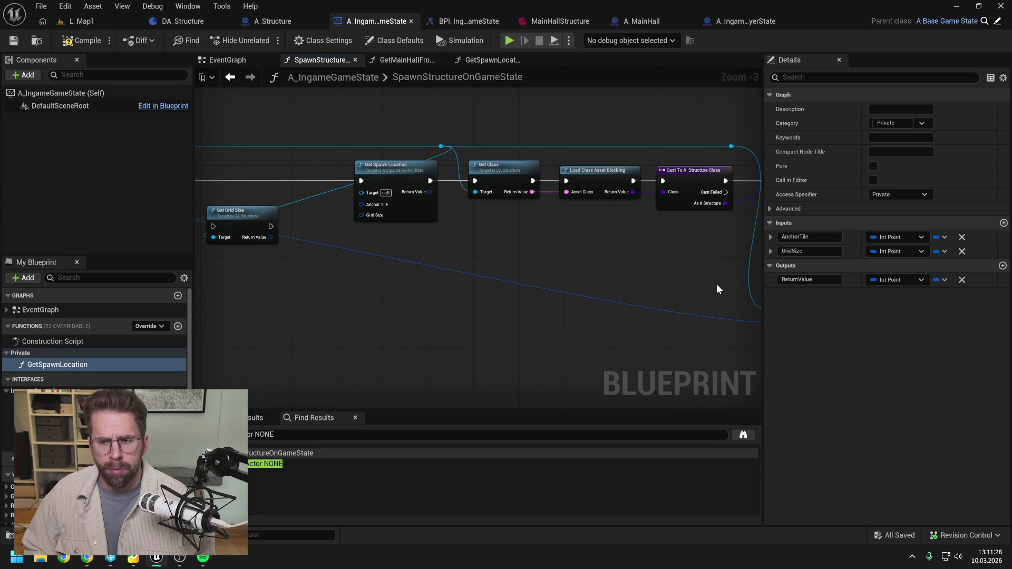
Make ReturnValue a Vector and wire it into SpawnActor's Spawn Transform Location
{"action": "left_click", "coordinate": [908, 280]}
{"action": "key", "text": "Down"}
{"action": "key", "text": "Down"}
{"action": "key", "text": "Down"}
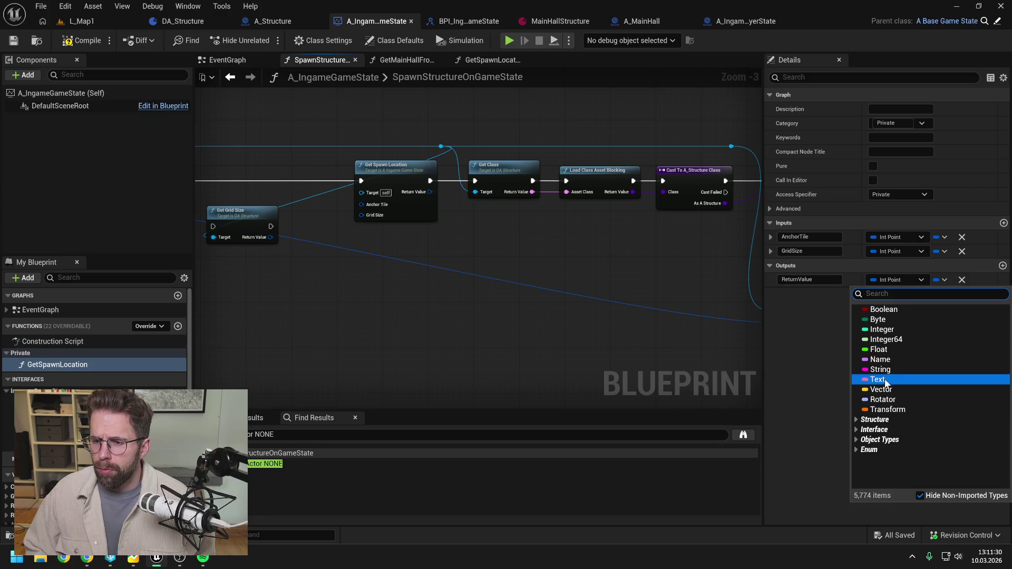
{"action": "key", "text": "Return"}
{"action": "left_click_drag", "start_coordinate": [588, 281], "coordinate": [467, 290]}
{"action": "mouse_move", "coordinate": [310, 199]}
{"action": "left_mouse_down"}
{"action": "mouse_move", "coordinate": [612, 280]}
{"action": "mouse_move", "coordinate": [659, 213]}
{"action": "mouse_move", "coordinate": [610, 232]}
{"action": "left_mouse_up"}
{"action": "double_click", "coordinate": [626, 210]}
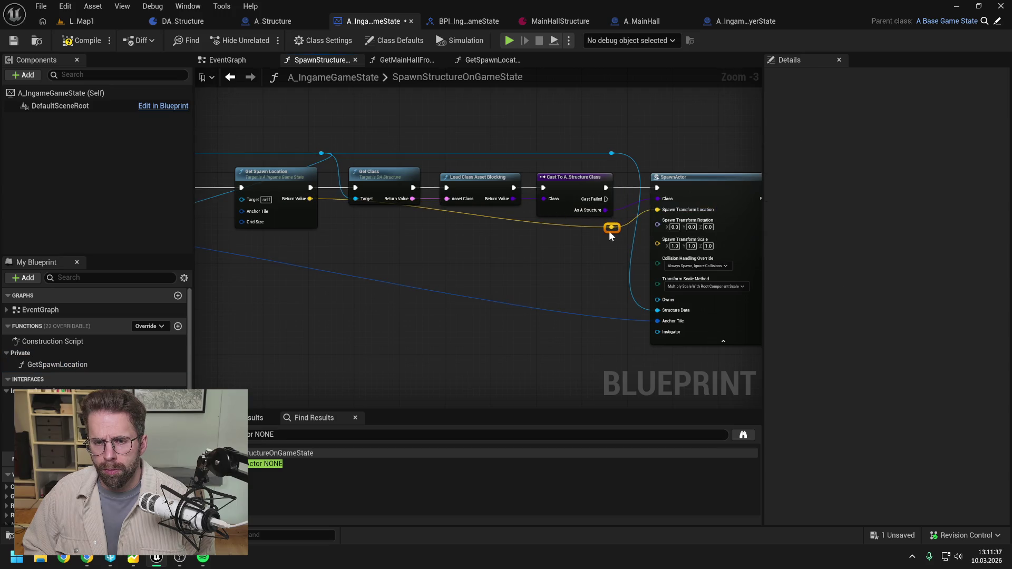
Add a reroute point to straighten the location wire, then compile and save
{"action": "double_click", "coordinate": [578, 222]}
{"action": "mouse_move", "coordinate": [583, 226]}
{"action": "left_mouse_down"}
{"action": "mouse_move", "coordinate": [378, 232]}
{"action": "mouse_move", "coordinate": [550, 264]}
{"action": "mouse_move", "coordinate": [568, 251]}
{"action": "left_mouse_up"}
{"action": "left_click", "coordinate": [381, 259]}
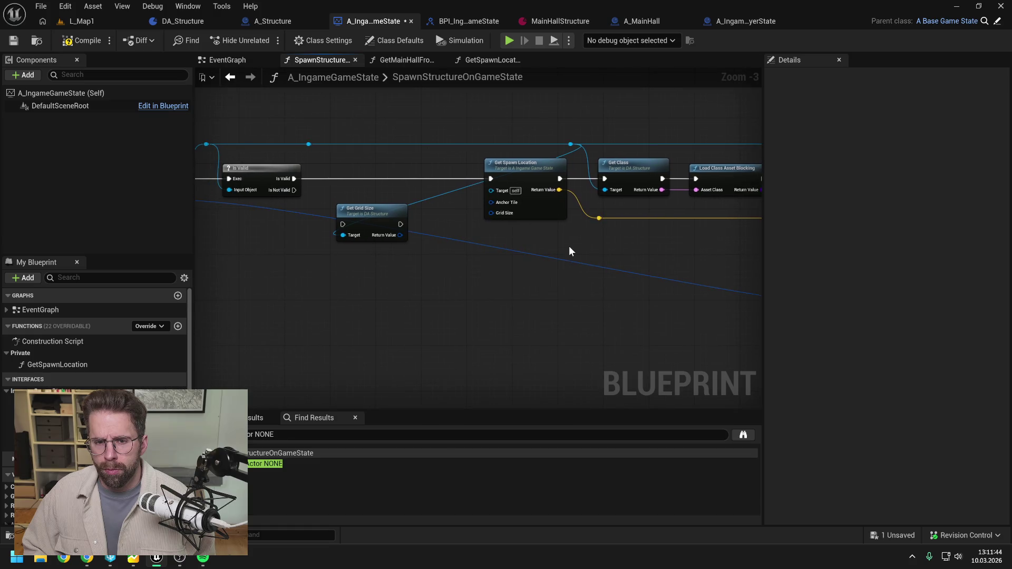
{"action": "left_click", "coordinate": [71, 41]}
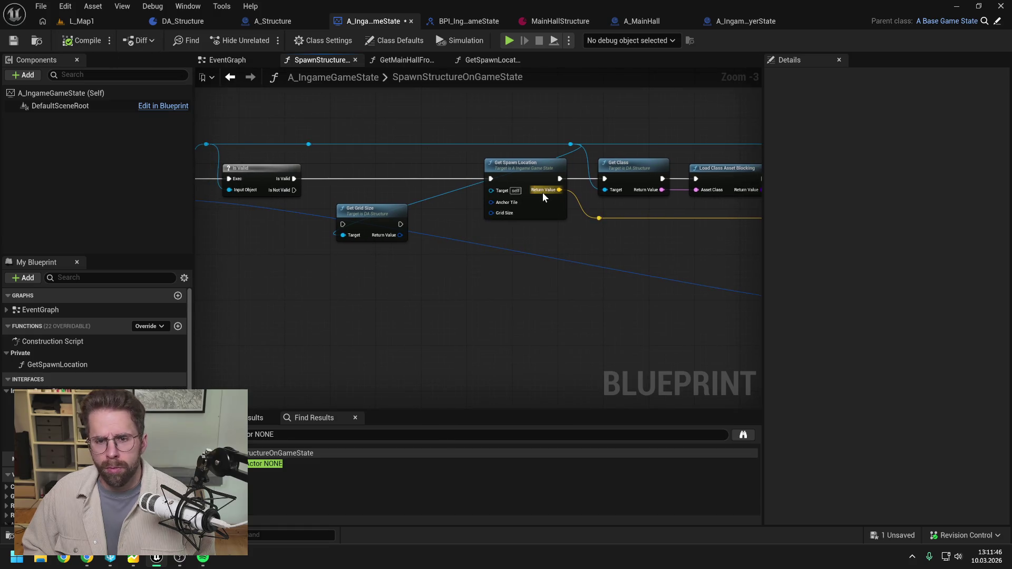
{"action": "key", "text": "ctrl+s"}
Feed structure data into Get Grid Size and chain execution Is Valid → Get Grid Size → Get Spawn Location
{"action": "left_click_drag", "start_coordinate": [394, 204], "coordinate": [453, 210]}
{"action": "mouse_move", "coordinate": [367, 150]}
{"action": "left_mouse_down"}
{"action": "mouse_move", "coordinate": [402, 241]}
{"action": "mouse_move", "coordinate": [422, 173]}
{"action": "left_mouse_up"}
{"action": "left_click_drag", "start_coordinate": [343, 184], "coordinate": [401, 184]}
{"action": "mouse_move", "coordinate": [505, 204]}
{"action": "left_mouse_down"}
{"action": "mouse_move", "coordinate": [439, 194]}
{"action": "mouse_move", "coordinate": [514, 186]}
{"action": "left_mouse_up"}
{"action": "left_click_drag", "start_coordinate": [477, 216], "coordinate": [433, 214]}
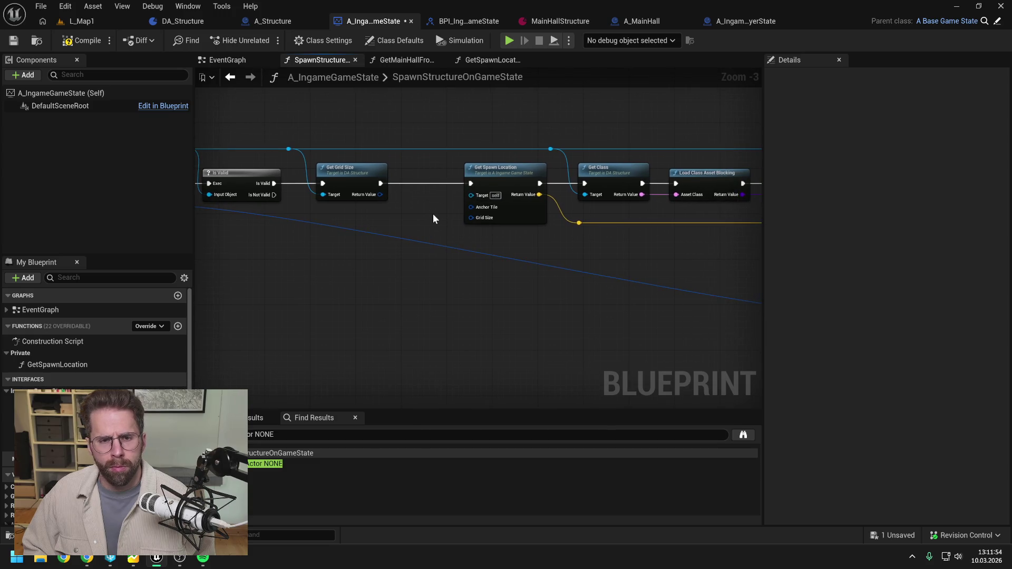
{"action": "key", "text": "ctrl+s"}
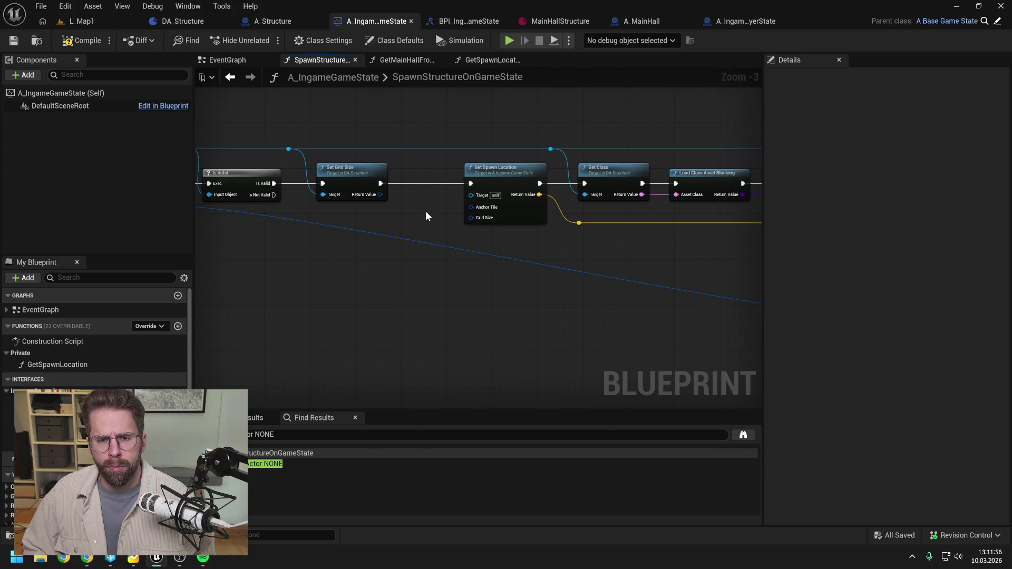
Pass Grid Size into Get Spawn Location and reroute the Anchor Tile wire along the top
{"action": "mouse_move", "coordinate": [380, 194]}
{"action": "left_mouse_down"}
{"action": "mouse_move", "coordinate": [471, 217]}
{"action": "mouse_move", "coordinate": [524, 218]}
{"action": "left_mouse_up"}
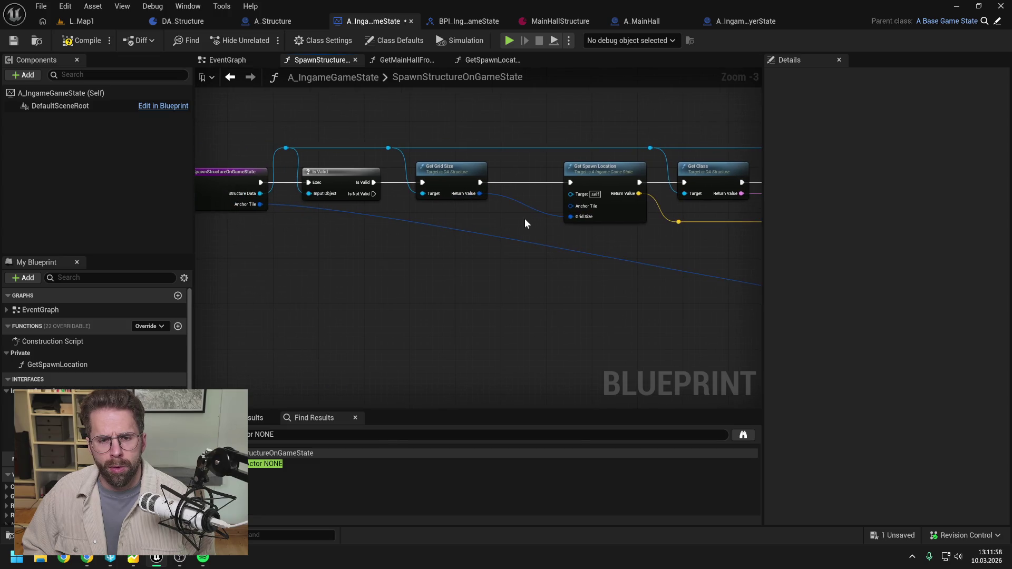
{"action": "double_click", "coordinate": [475, 232]}
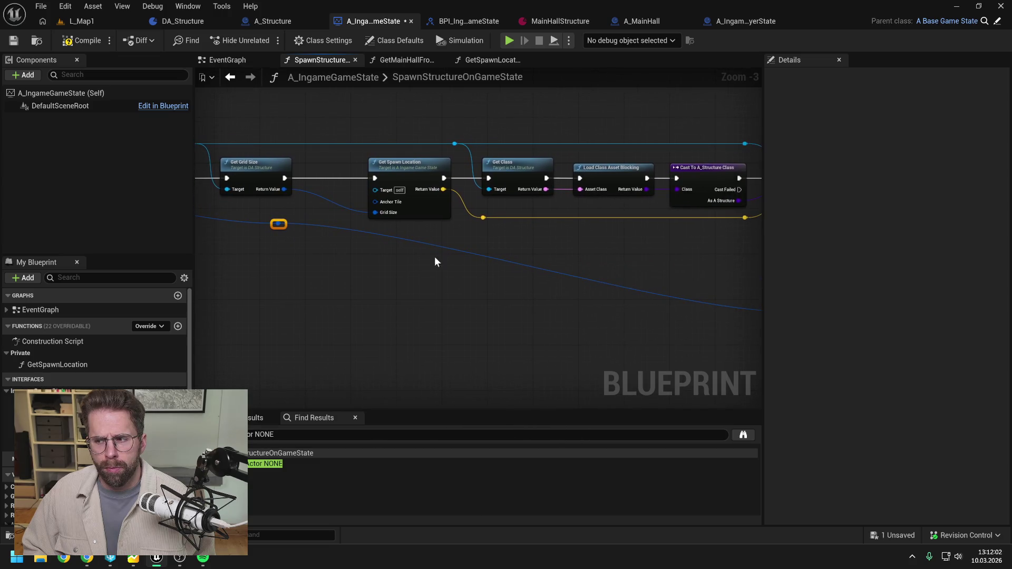
{"action": "double_click", "coordinate": [605, 294]}
{"action": "left_click_drag", "start_coordinate": [604, 295], "coordinate": [620, 141]}
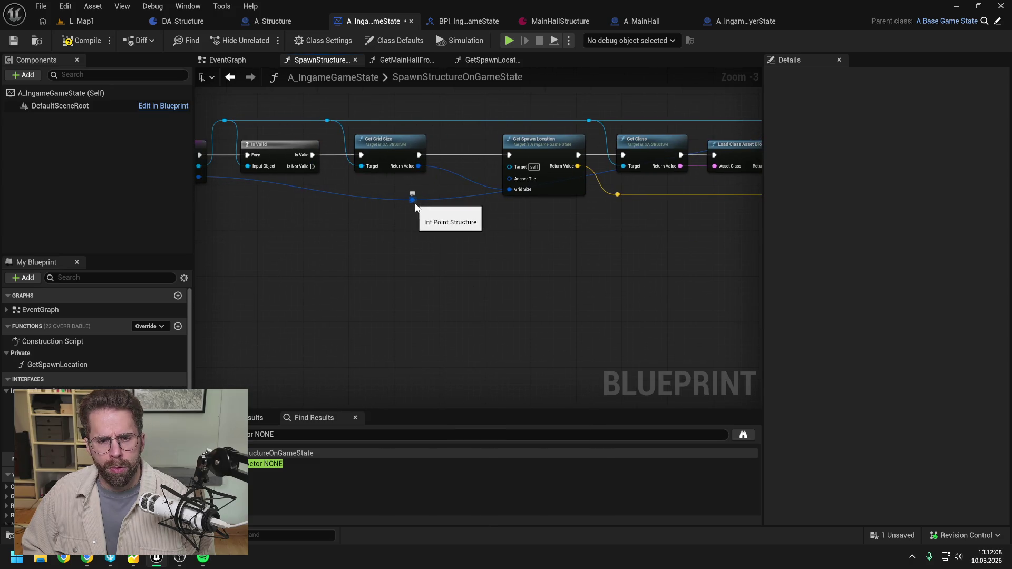
{"action": "left_click_drag", "start_coordinate": [404, 202], "coordinate": [226, 132]}
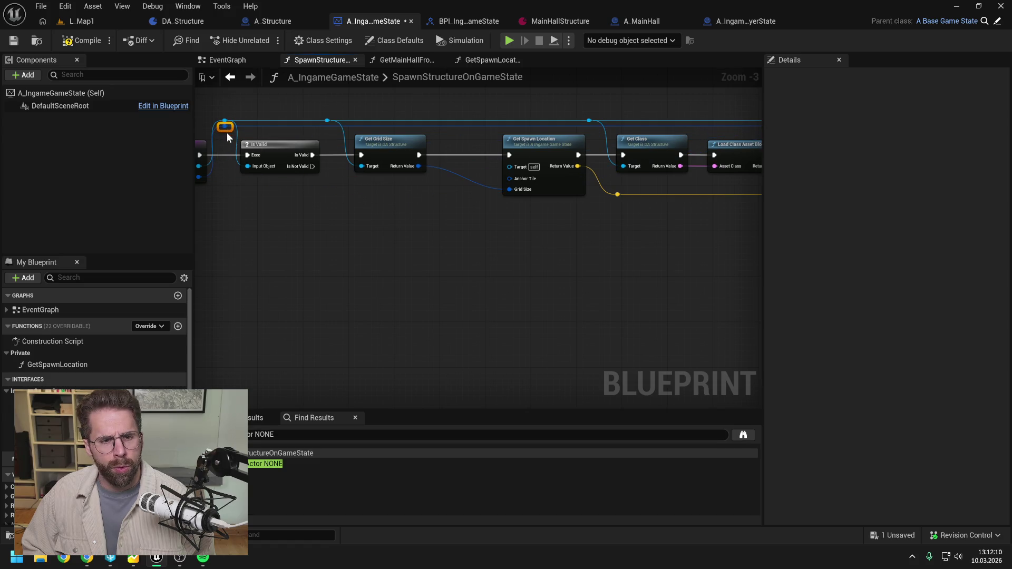
{"action": "double_click", "coordinate": [478, 125]}
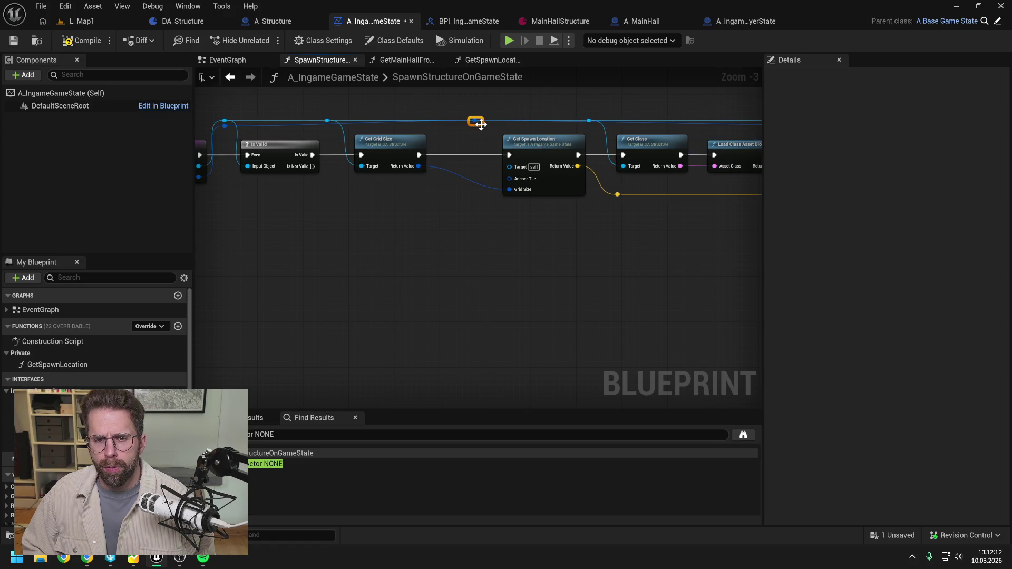
{"action": "left_click_drag", "start_coordinate": [476, 126], "coordinate": [510, 168]}
{"action": "scroll", "coordinate": [391, 200], "scroll_direction": "down", "scroll_amount": 2}
Open the GetSpawnLocation graph, move its Return Node further right, and save
{"action": "left_click_drag", "start_coordinate": [381, 129], "coordinate": [747, 241]}
{"action": "scroll", "coordinate": [474, 185], "scroll_direction": "up", "scroll_amount": 2}
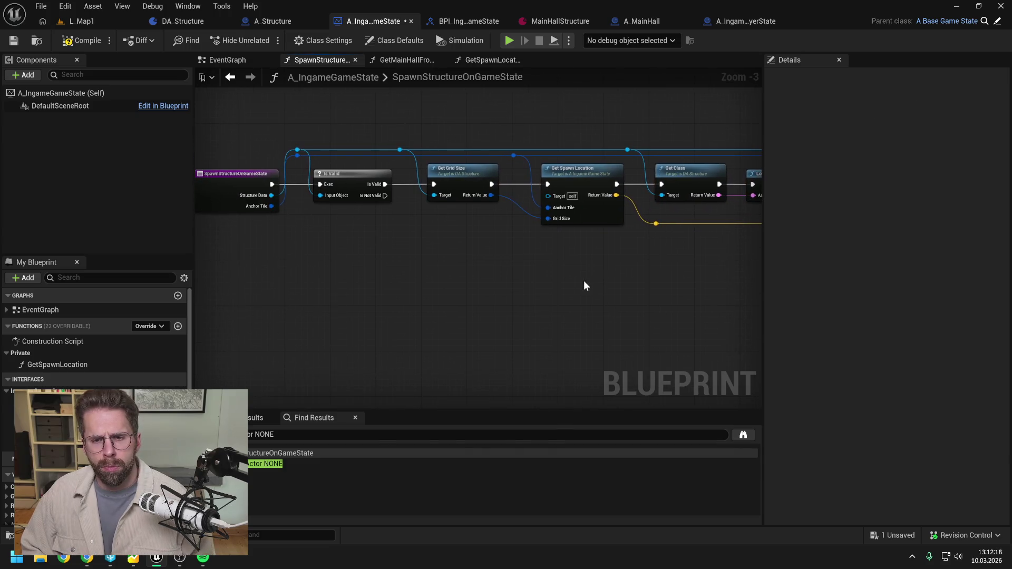
{"action": "double_click", "coordinate": [573, 178]}
{"action": "scroll", "coordinate": [474, 180], "scroll_direction": "down", "scroll_amount": 1}
{"action": "left_click_drag", "start_coordinate": [485, 194], "coordinate": [700, 196]}
{"action": "key", "text": "ctrl+s"}
{"action": "left_click_drag", "start_coordinate": [605, 189], "coordinate": [691, 192]}
{"action": "left_click", "coordinate": [541, 162]}
{"action": "key", "text": "ctrl+s"}
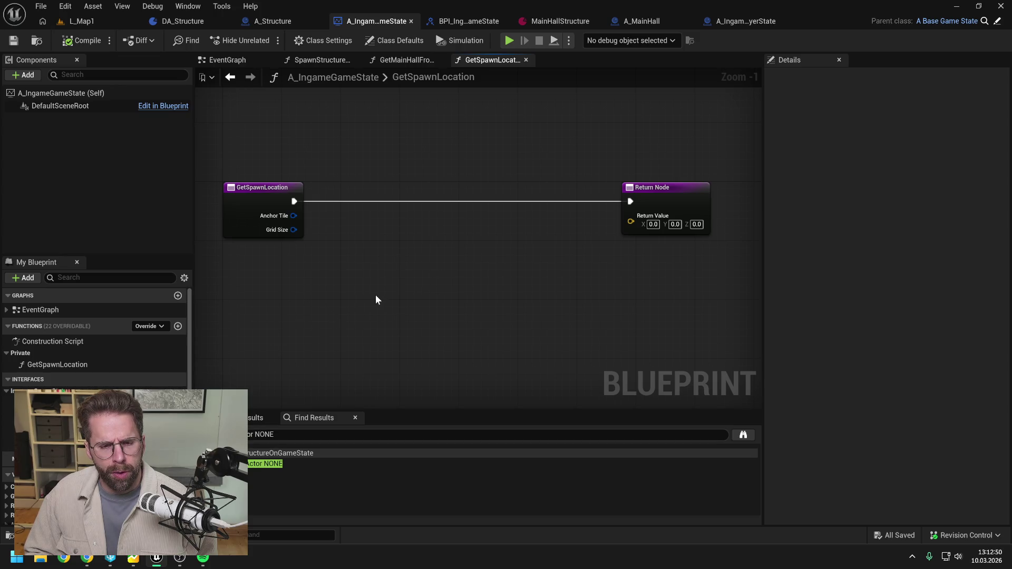
Open the Windows Start search to look up the Paint app
{"action": "left_click", "coordinate": [16, 557]}
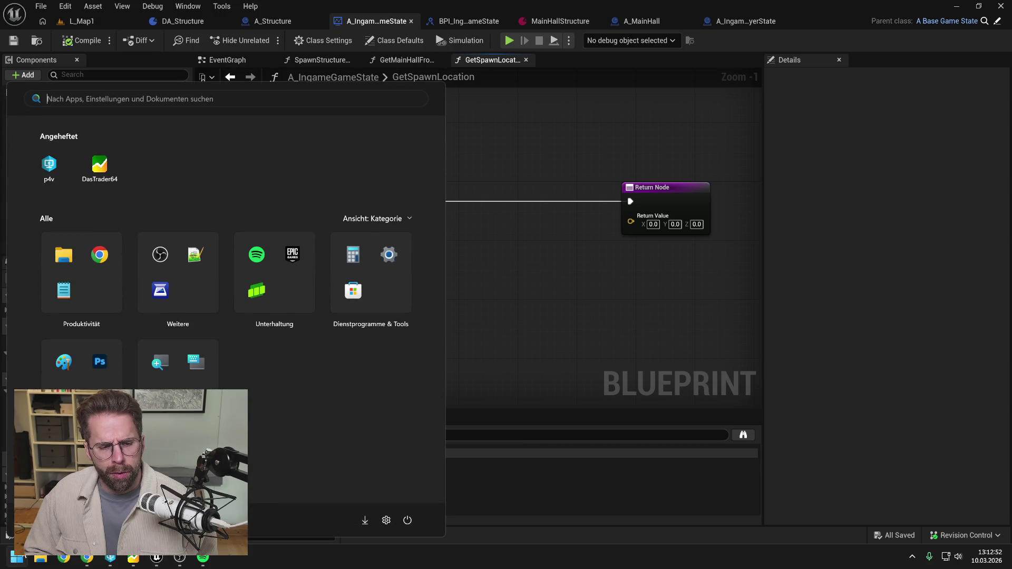
Launch Paint from the 'paint' search and enlarge its window
{"action": "type", "text": "paint"}
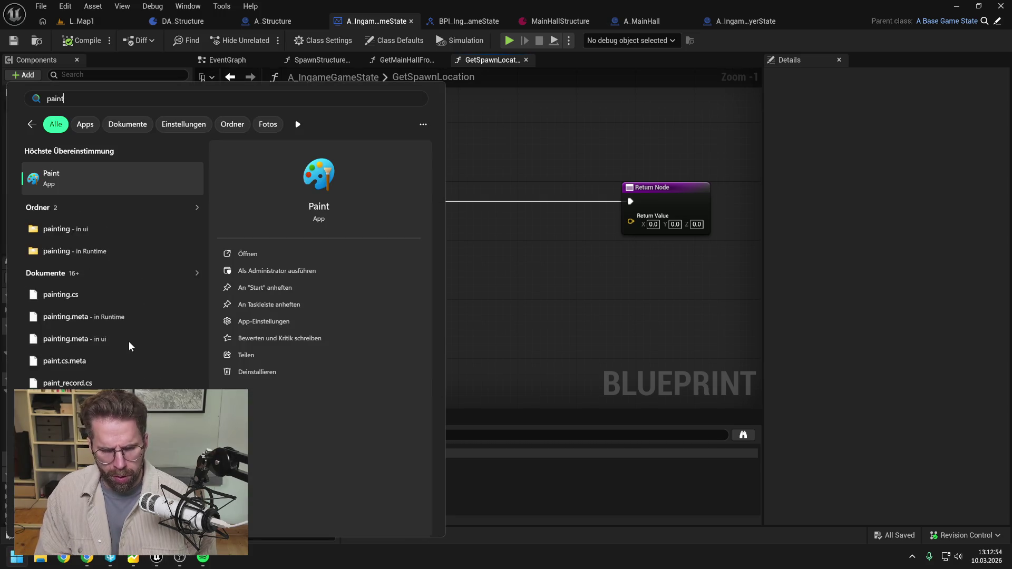
{"action": "key", "text": "Return"}
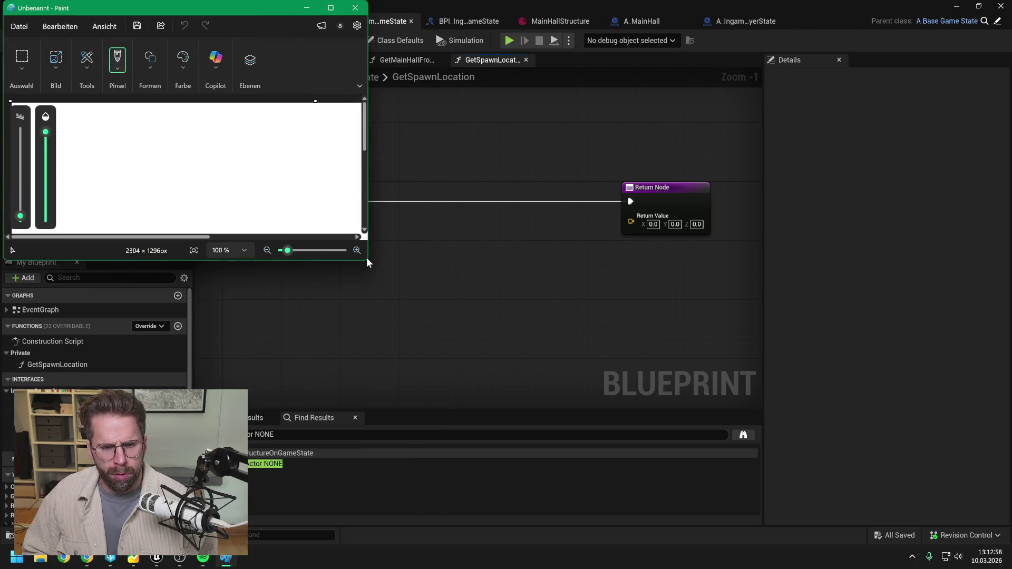
{"action": "left_click_drag", "start_coordinate": [369, 261], "coordinate": [841, 431]}
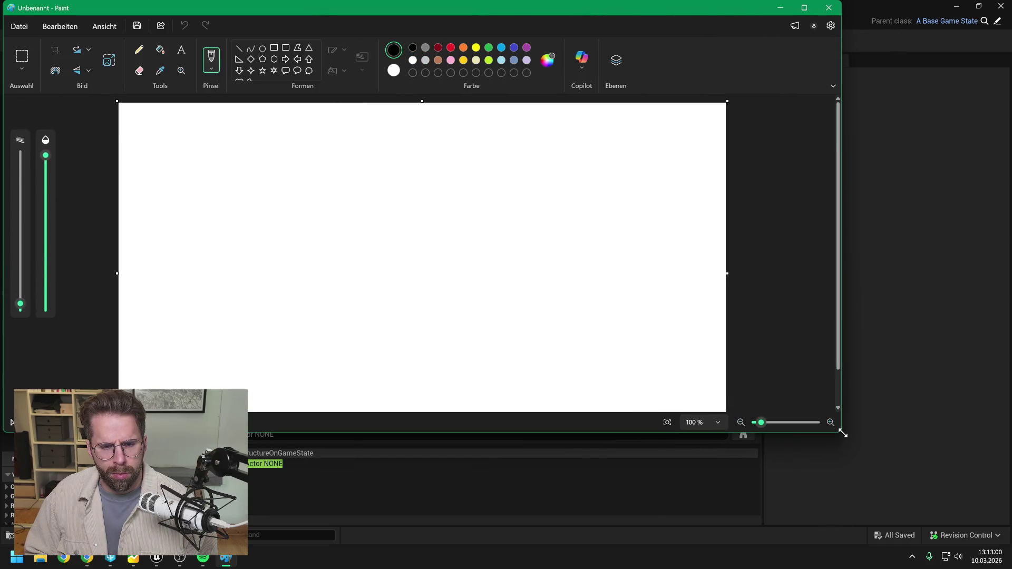
Fill the canvas black, then pick the Pencil with white as the drawing colour
{"action": "left_click", "coordinate": [161, 53]}
{"action": "left_click", "coordinate": [373, 199]}
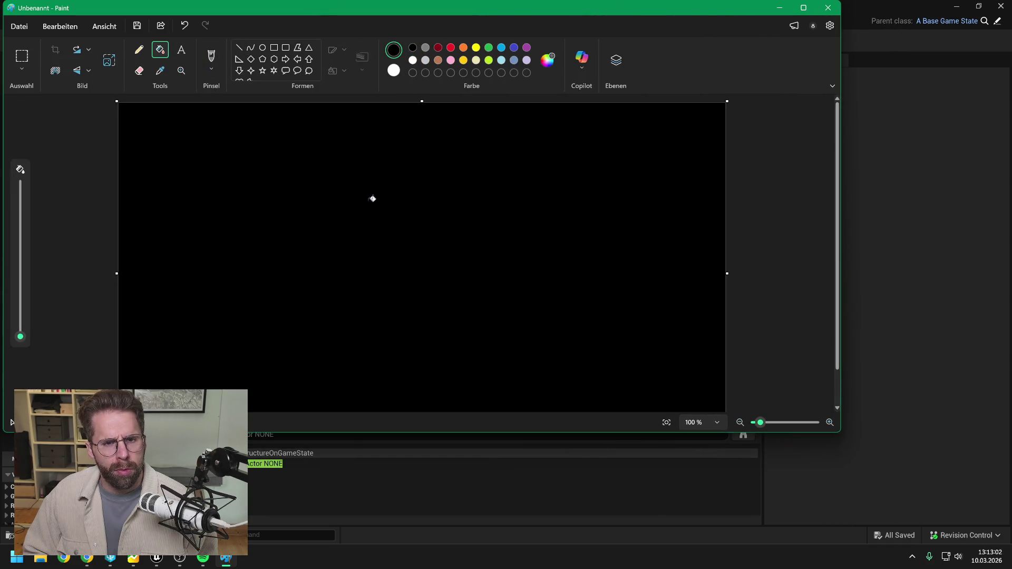
{"action": "left_click", "coordinate": [139, 53]}
{"action": "left_click", "coordinate": [413, 60]}
Sketch a single square near the top and a 2×2 block of squares to its right
{"action": "mouse_move", "coordinate": [373, 176]}
{"action": "left_mouse_down"}
{"action": "mouse_move", "coordinate": [378, 197]}
{"action": "mouse_move", "coordinate": [394, 165]}
{"action": "mouse_move", "coordinate": [411, 197]}
{"action": "mouse_move", "coordinate": [381, 203]}
{"action": "left_mouse_up"}
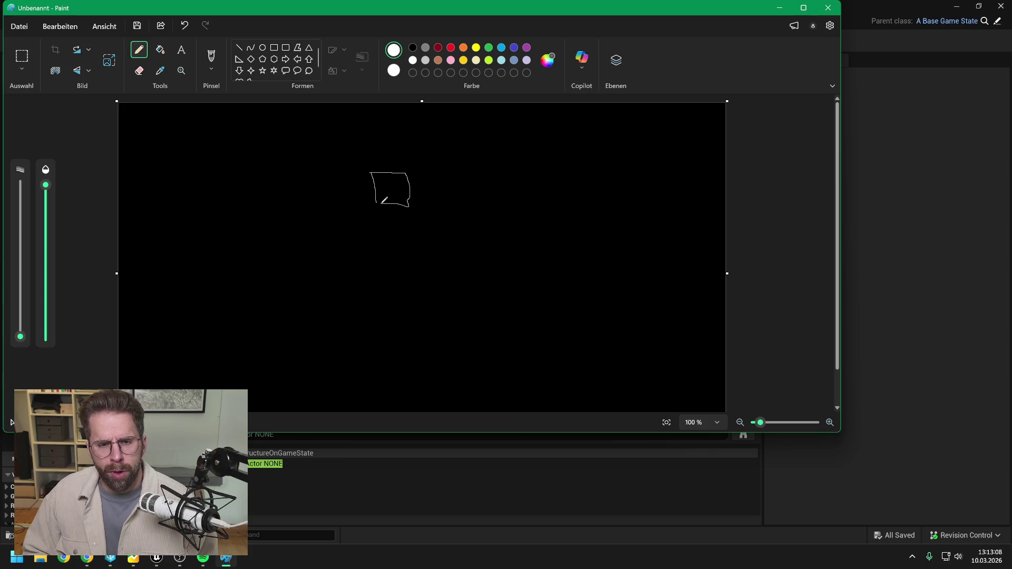
{"action": "mouse_move", "coordinate": [470, 175]}
{"action": "left_mouse_down"}
{"action": "mouse_move", "coordinate": [471, 203]}
{"action": "mouse_move", "coordinate": [506, 174]}
{"action": "mouse_move", "coordinate": [504, 203]}
{"action": "mouse_move", "coordinate": [466, 207]}
{"action": "left_mouse_up"}
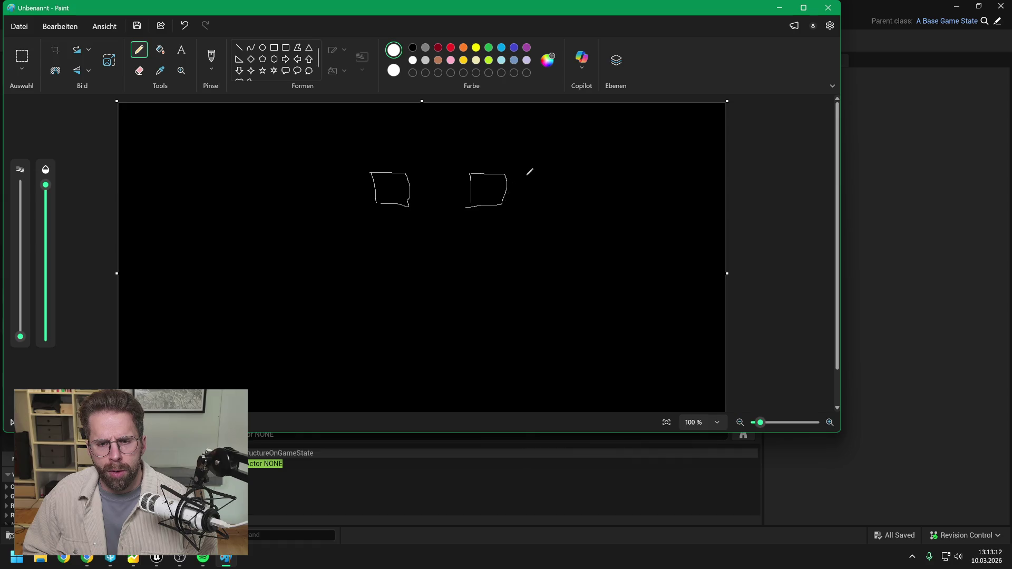
{"action": "mouse_move", "coordinate": [517, 176]}
{"action": "left_mouse_down"}
{"action": "mouse_move", "coordinate": [517, 207]}
{"action": "mouse_move", "coordinate": [556, 190]}
{"action": "mouse_move", "coordinate": [517, 208]}
{"action": "left_mouse_up"}
{"action": "mouse_move", "coordinate": [471, 219]}
{"action": "left_mouse_down"}
{"action": "mouse_move", "coordinate": [471, 247]}
{"action": "mouse_move", "coordinate": [505, 246]}
{"action": "mouse_move", "coordinate": [473, 250]}
{"action": "left_mouse_up"}
{"action": "mouse_move", "coordinate": [520, 223]}
{"action": "left_mouse_down"}
{"action": "mouse_move", "coordinate": [520, 248]}
{"action": "mouse_move", "coordinate": [561, 219]}
{"action": "mouse_move", "coordinate": [553, 251]}
{"action": "mouse_move", "coordinate": [505, 249]}
{"action": "left_mouse_up"}
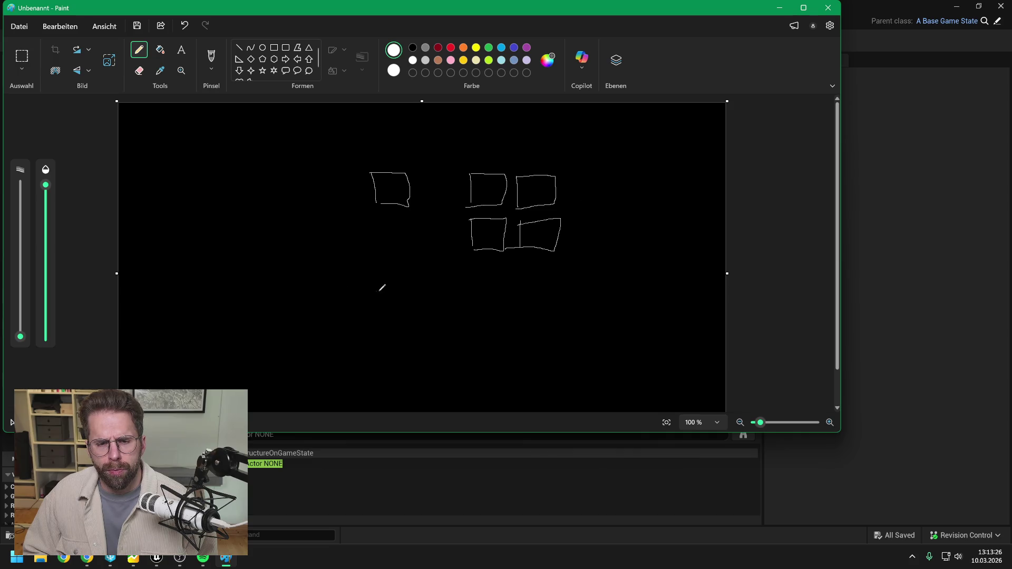
Sketch a 3×2 block of squares lower down
{"action": "mouse_move", "coordinate": [416, 284]}
{"action": "left_mouse_down"}
{"action": "mouse_move", "coordinate": [425, 311]}
{"action": "mouse_move", "coordinate": [477, 284]}
{"action": "mouse_move", "coordinate": [466, 311]}
{"action": "mouse_move", "coordinate": [527, 316]}
{"action": "mouse_move", "coordinate": [496, 318]}
{"action": "left_mouse_up"}
{"action": "mouse_move", "coordinate": [416, 318]}
{"action": "left_mouse_down"}
{"action": "mouse_move", "coordinate": [414, 342]}
{"action": "mouse_move", "coordinate": [451, 322]}
{"action": "mouse_move", "coordinate": [410, 349]}
{"action": "left_mouse_up"}
{"action": "mouse_move", "coordinate": [459, 321]}
{"action": "left_mouse_down"}
{"action": "mouse_move", "coordinate": [460, 348]}
{"action": "mouse_move", "coordinate": [483, 321]}
{"action": "mouse_move", "coordinate": [460, 345]}
{"action": "mouse_move", "coordinate": [493, 352]}
{"action": "mouse_move", "coordinate": [523, 325]}
{"action": "left_mouse_up"}
{"action": "mouse_move", "coordinate": [524, 325]}
{"action": "left_mouse_down"}
{"action": "mouse_move", "coordinate": [522, 342]}
{"action": "mouse_move", "coordinate": [494, 348]}
{"action": "left_mouse_up"}
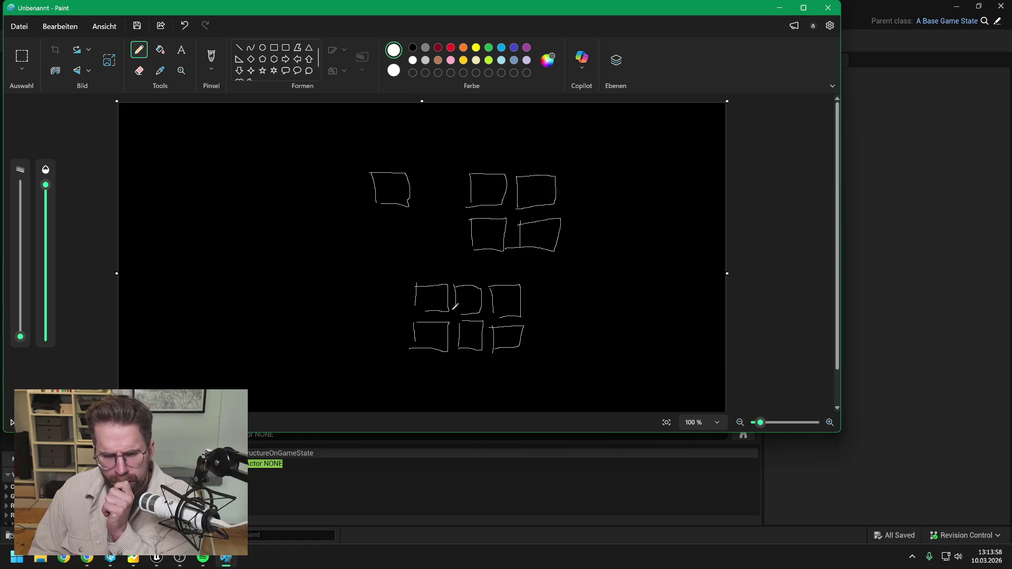
Sketch a 3×3 block of squares on the left side of the canvas
{"action": "mouse_move", "coordinate": [217, 237]}
{"action": "left_mouse_down"}
{"action": "mouse_move", "coordinate": [243, 238]}
{"action": "mouse_move", "coordinate": [216, 264]}
{"action": "mouse_move", "coordinate": [260, 237]}
{"action": "mouse_move", "coordinate": [276, 261]}
{"action": "mouse_move", "coordinate": [250, 262]}
{"action": "mouse_move", "coordinate": [287, 257]}
{"action": "mouse_move", "coordinate": [312, 236]}
{"action": "mouse_move", "coordinate": [287, 262]}
{"action": "left_mouse_up"}
{"action": "mouse_move", "coordinate": [216, 276]}
{"action": "left_mouse_down"}
{"action": "mouse_move", "coordinate": [217, 304]}
{"action": "mouse_move", "coordinate": [244, 287]}
{"action": "mouse_move", "coordinate": [218, 305]}
{"action": "left_mouse_up"}
{"action": "mouse_move", "coordinate": [251, 275]}
{"action": "left_mouse_down"}
{"action": "mouse_move", "coordinate": [251, 301]}
{"action": "mouse_move", "coordinate": [274, 274]}
{"action": "mouse_move", "coordinate": [274, 299]}
{"action": "left_mouse_up"}
{"action": "mouse_move", "coordinate": [274, 300]}
{"action": "left_mouse_down"}
{"action": "mouse_move", "coordinate": [253, 301]}
{"action": "mouse_move", "coordinate": [283, 296]}
{"action": "mouse_move", "coordinate": [314, 272]}
{"action": "left_mouse_up"}
{"action": "mouse_move", "coordinate": [314, 272]}
{"action": "left_mouse_down"}
{"action": "mouse_move", "coordinate": [316, 293]}
{"action": "mouse_move", "coordinate": [285, 295]}
{"action": "left_mouse_up"}
{"action": "left_click_drag", "start_coordinate": [216, 315], "coordinate": [217, 335]}
{"action": "mouse_move", "coordinate": [216, 315]}
{"action": "left_mouse_down"}
{"action": "mouse_move", "coordinate": [228, 311]}
{"action": "mouse_move", "coordinate": [240, 333]}
{"action": "mouse_move", "coordinate": [217, 336]}
{"action": "mouse_move", "coordinate": [273, 311]}
{"action": "left_mouse_up"}
{"action": "mouse_move", "coordinate": [273, 311]}
{"action": "left_mouse_down"}
{"action": "mouse_move", "coordinate": [273, 333]}
{"action": "mouse_move", "coordinate": [249, 334]}
{"action": "mouse_move", "coordinate": [287, 330]}
{"action": "mouse_move", "coordinate": [314, 305]}
{"action": "left_mouse_up"}
{"action": "mouse_move", "coordinate": [315, 304]}
{"action": "left_mouse_down"}
{"action": "mouse_move", "coordinate": [311, 330]}
{"action": "mouse_move", "coordinate": [288, 334]}
{"action": "left_mouse_up"}
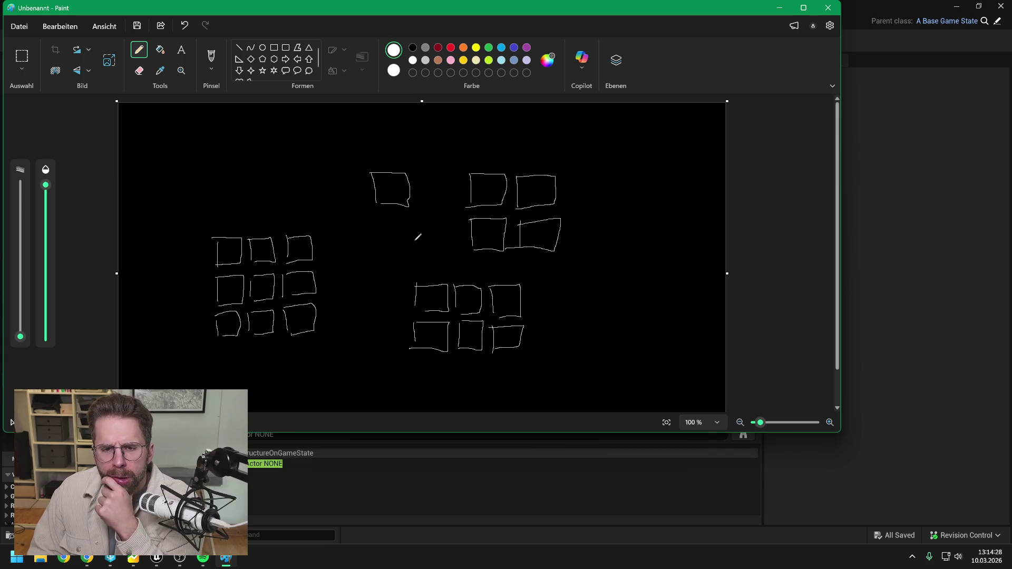
X out the single square and a 2×2 square, then sketch a top-right row of boxes
{"action": "left_click_drag", "start_coordinate": [387, 185], "coordinate": [387, 193]}
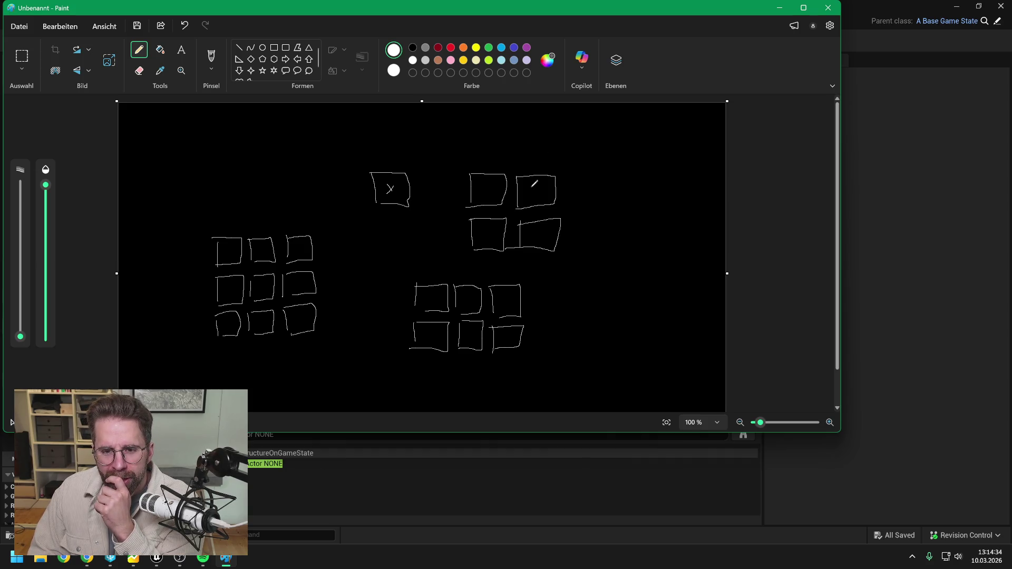
{"action": "mouse_move", "coordinate": [531, 185]}
{"action": "left_mouse_down"}
{"action": "mouse_move", "coordinate": [542, 196]}
{"action": "mouse_move", "coordinate": [507, 217]}
{"action": "left_mouse_up"}
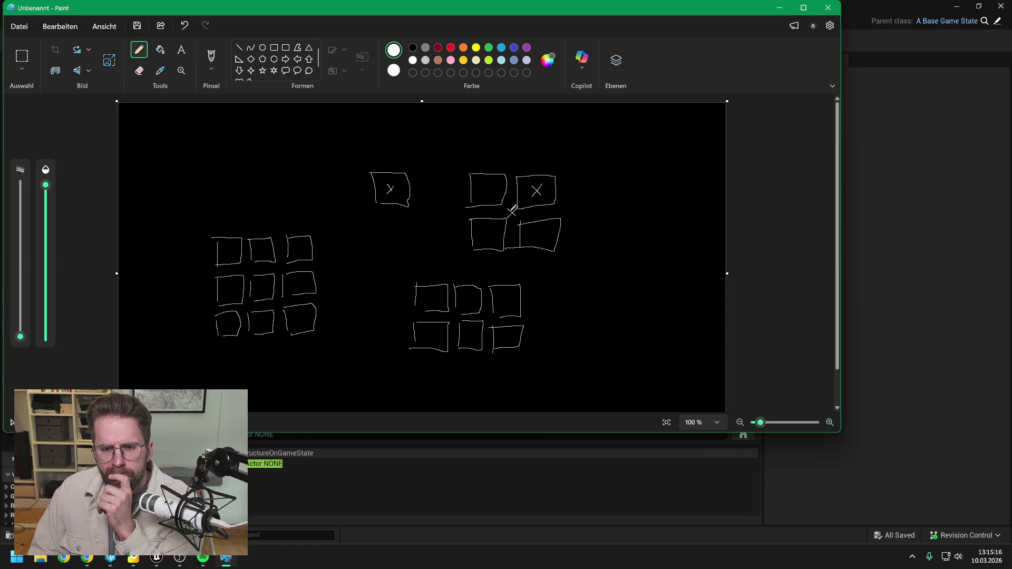
{"action": "mouse_move", "coordinate": [603, 167]}
{"action": "left_mouse_down"}
{"action": "mouse_move", "coordinate": [644, 163]}
{"action": "mouse_move", "coordinate": [604, 201]}
{"action": "left_mouse_up"}
{"action": "mouse_move", "coordinate": [647, 174]}
{"action": "left_mouse_down"}
{"action": "mouse_move", "coordinate": [646, 200]}
{"action": "mouse_move", "coordinate": [682, 166]}
{"action": "mouse_move", "coordinate": [648, 205]}
{"action": "left_mouse_up"}
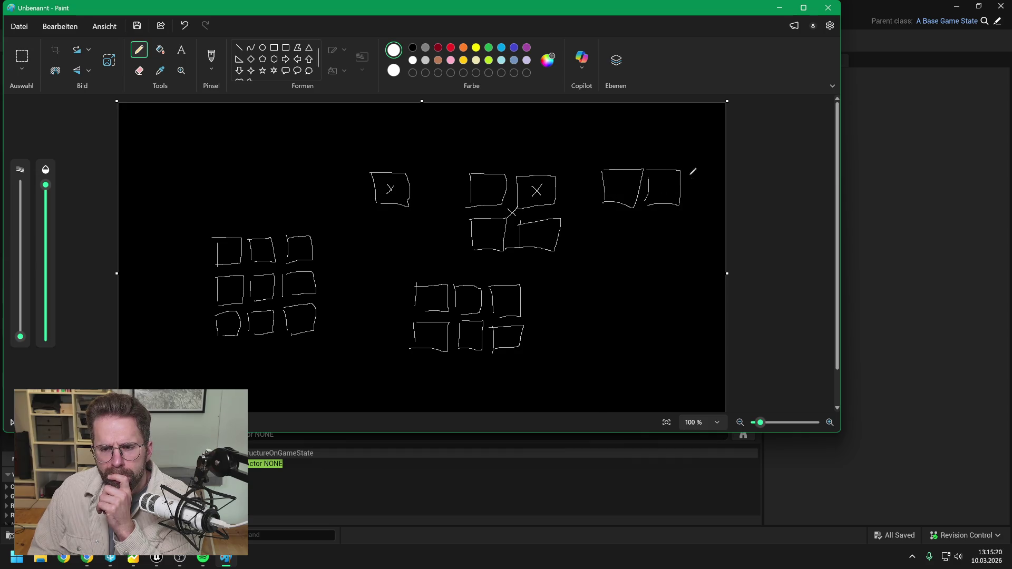
{"action": "left_click_drag", "start_coordinate": [688, 171], "coordinate": [689, 206]}
{"action": "mouse_move", "coordinate": [687, 172]}
{"action": "left_mouse_down"}
{"action": "mouse_move", "coordinate": [717, 168]}
{"action": "mouse_move", "coordinate": [688, 207]}
{"action": "left_mouse_up"}
{"action": "mouse_move", "coordinate": [594, 175]}
{"action": "left_mouse_down"}
{"action": "mouse_move", "coordinate": [595, 199]}
{"action": "mouse_move", "coordinate": [568, 200]}
{"action": "mouse_move", "coordinate": [597, 200]}
{"action": "mouse_move", "coordinate": [577, 243]}
{"action": "mouse_move", "coordinate": [600, 218]}
{"action": "left_mouse_up"}
Add the lower rows of boxes to complete the top-right 4×4 grid
{"action": "mouse_move", "coordinate": [599, 218]}
{"action": "left_mouse_down"}
{"action": "mouse_move", "coordinate": [578, 243]}
{"action": "mouse_move", "coordinate": [610, 238]}
{"action": "mouse_move", "coordinate": [639, 216]}
{"action": "left_mouse_up"}
{"action": "mouse_move", "coordinate": [639, 216]}
{"action": "left_mouse_down"}
{"action": "mouse_move", "coordinate": [634, 238]}
{"action": "mouse_move", "coordinate": [612, 241]}
{"action": "mouse_move", "coordinate": [649, 238]}
{"action": "left_mouse_up"}
{"action": "mouse_move", "coordinate": [650, 219]}
{"action": "left_mouse_down"}
{"action": "mouse_move", "coordinate": [678, 219]}
{"action": "mouse_move", "coordinate": [653, 241]}
{"action": "left_mouse_up"}
{"action": "left_click_drag", "start_coordinate": [693, 219], "coordinate": [690, 243]}
{"action": "mouse_move", "coordinate": [692, 219]}
{"action": "left_mouse_down"}
{"action": "mouse_move", "coordinate": [706, 217]}
{"action": "mouse_move", "coordinate": [692, 242]}
{"action": "left_mouse_up"}
{"action": "left_click_drag", "start_coordinate": [572, 258], "coordinate": [578, 281]}
{"action": "mouse_move", "coordinate": [573, 257]}
{"action": "left_mouse_down"}
{"action": "mouse_move", "coordinate": [611, 256]}
{"action": "mouse_move", "coordinate": [585, 282]}
{"action": "mouse_move", "coordinate": [619, 278]}
{"action": "mouse_move", "coordinate": [632, 255]}
{"action": "left_mouse_up"}
{"action": "mouse_move", "coordinate": [632, 256]}
{"action": "left_mouse_down"}
{"action": "mouse_move", "coordinate": [627, 281]}
{"action": "mouse_move", "coordinate": [676, 252]}
{"action": "mouse_move", "coordinate": [657, 277]}
{"action": "mouse_move", "coordinate": [716, 275]}
{"action": "mouse_move", "coordinate": [688, 276]}
{"action": "mouse_move", "coordinate": [690, 311]}
{"action": "mouse_move", "coordinate": [714, 301]}
{"action": "mouse_move", "coordinate": [715, 310]}
{"action": "left_mouse_up"}
{"action": "left_click_drag", "start_coordinate": [714, 310], "coordinate": [689, 312]}
{"action": "mouse_move", "coordinate": [680, 294]}
{"action": "left_mouse_down"}
{"action": "mouse_move", "coordinate": [681, 303]}
{"action": "mouse_move", "coordinate": [649, 301]}
{"action": "mouse_move", "coordinate": [676, 289]}
{"action": "mouse_move", "coordinate": [617, 315]}
{"action": "mouse_move", "coordinate": [615, 292]}
{"action": "left_mouse_up"}
{"action": "mouse_move", "coordinate": [615, 291]}
{"action": "left_mouse_down"}
{"action": "mouse_move", "coordinate": [638, 289]}
{"action": "mouse_move", "coordinate": [601, 310]}
{"action": "mouse_move", "coordinate": [572, 280]}
{"action": "mouse_move", "coordinate": [604, 285]}
{"action": "left_mouse_up"}
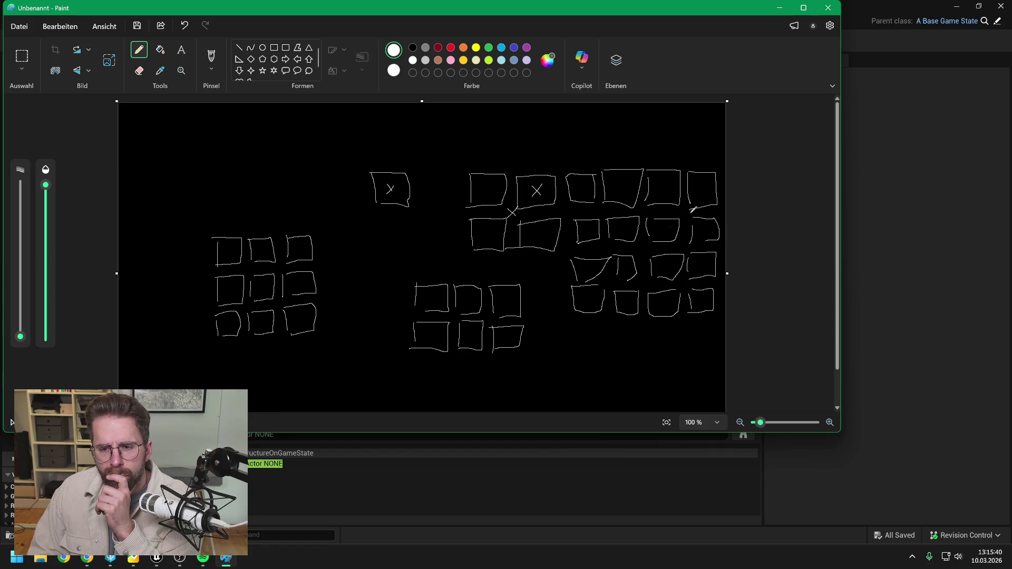
Draw X marks in the top-right box, a right-cluster box, lower-middle boxes and the left cluster
{"action": "left_click_drag", "start_coordinate": [698, 187], "coordinate": [706, 194]}
{"action": "left_click_drag", "start_coordinate": [706, 185], "coordinate": [698, 194]}
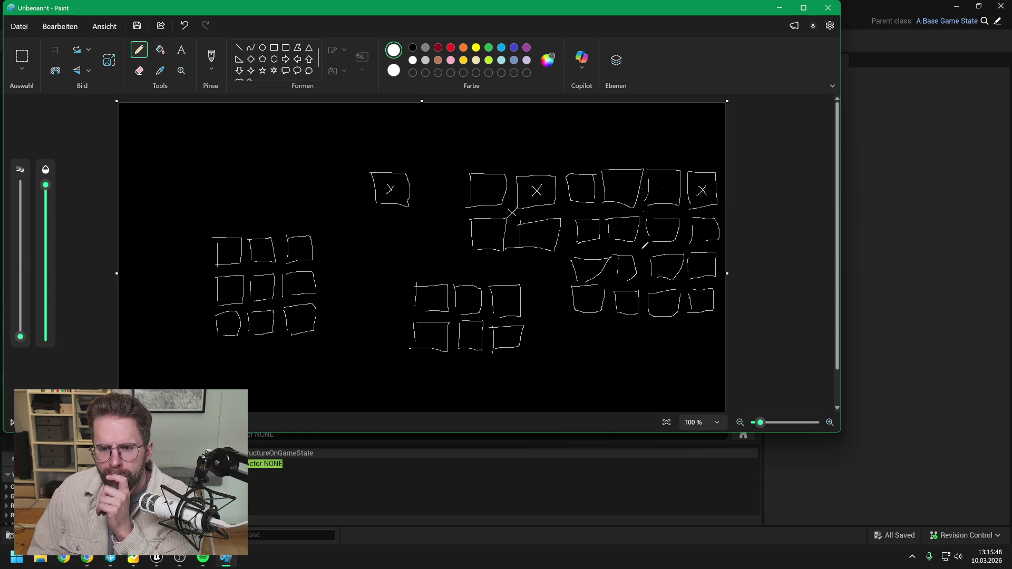
{"action": "mouse_move", "coordinate": [646, 245]}
{"action": "left_mouse_down"}
{"action": "mouse_move", "coordinate": [636, 256]}
{"action": "mouse_move", "coordinate": [646, 255]}
{"action": "left_mouse_up"}
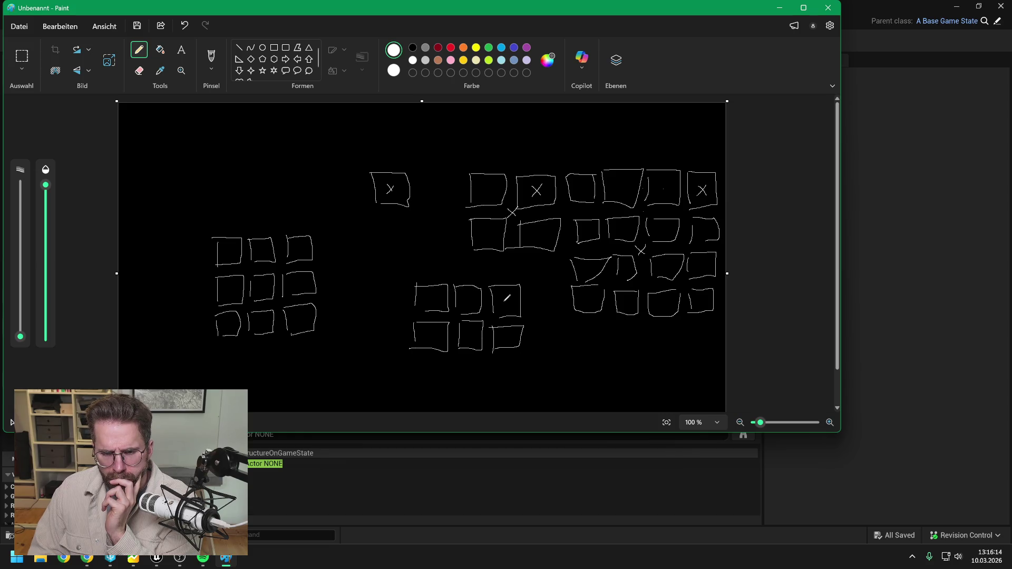
{"action": "left_click_drag", "start_coordinate": [502, 298], "coordinate": [510, 298]}
{"action": "left_click_drag", "start_coordinate": [466, 297], "coordinate": [474, 297]}
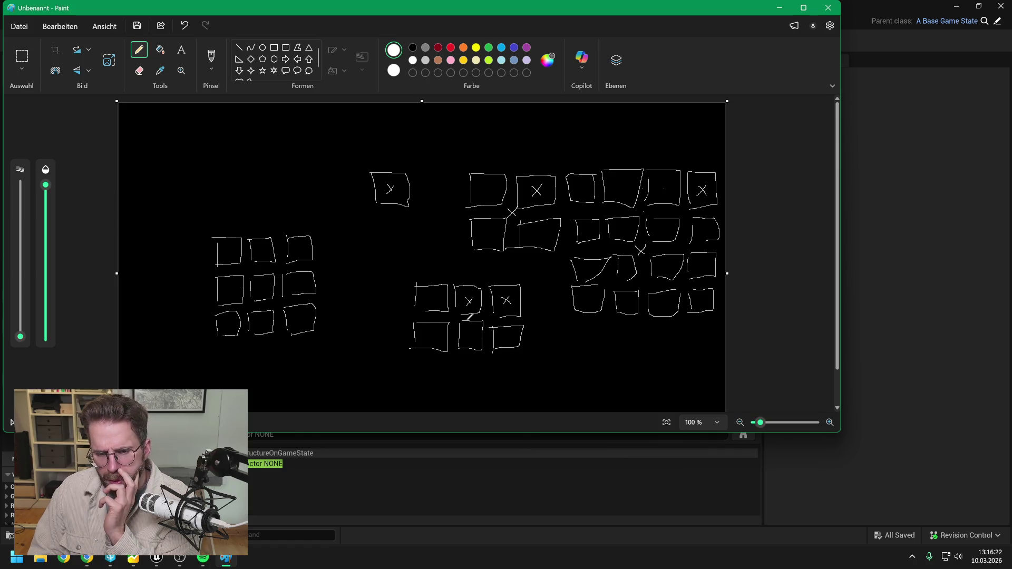
{"action": "left_click_drag", "start_coordinate": [467, 313], "coordinate": [474, 315]}
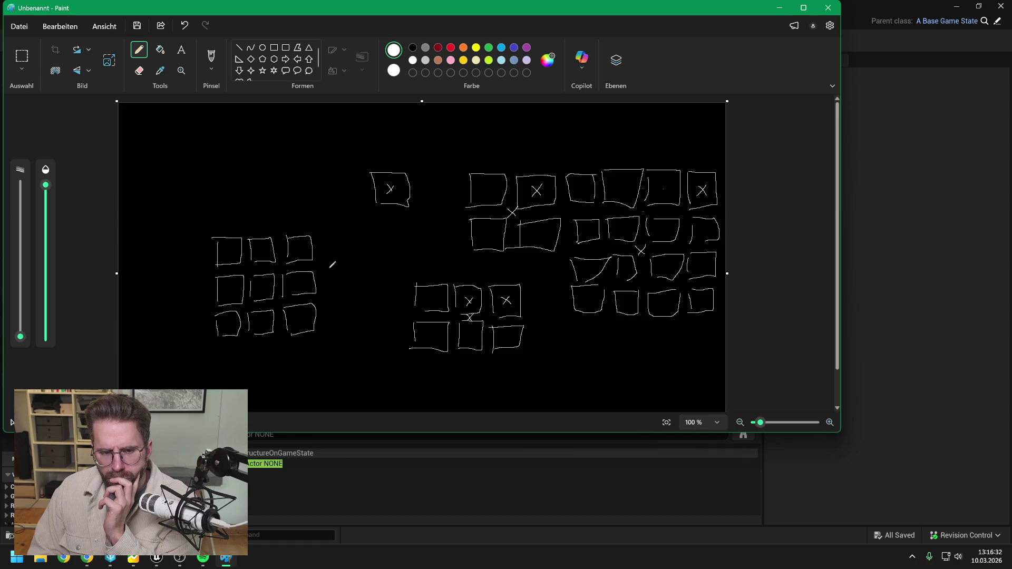
{"action": "left_click_drag", "start_coordinate": [296, 246], "coordinate": [305, 255]}
{"action": "left_click_drag", "start_coordinate": [305, 246], "coordinate": [296, 255]}
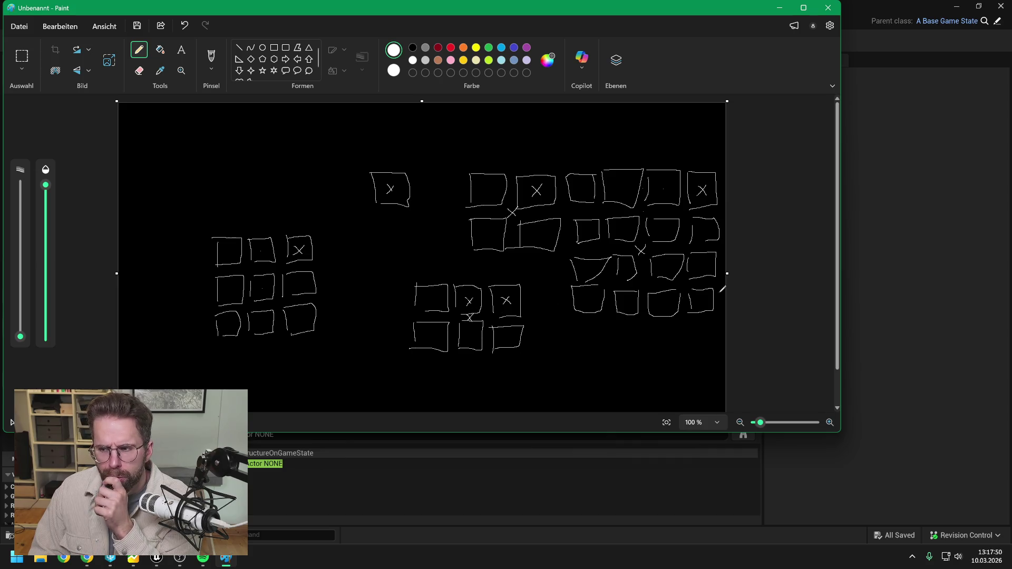
Bring the Blueprint editor forward and preview Anchor Tile's available actions without adding any
{"action": "left_click", "coordinate": [888, 269]}
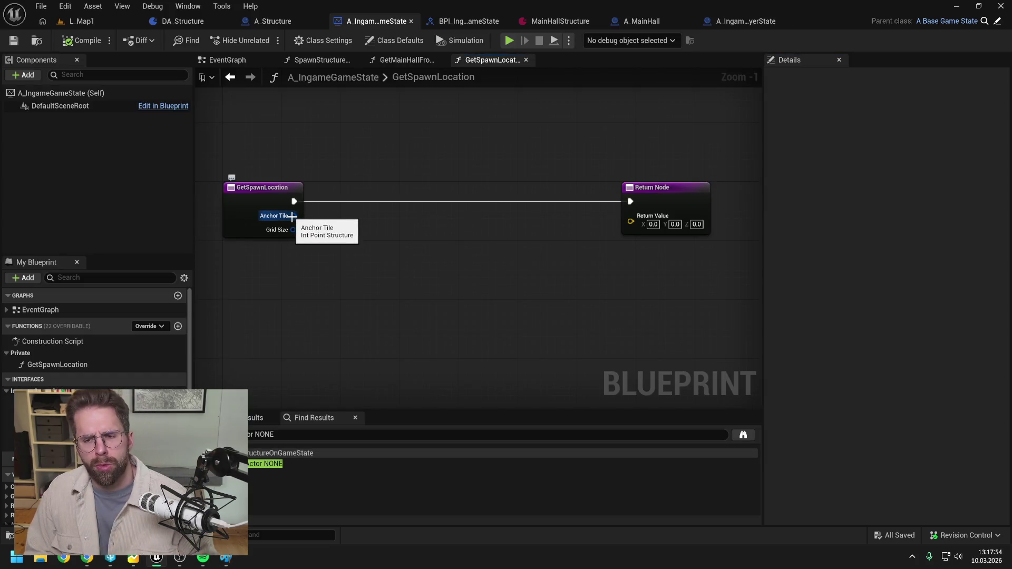
{"action": "left_click_drag", "start_coordinate": [293, 216], "coordinate": [353, 239]}
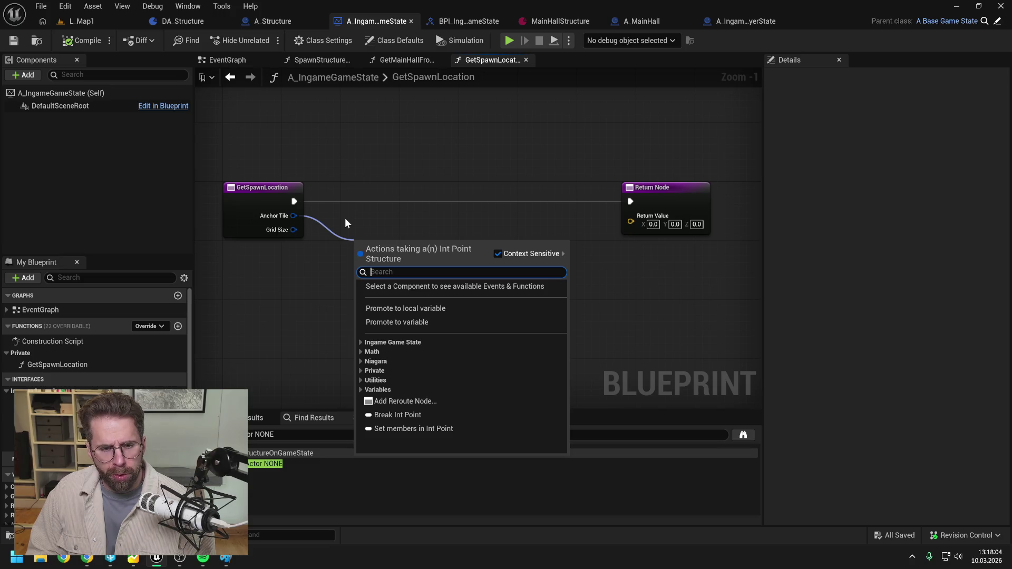
{"action": "left_click", "coordinate": [321, 232]}
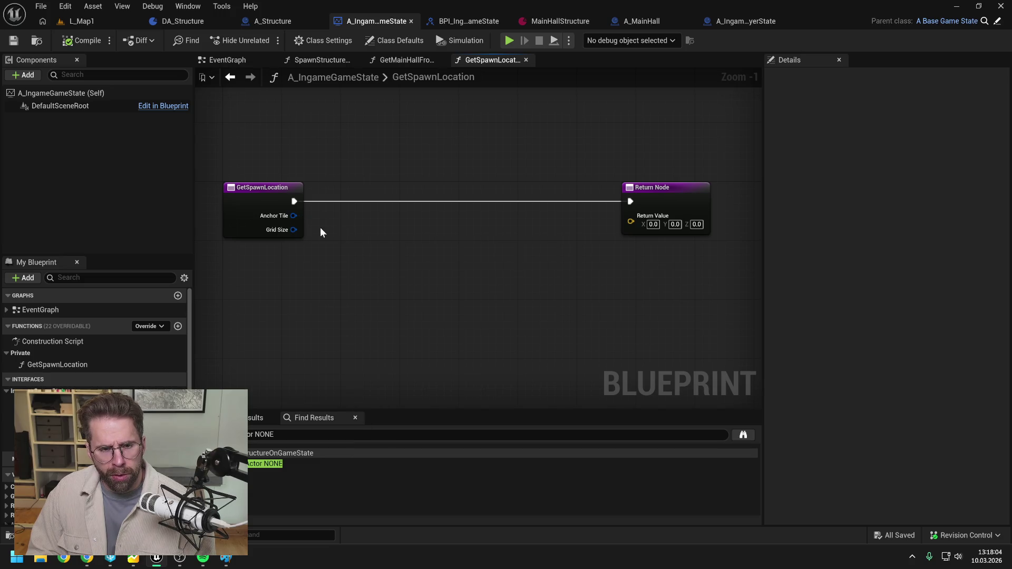
Create a new function named GetMiddleTile and set its access to Private
{"action": "left_click", "coordinate": [177, 326]}
{"action": "type", "text": "GetMid"}
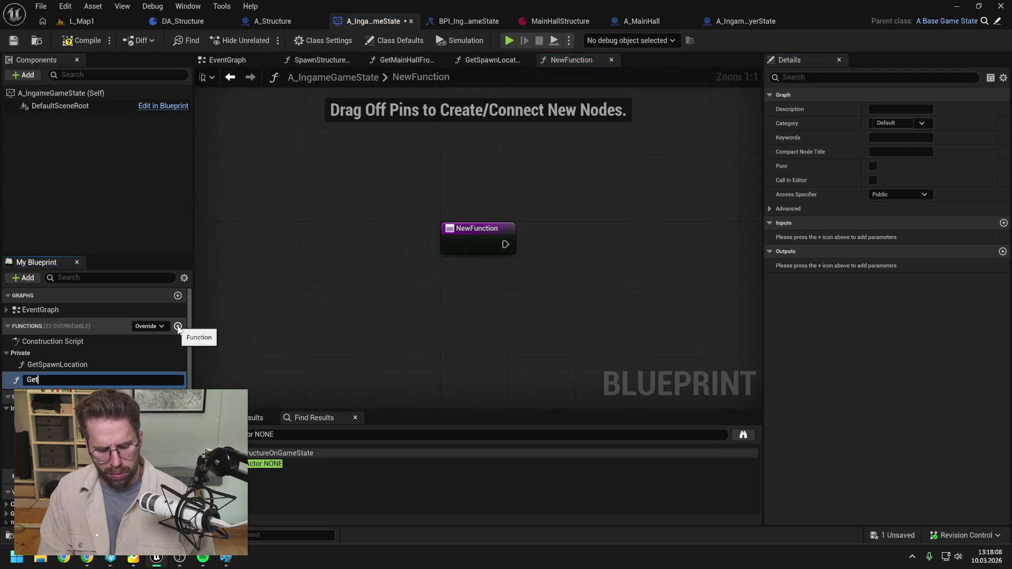
{"action": "type", "text": "dleTile"}
{"action": "key", "text": "Return"}
{"action": "key", "text": "ctrl+s"}
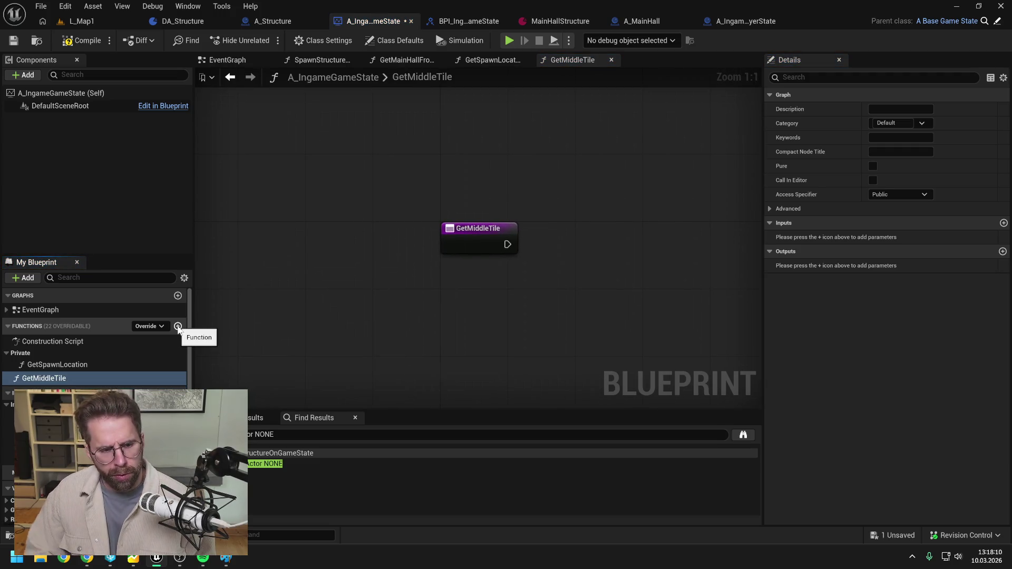
{"action": "mouse_move", "coordinate": [84, 375]}
{"action": "left_mouse_down"}
{"action": "mouse_move", "coordinate": [52, 376]}
{"action": "mouse_move", "coordinate": [24, 355]}
{"action": "left_mouse_up"}
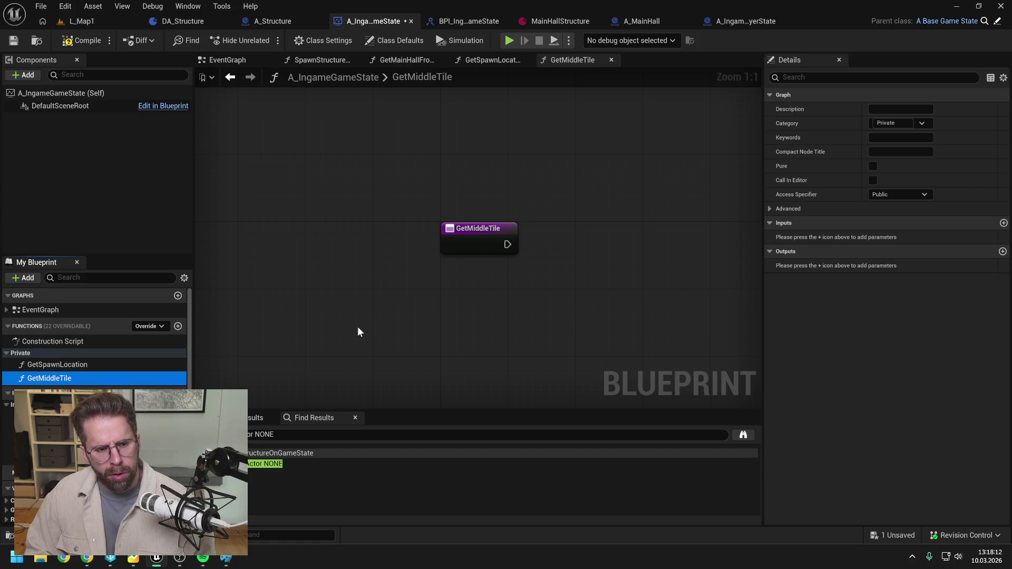
{"action": "left_click", "coordinate": [899, 195]}
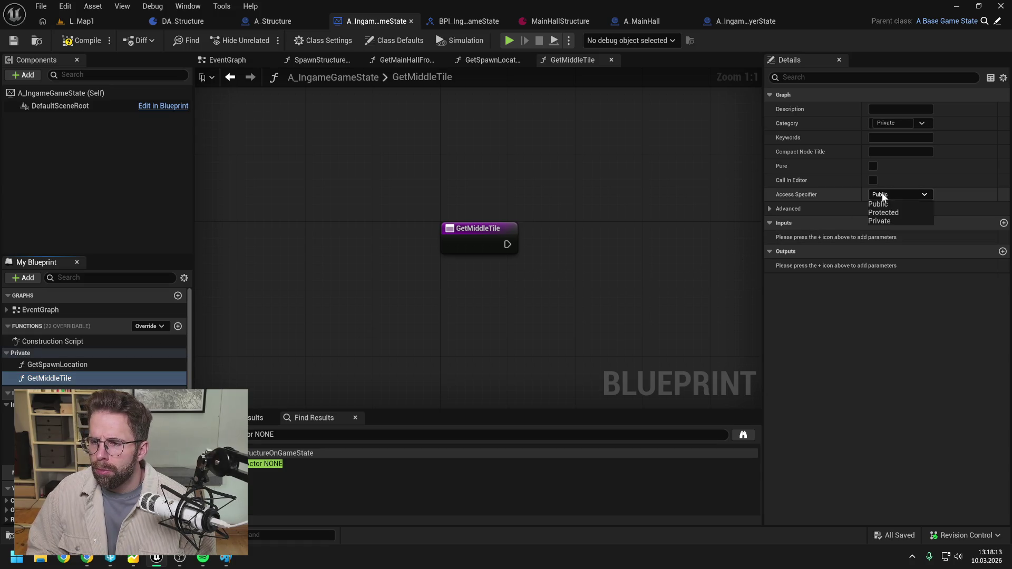
{"action": "left_click", "coordinate": [885, 220]}
Give GetMiddleTile an Int Point input named GridSize
{"action": "left_click", "coordinate": [81, 365]}
{"action": "key", "text": "ctrl+s"}
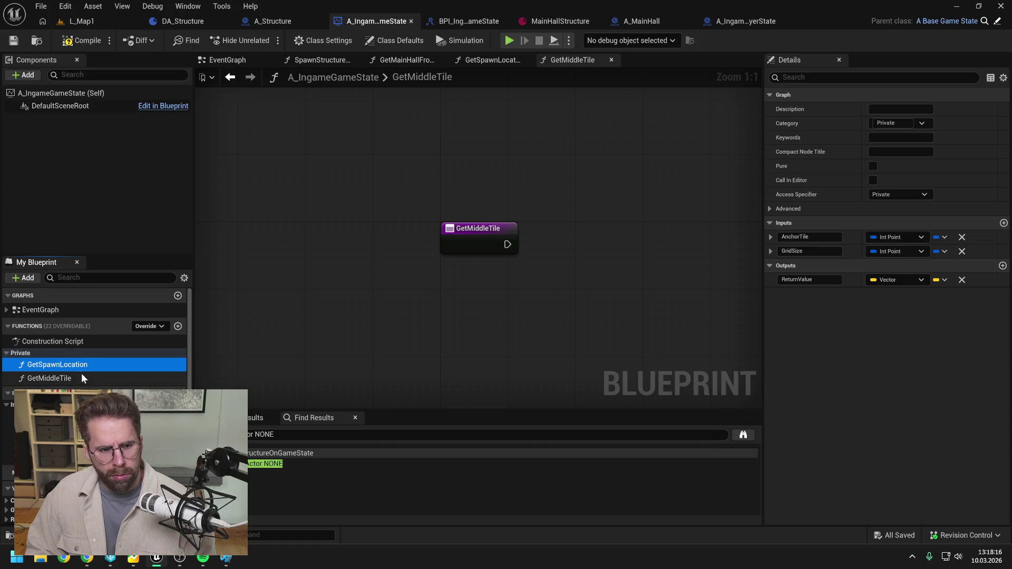
{"action": "left_click", "coordinate": [82, 375]}
{"action": "left_click", "coordinate": [1003, 223]}
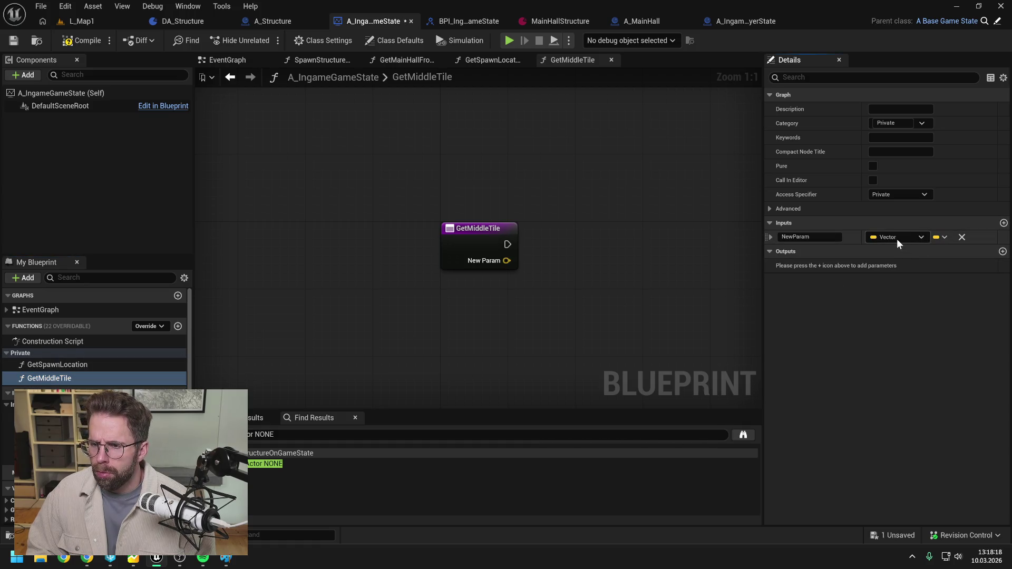
{"action": "left_click", "coordinate": [896, 237]}
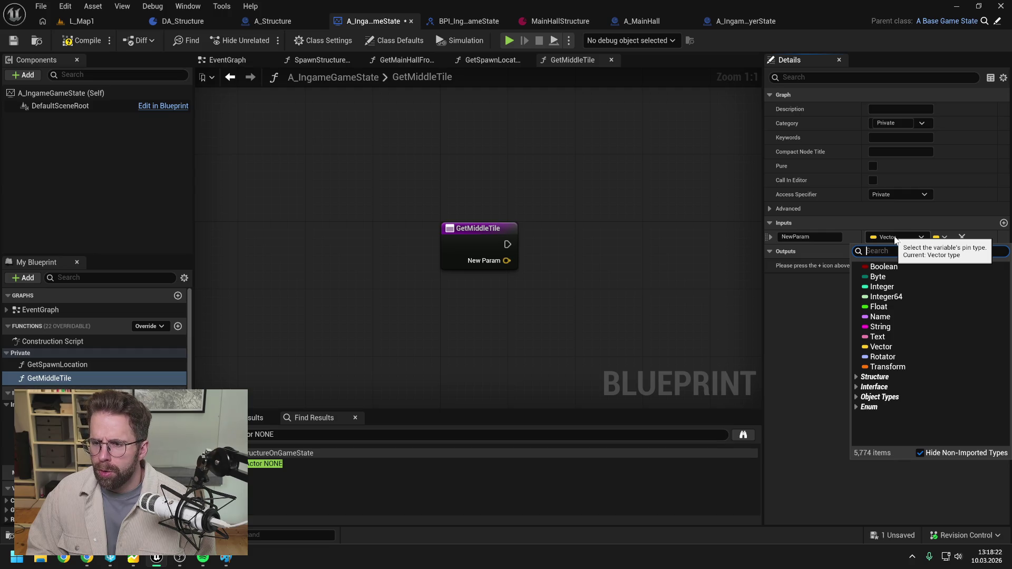
{"action": "left_click", "coordinate": [895, 238]}
{"action": "left_click", "coordinate": [894, 237]}
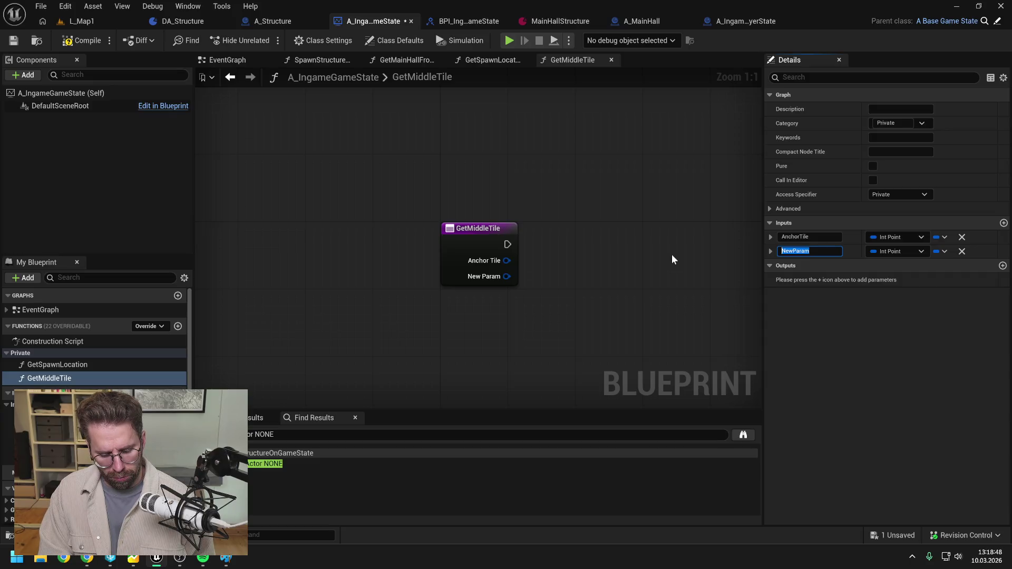
{"action": "type", "text": "GridSizte"}
{"action": "key", "text": "BackSpace"}
{"action": "key", "text": "BackSpace"}
{"action": "type", "text": "e"}
{"action": "key", "text": "Return"}
{"action": "key", "text": "ctrl+s"}
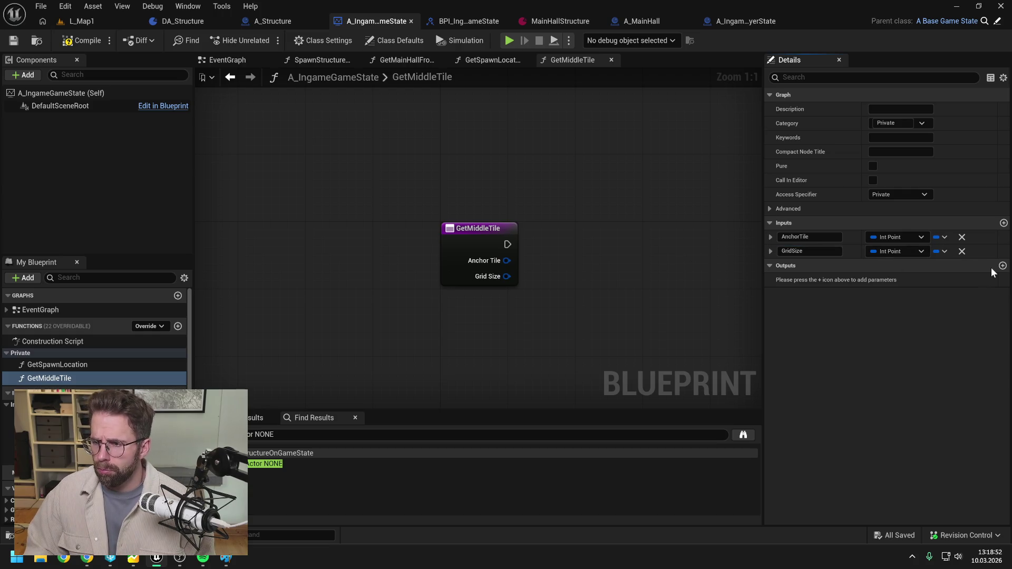
Add an Int Point output named ReturnValue to GetMiddleTile and save
{"action": "left_click", "coordinate": [1002, 265]}
{"action": "left_click", "coordinate": [897, 279]}
{"action": "left_click", "coordinate": [806, 279]}
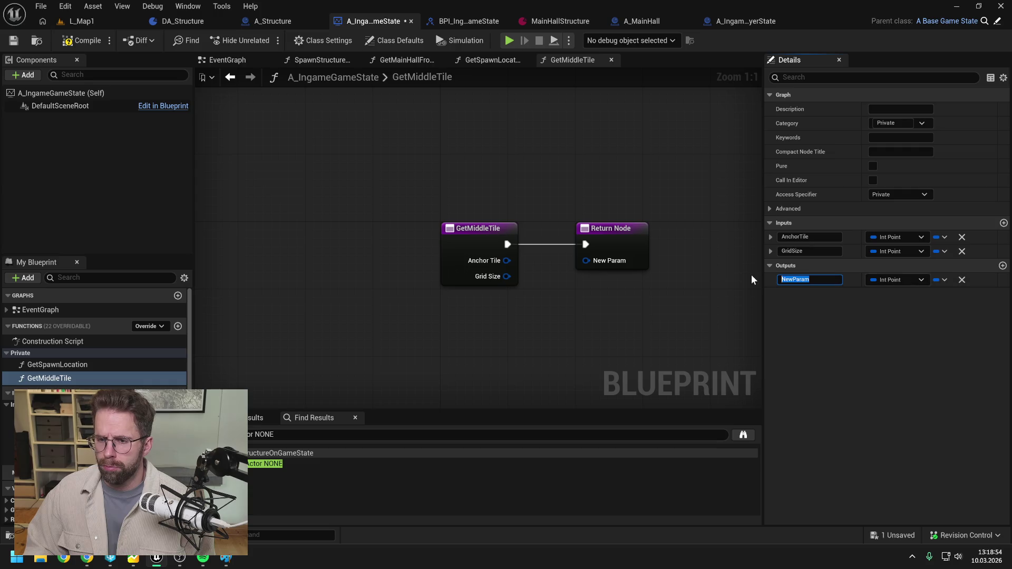
{"action": "type", "text": "ReturnValue"}
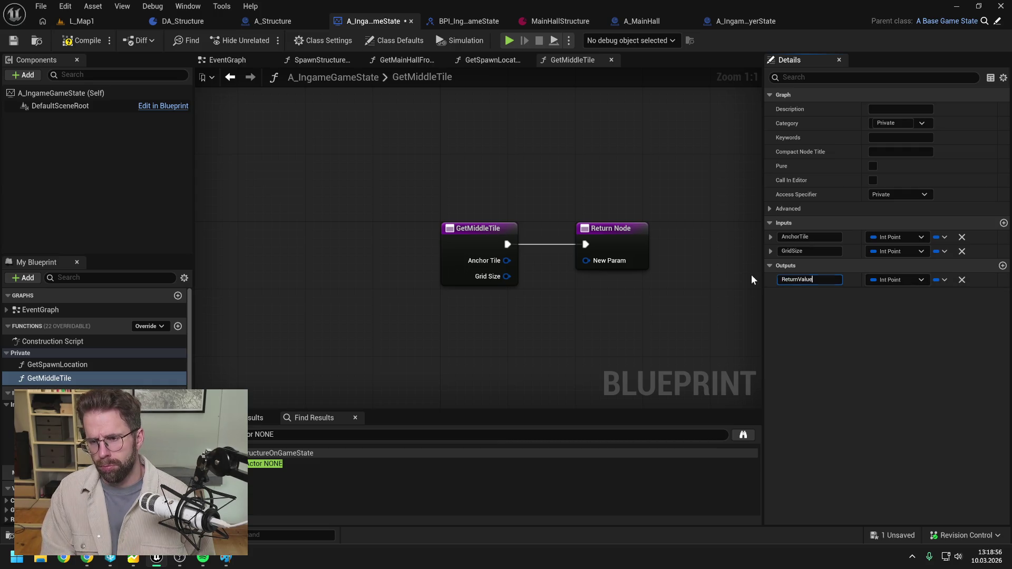
{"action": "key", "text": "Return"}
{"action": "key", "text": "ctrl+s"}
Call Get Middle Tile in GetSpawnLocation, wiring execution, Anchor Tile and Grid Size into it
{"action": "left_click", "coordinate": [491, 60]}
{"action": "mouse_move", "coordinate": [53, 378]}
{"action": "left_mouse_down"}
{"action": "mouse_move", "coordinate": [316, 232]}
{"action": "mouse_move", "coordinate": [369, 186]}
{"action": "left_mouse_up"}
{"action": "mouse_move", "coordinate": [294, 201]}
{"action": "left_mouse_down"}
{"action": "mouse_move", "coordinate": [358, 209]}
{"action": "mouse_move", "coordinate": [383, 184]}
{"action": "mouse_move", "coordinate": [357, 232]}
{"action": "left_mouse_up"}
{"action": "left_click_drag", "start_coordinate": [293, 230], "coordinate": [358, 246]}
In GetMiddleTile, move the Return Node right and add a Break Int Point for Anchor Tile
{"action": "double_click", "coordinate": [400, 184]}
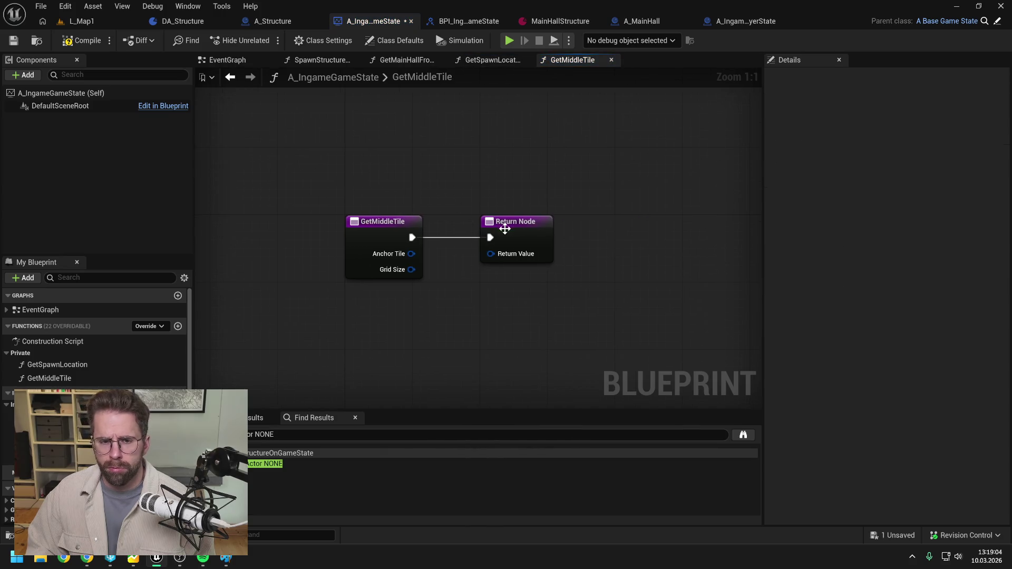
{"action": "left_click_drag", "start_coordinate": [514, 227], "coordinate": [681, 228]}
{"action": "left_click", "coordinate": [423, 258]}
{"action": "left_click_drag", "start_coordinate": [411, 254], "coordinate": [447, 269]}
{"action": "type", "text": "break"}
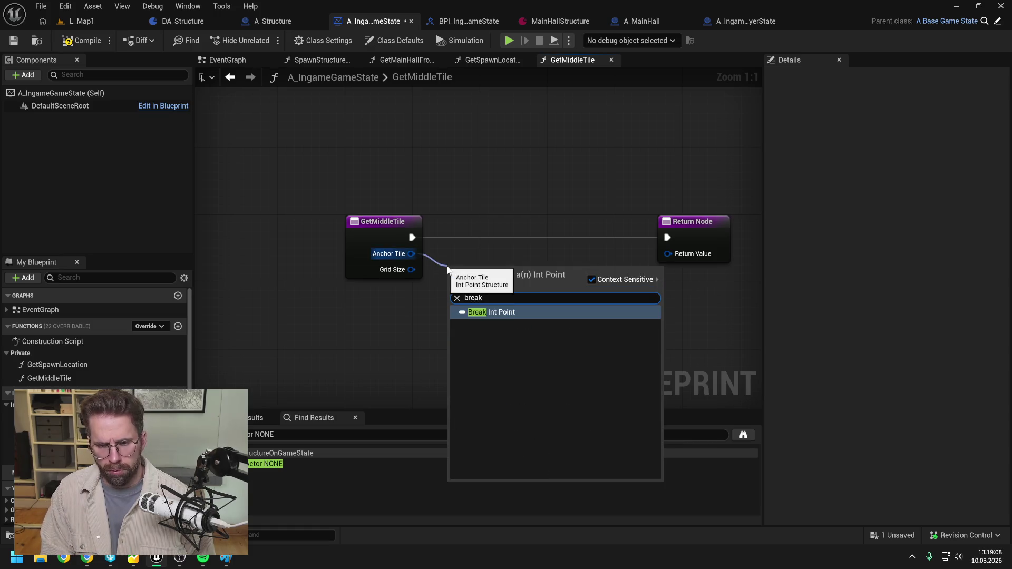
{"action": "key", "text": "Return"}
{"action": "key", "text": "ctrl+s"}
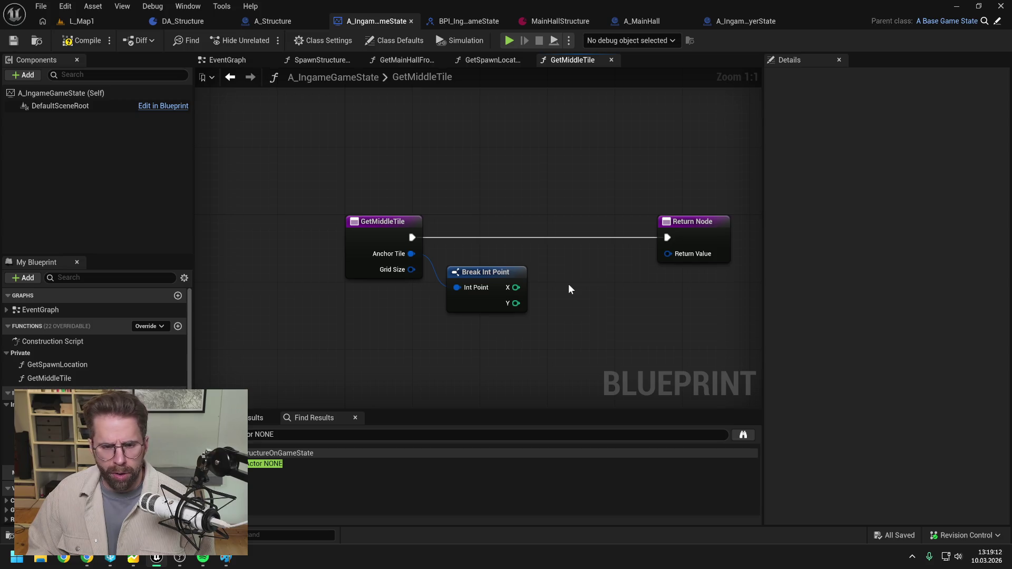
Delete the GetMiddleTile function and select the leftover Get Middle Tile node
{"action": "left_click", "coordinate": [94, 380]}
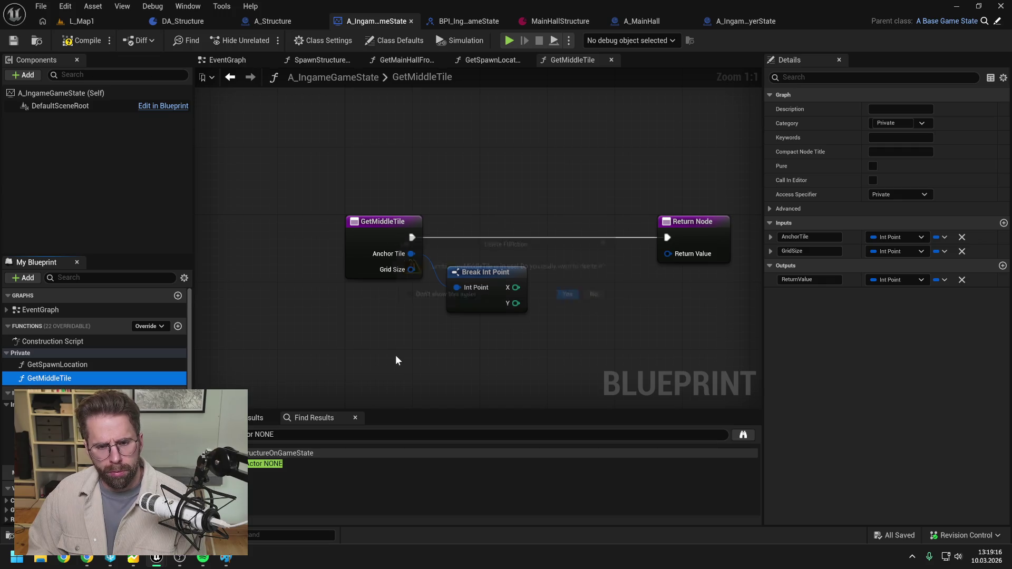
{"action": "key", "text": "Delete"}
{"action": "left_click", "coordinate": [578, 296]}
{"action": "left_click", "coordinate": [406, 196]}
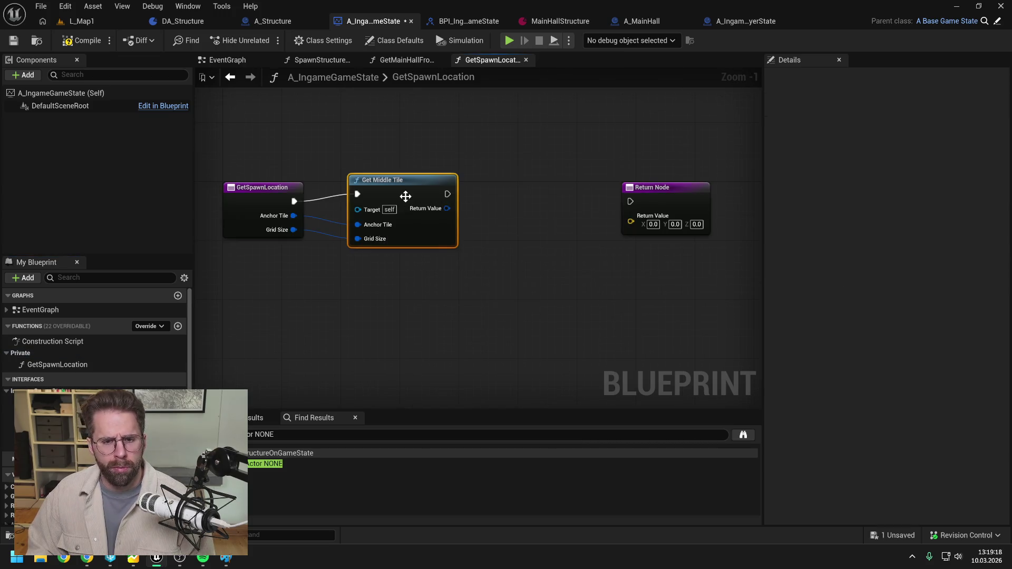
Replace the leftover Get Middle Tile node with a Break Int Point on Anchor Tile
{"action": "key", "text": "Delete"}
{"action": "left_click_drag", "start_coordinate": [293, 215], "coordinate": [343, 233]}
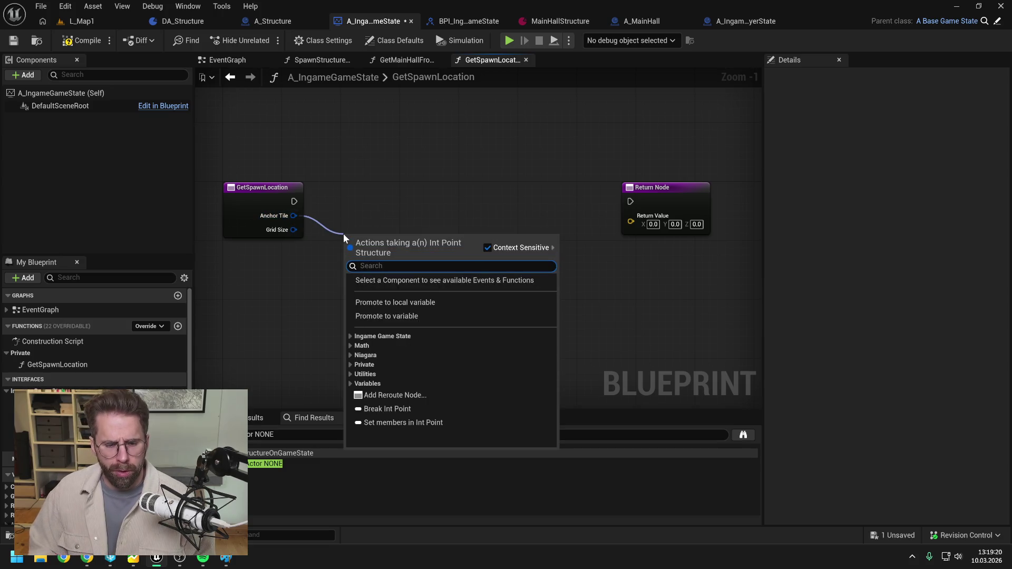
{"action": "type", "text": "break"}
{"action": "key", "text": "Return"}
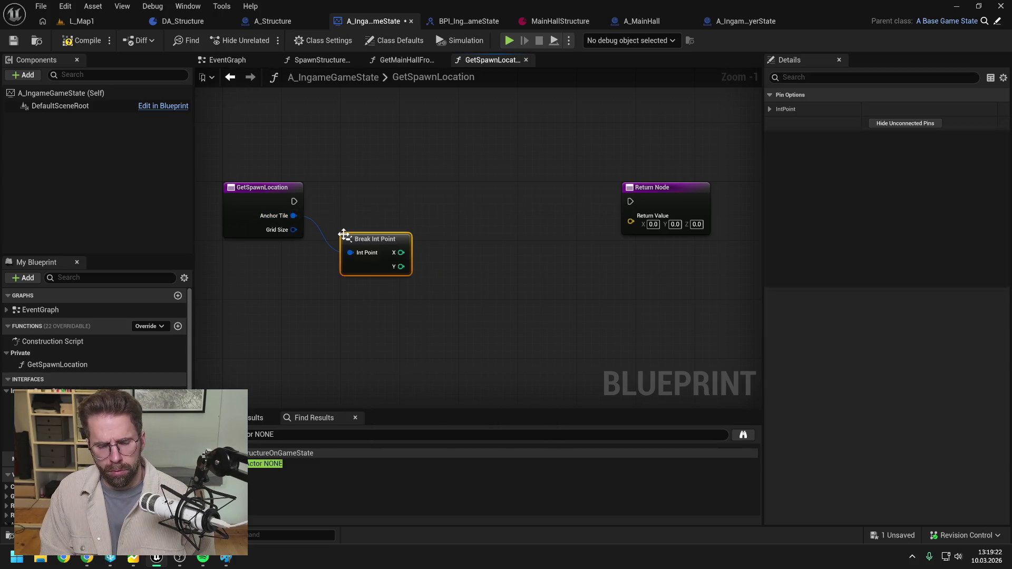
{"action": "left_click", "coordinate": [425, 194]}
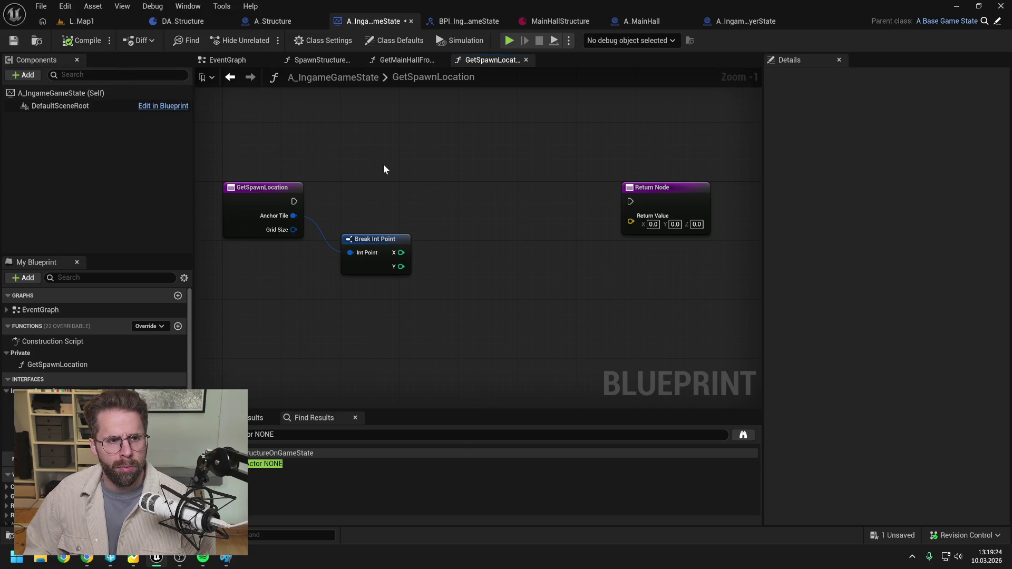
{"action": "left_click_drag", "start_coordinate": [388, 239], "coordinate": [379, 231]}
{"action": "left_click", "coordinate": [466, 237]}
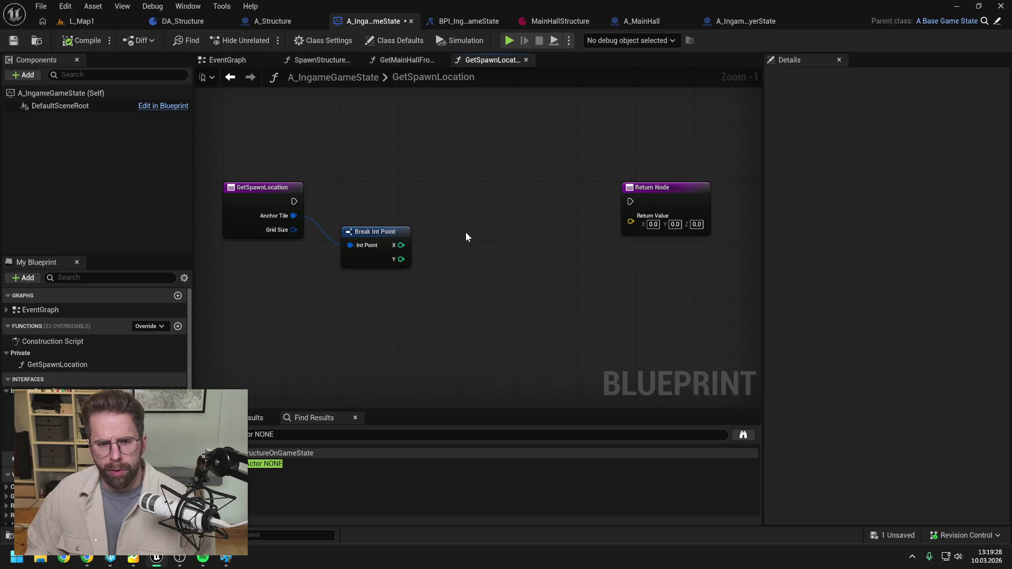
Convert the broken-out X and Y values to floats
{"action": "left_click_drag", "start_coordinate": [401, 245], "coordinate": [438, 246]}
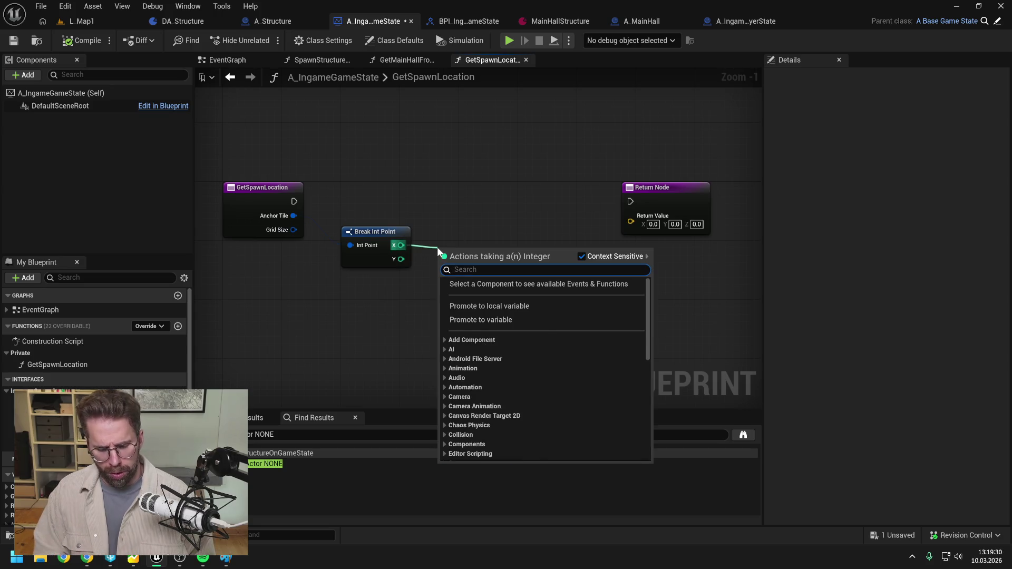
{"action": "type", "text": "to floa"}
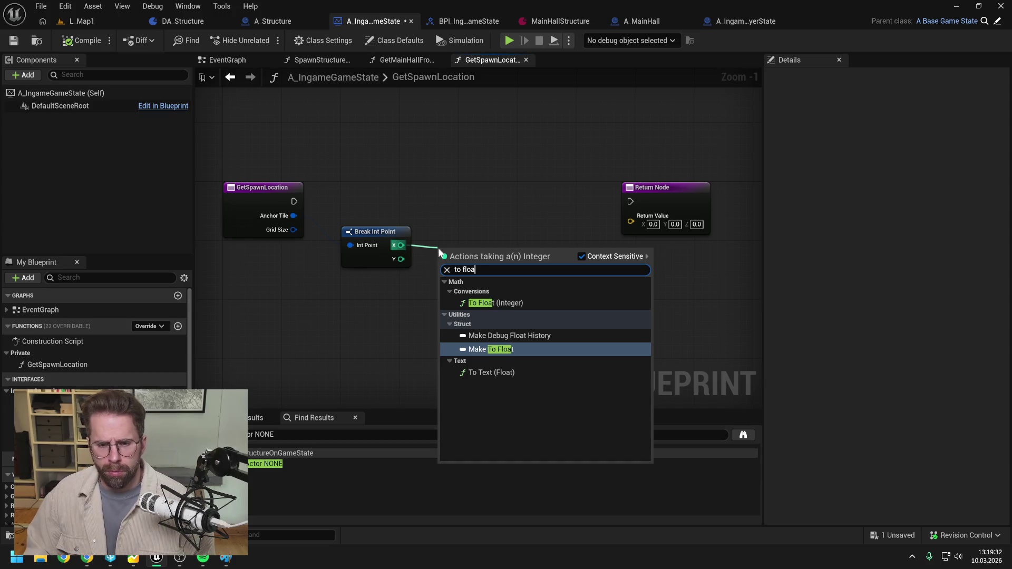
{"action": "left_click", "coordinate": [489, 301]}
{"action": "left_click_drag", "start_coordinate": [401, 260], "coordinate": [434, 283]}
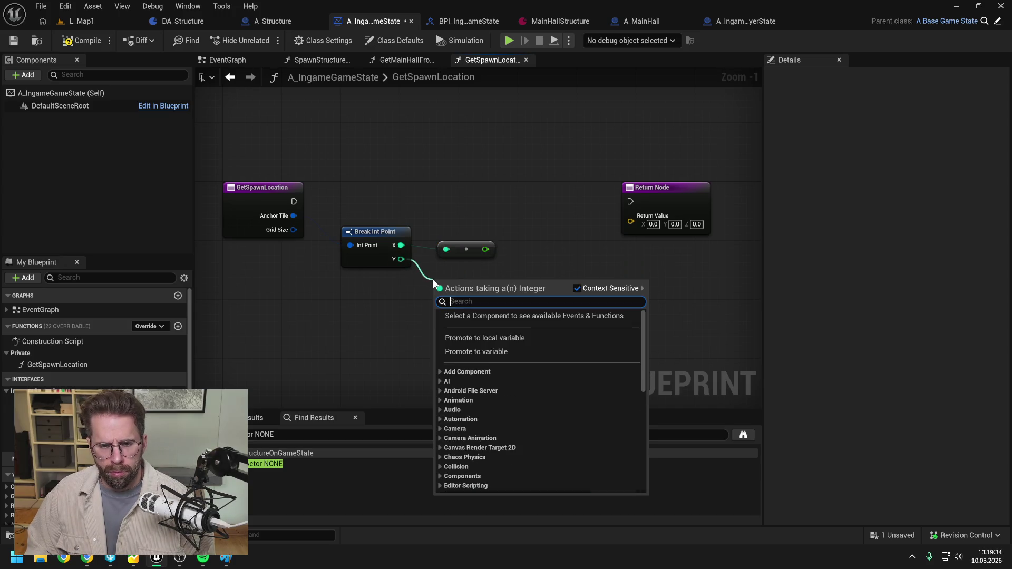
{"action": "type", "text": "to float"}
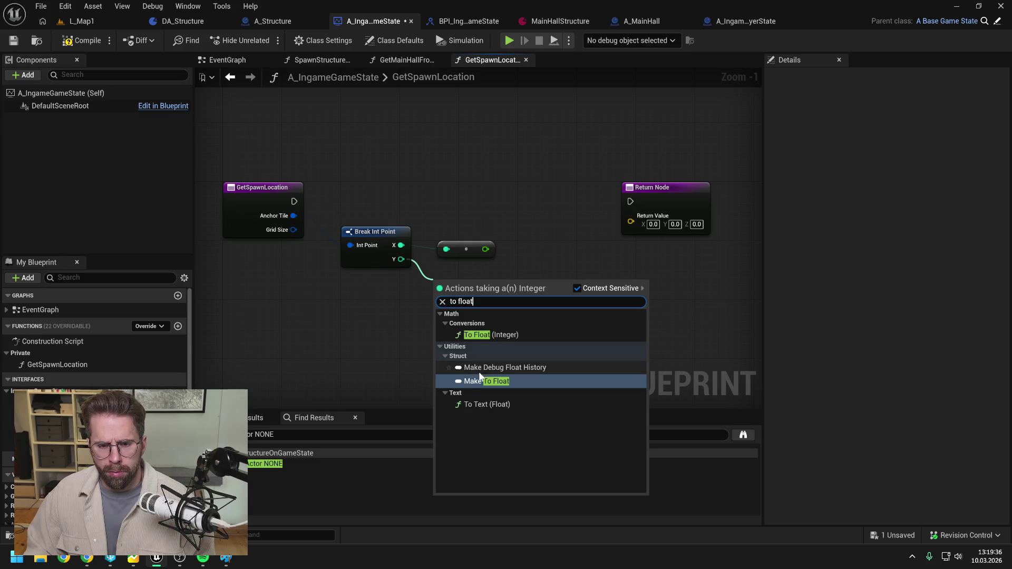
{"action": "left_click", "coordinate": [495, 334]}
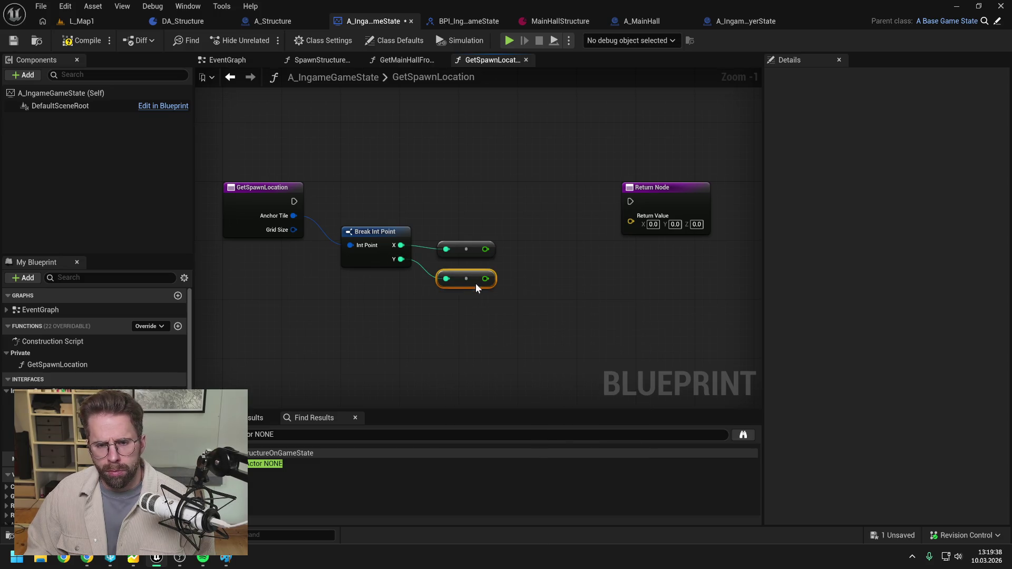
{"action": "left_click_drag", "start_coordinate": [477, 278], "coordinate": [520, 268]}
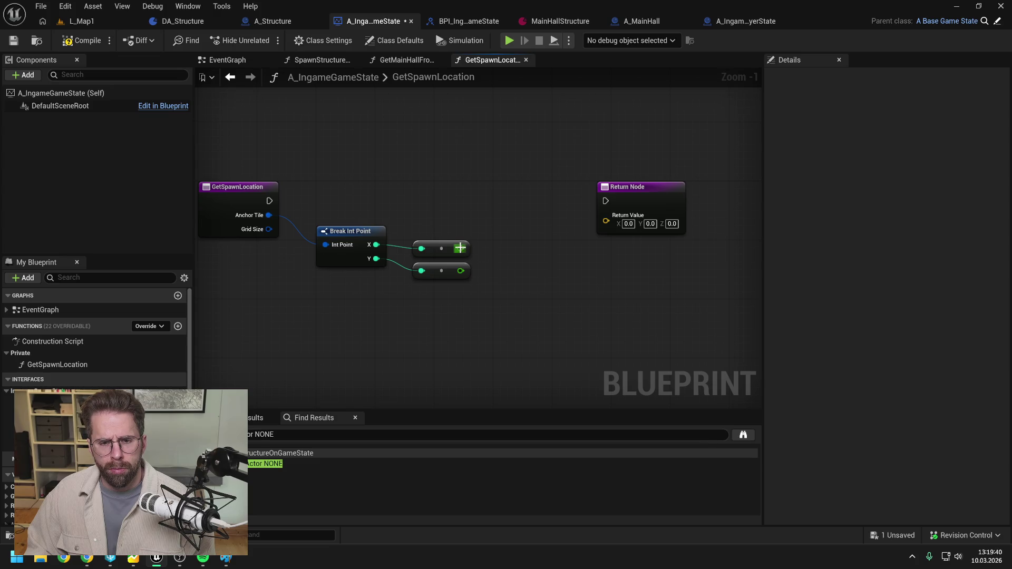
Add a Subtract node and a divide-by-2.0 node from the X float output
{"action": "left_click_drag", "start_coordinate": [461, 249], "coordinate": [524, 258]}
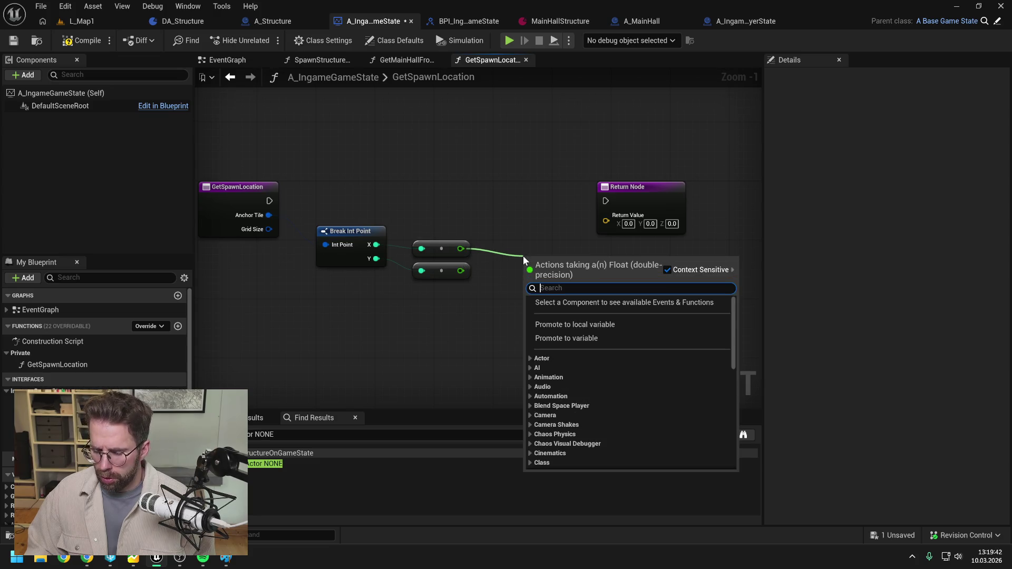
{"action": "left_click", "coordinate": [511, 239]}
{"action": "mouse_move", "coordinate": [460, 249]}
{"action": "left_mouse_down"}
{"action": "mouse_move", "coordinate": [560, 263]}
{"action": "mouse_move", "coordinate": [464, 252]}
{"action": "mouse_move", "coordinate": [500, 273]}
{"action": "left_mouse_up"}
{"action": "type", "text": "-"}
{"action": "key", "text": "Return"}
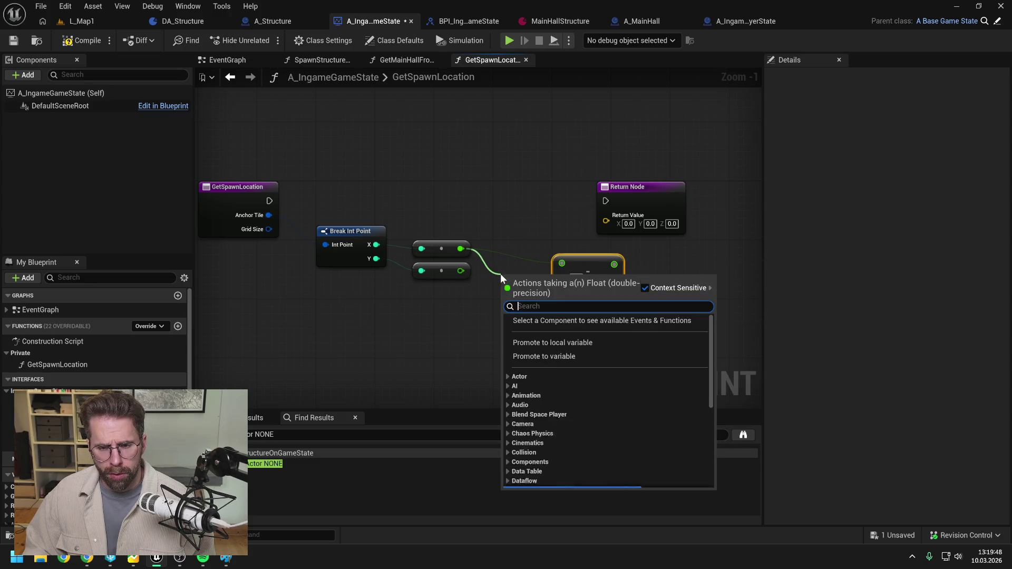
{"action": "type", "text": "/"}
{"action": "key", "text": "Return"}
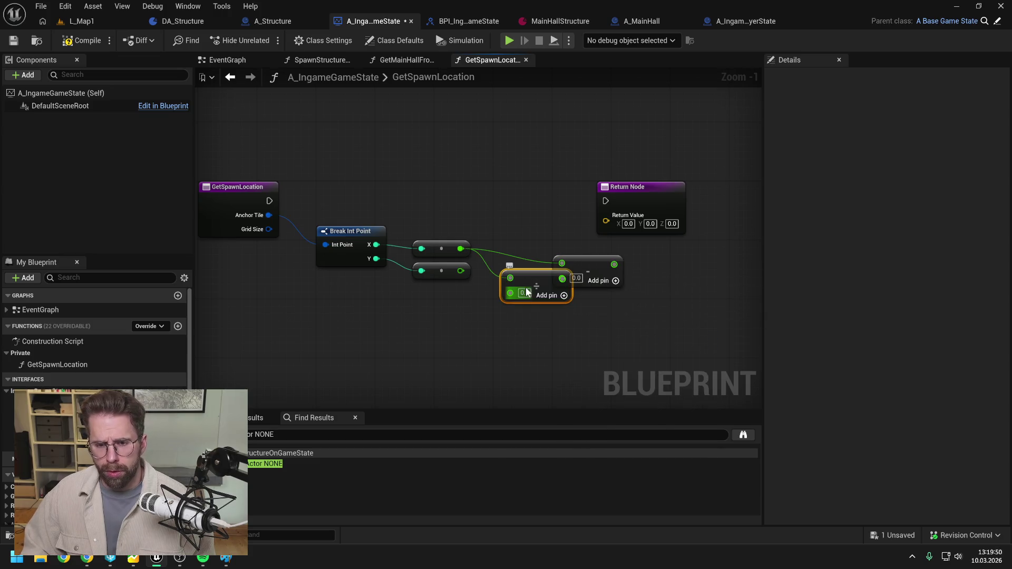
{"action": "type", "text": "2"}
{"action": "key", "text": "Return"}
Subtract 0.5 from the divide result and feed it into the upper Subtract node
{"action": "left_click_drag", "start_coordinate": [519, 275], "coordinate": [585, 260]}
{"action": "left_click_drag", "start_coordinate": [493, 285], "coordinate": [519, 294]}
{"action": "type", "text": "-"}
{"action": "key", "text": "Return"}
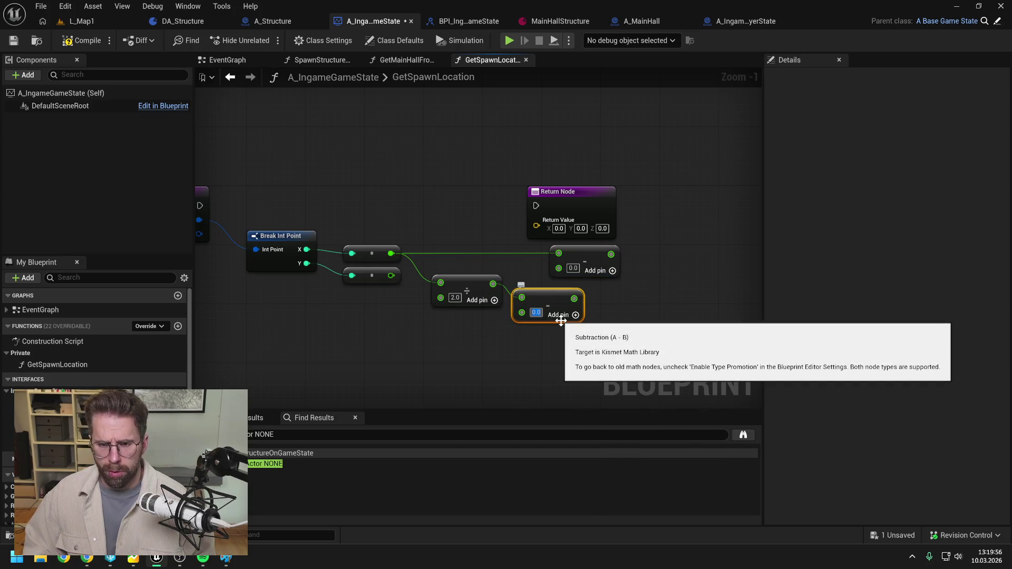
{"action": "key", "text": "Return"}
{"action": "mouse_move", "coordinate": [574, 298]}
{"action": "left_mouse_down"}
{"action": "mouse_move", "coordinate": [593, 299]}
{"action": "mouse_move", "coordinate": [559, 268]}
{"action": "mouse_move", "coordinate": [622, 258]}
{"action": "mouse_move", "coordinate": [554, 277]}
{"action": "mouse_move", "coordinate": [567, 297]}
{"action": "left_mouse_up"}
{"action": "mouse_move", "coordinate": [633, 307]}
{"action": "left_mouse_down"}
{"action": "mouse_move", "coordinate": [597, 307]}
{"action": "mouse_move", "coordinate": [504, 247]}
{"action": "mouse_move", "coordinate": [443, 228]}
{"action": "left_mouse_up"}
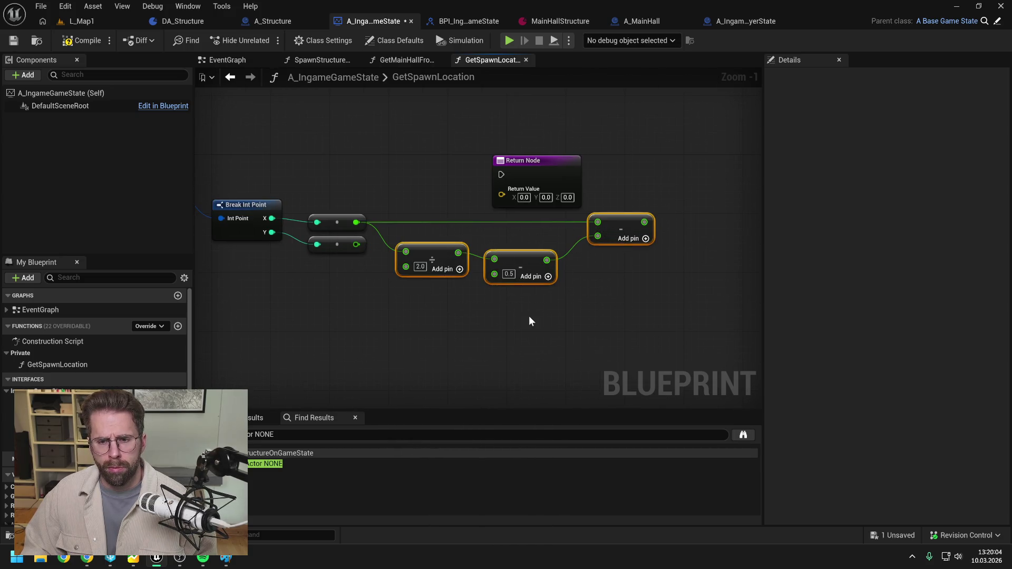
Duplicate the three math nodes below and wire the Y float into them via a reroute
{"action": "key", "text": "ctrl+c"}
{"action": "key", "text": "ctrl+v"}
{"action": "left_click_drag", "start_coordinate": [672, 298], "coordinate": [635, 306]}
{"action": "left_click", "coordinate": [575, 290]}
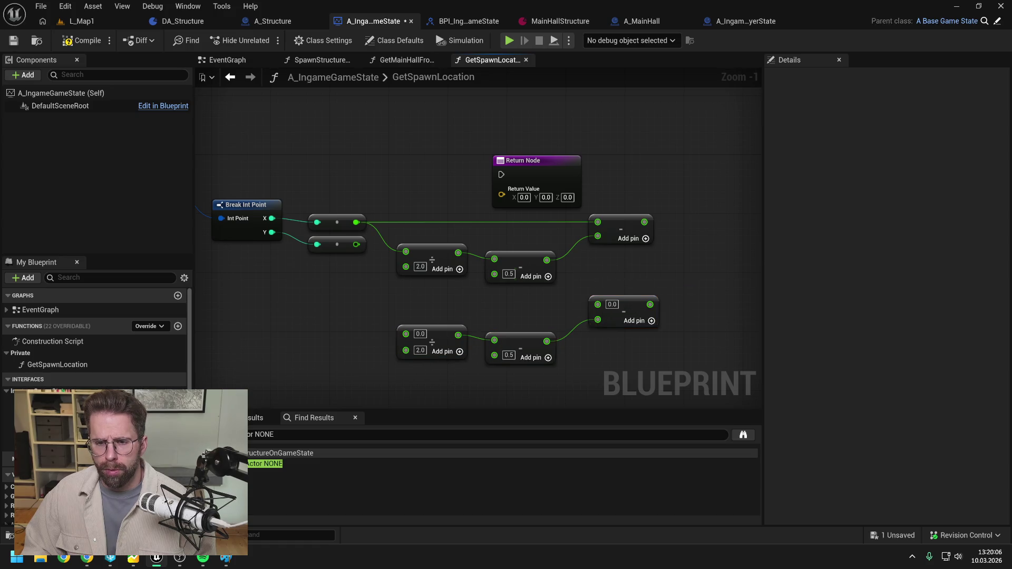
{"action": "left_click_drag", "start_coordinate": [354, 245], "coordinate": [600, 305]}
{"action": "double_click", "coordinate": [537, 297]}
{"action": "mouse_move", "coordinate": [538, 297]}
{"action": "left_mouse_down"}
{"action": "mouse_move", "coordinate": [387, 312]}
{"action": "mouse_move", "coordinate": [406, 336]}
{"action": "left_mouse_up"}
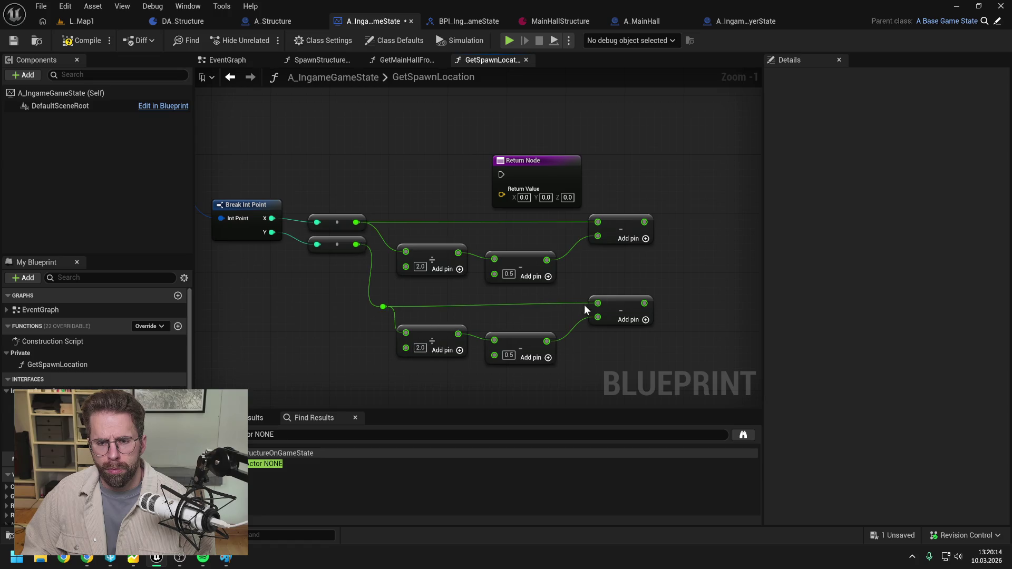
{"action": "left_click_drag", "start_coordinate": [600, 309], "coordinate": [600, 312]}
{"action": "left_click", "coordinate": [613, 268]}
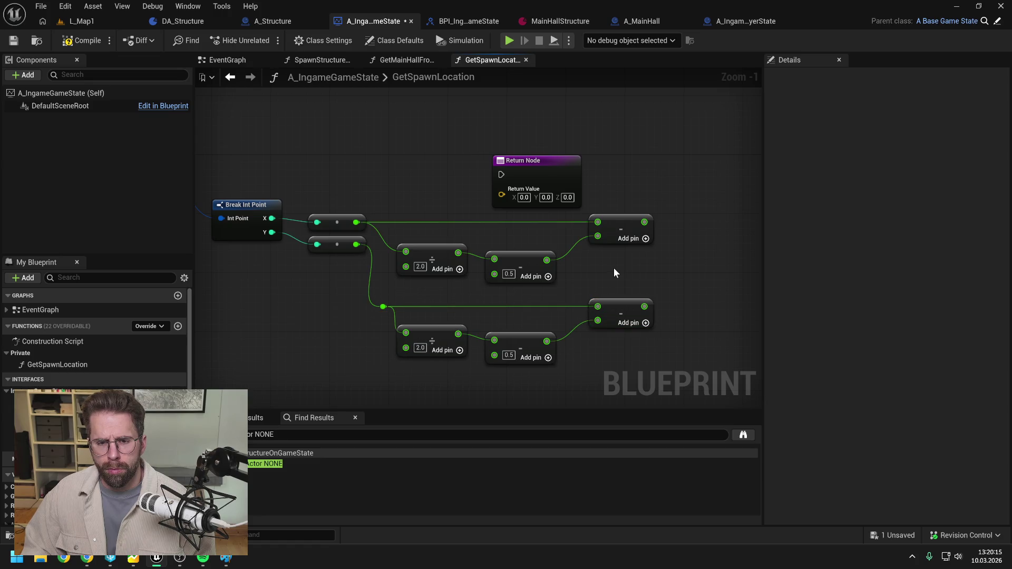
Reroute the X float wire into the upper divide and straighten the top row
{"action": "double_click", "coordinate": [394, 222]}
{"action": "mouse_move", "coordinate": [399, 223]}
{"action": "left_mouse_down"}
{"action": "mouse_move", "coordinate": [391, 230]}
{"action": "mouse_move", "coordinate": [406, 251]}
{"action": "left_mouse_up"}
{"action": "left_click_drag", "start_coordinate": [342, 207], "coordinate": [389, 222]}
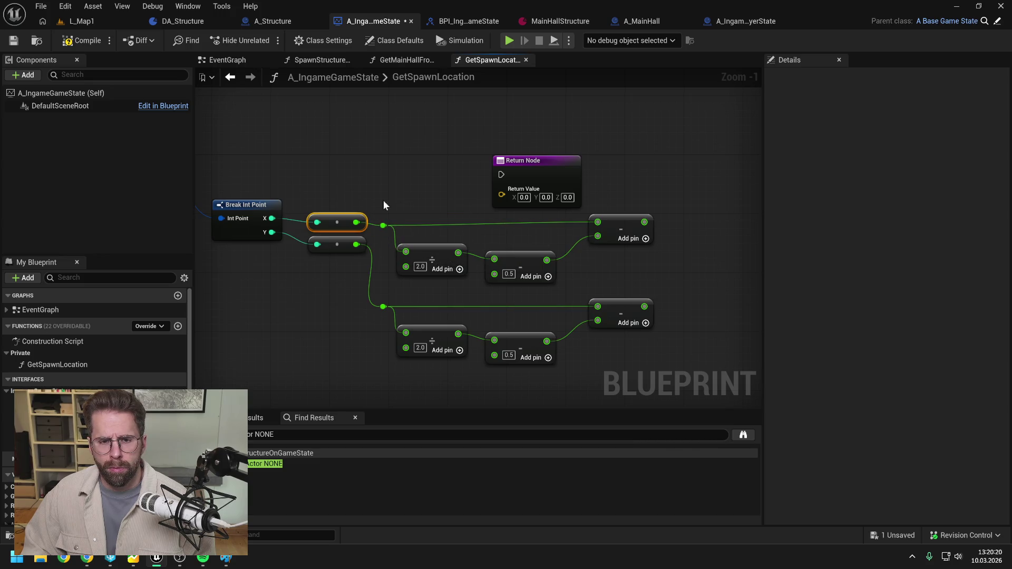
{"action": "left_click", "coordinate": [608, 224], "text": "ctrl"}
{"action": "key", "text": "q"}
Move the Return Node further right and fit all nodes in view
{"action": "left_click_drag", "start_coordinate": [631, 182], "coordinate": [596, 201]}
{"action": "left_click_drag", "start_coordinate": [467, 166], "coordinate": [707, 179]}
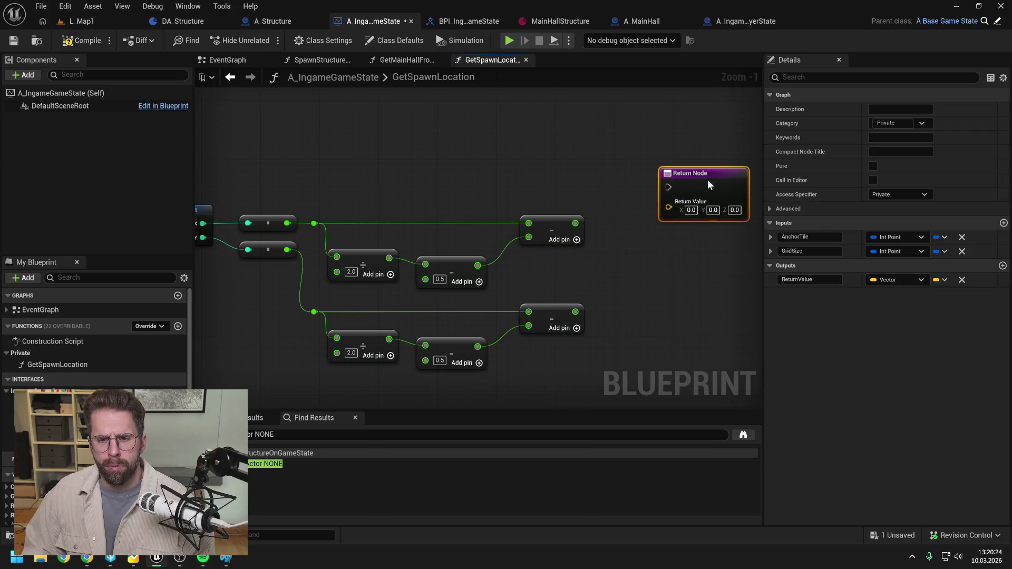
{"action": "scroll", "coordinate": [603, 192], "scroll_direction": "down", "scroll_amount": 1}
{"action": "left_click", "coordinate": [572, 213]}
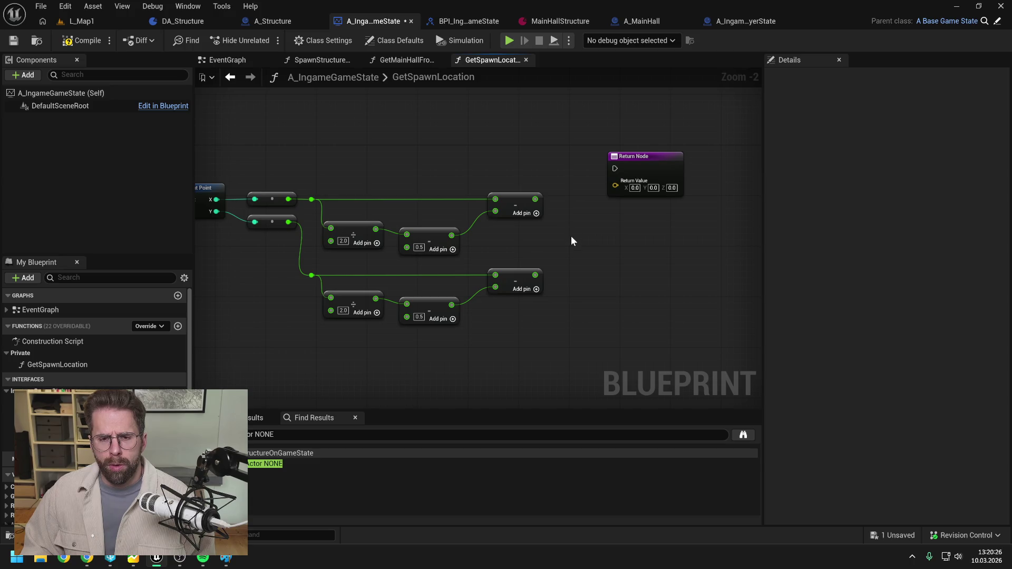
{"action": "left_click_drag", "start_coordinate": [628, 167], "coordinate": [684, 168]}
{"action": "left_click", "coordinate": [572, 235]}
{"action": "scroll", "coordinate": [572, 231], "scroll_direction": "down", "scroll_amount": 1}
{"action": "mouse_move", "coordinate": [572, 235]}
{"action": "left_mouse_down"}
{"action": "mouse_move", "coordinate": [649, 227]}
{"action": "mouse_move", "coordinate": [601, 246]}
{"action": "mouse_move", "coordinate": [564, 238]}
{"action": "left_mouse_up"}
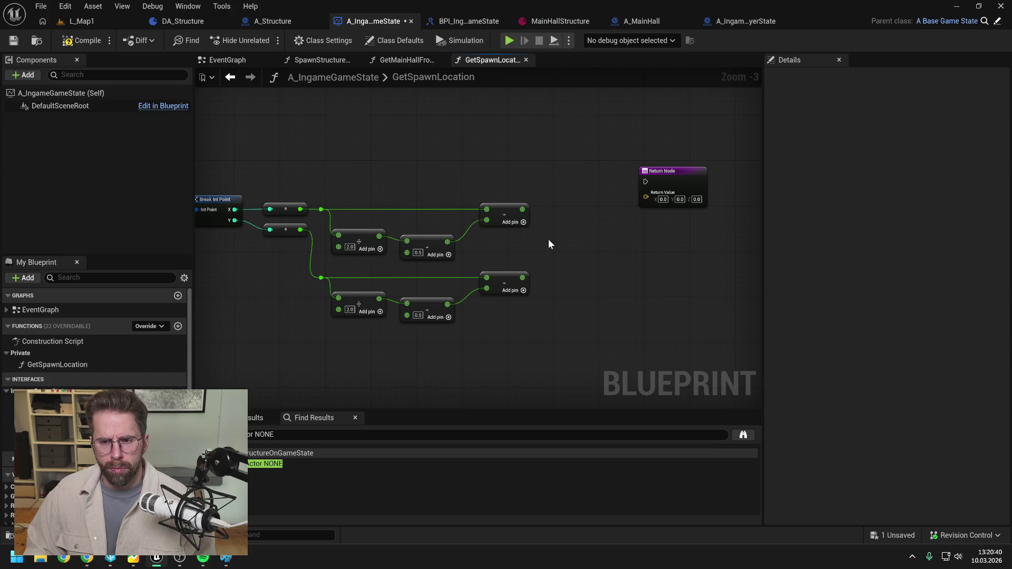
Split the Return Value into X, Y and Z and add a Multiply after the upper Subtract
{"action": "right_click", "coordinate": [647, 196]}
{"action": "left_click", "coordinate": [684, 254]}
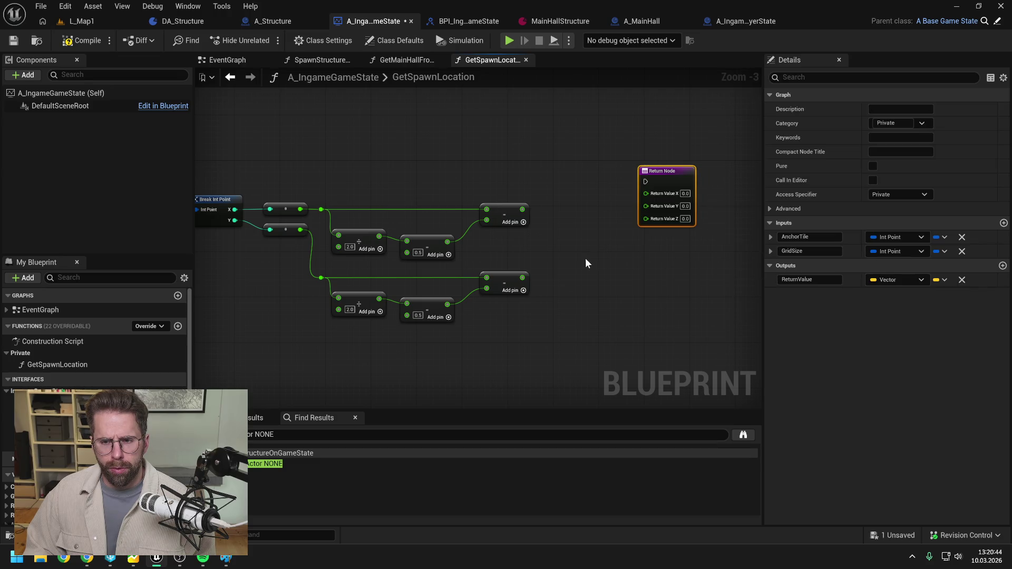
{"action": "left_click_drag", "start_coordinate": [669, 180], "coordinate": [715, 174]}
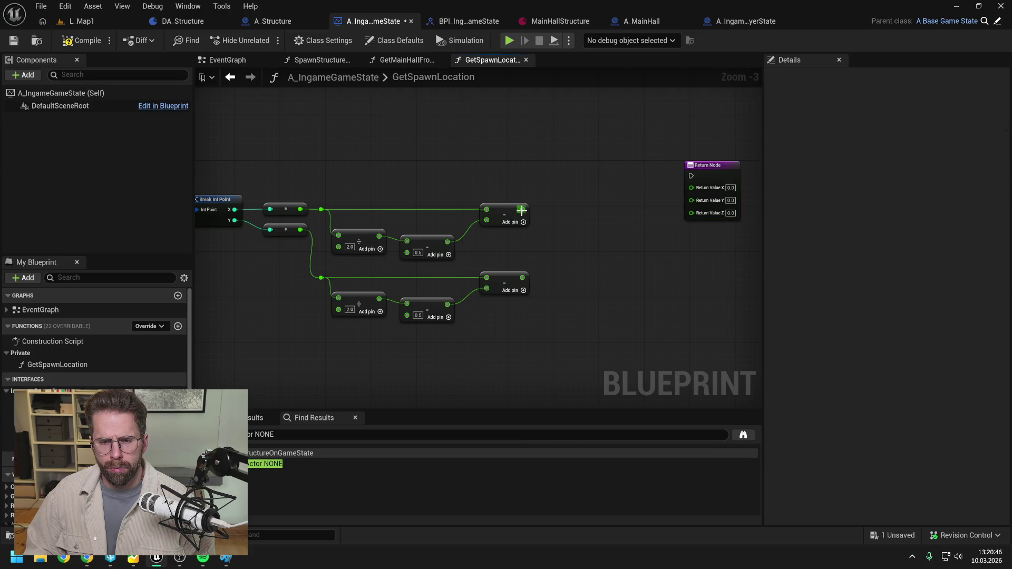
{"action": "left_click_drag", "start_coordinate": [520, 210], "coordinate": [593, 209]}
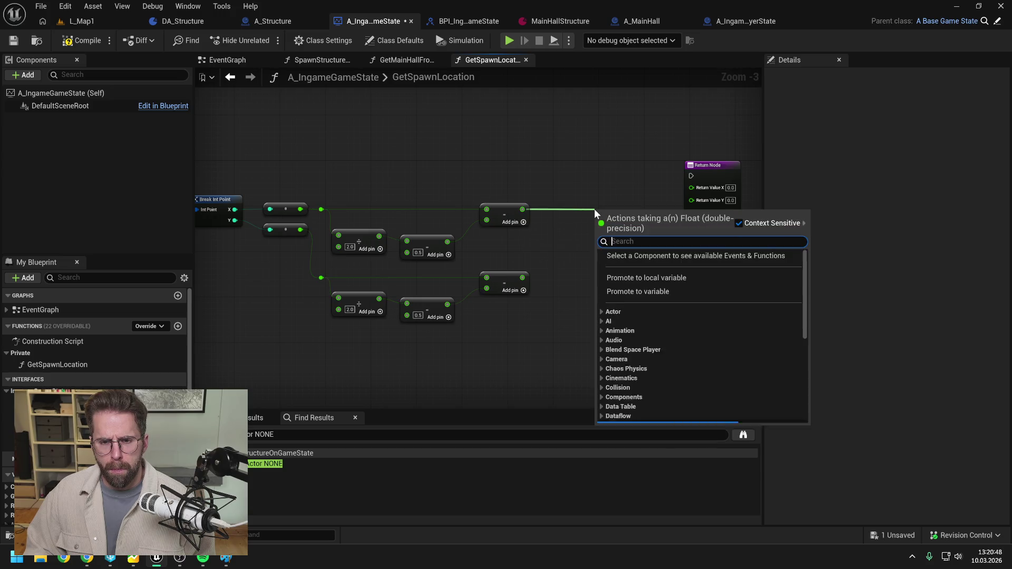
{"action": "type", "text": "multiply"}
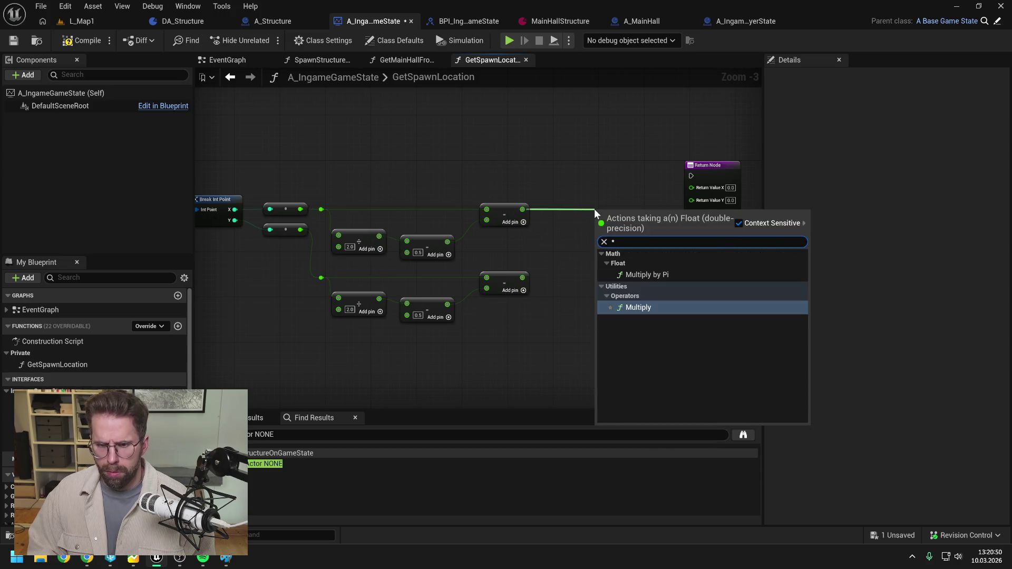
{"action": "key", "text": "Return"}
Search unsuccessfully for a tile size value, then open the GetSizeUnitFromGameState function graph
{"action": "right_click", "coordinate": [565, 258]}
{"action": "type", "text": "size"}
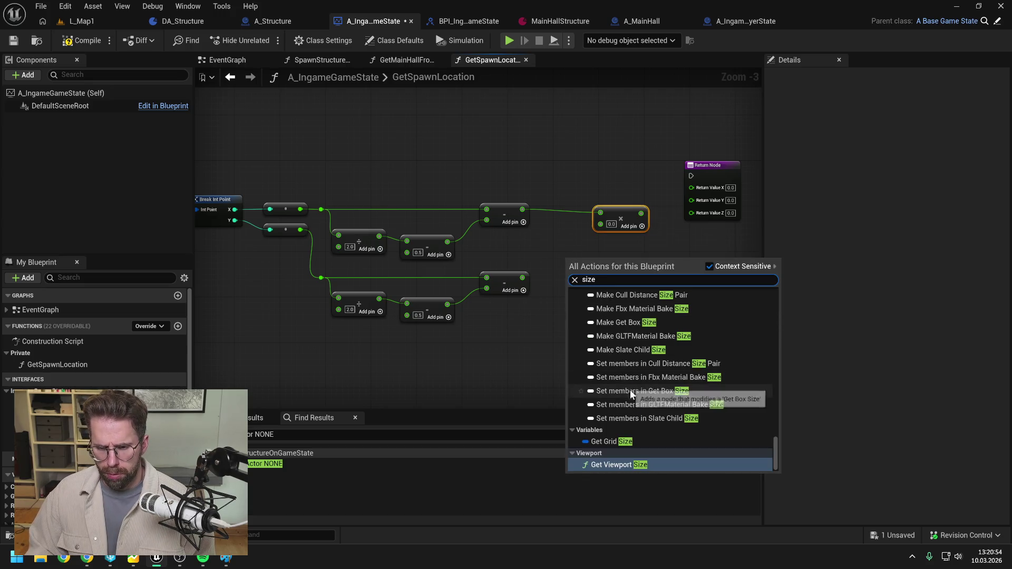
{"action": "scroll", "coordinate": [632, 396], "scroll_direction": "up", "scroll_amount": 4}
{"action": "scroll", "coordinate": [643, 396], "scroll_direction": "down", "scroll_amount": 3}
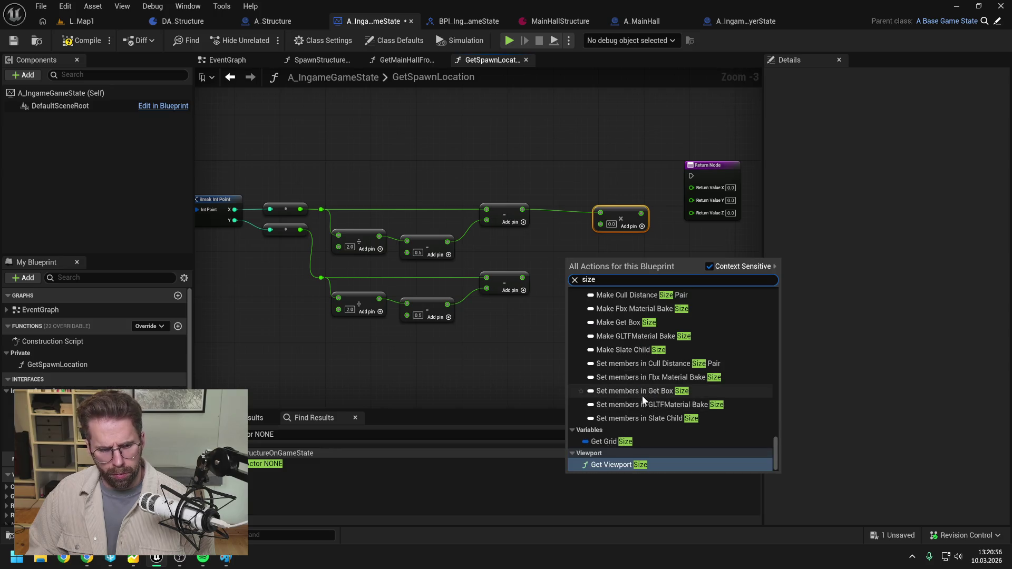
{"action": "left_click", "coordinate": [474, 375]}
{"action": "scroll", "coordinate": [135, 369], "scroll_direction": "down", "scroll_amount": 5}
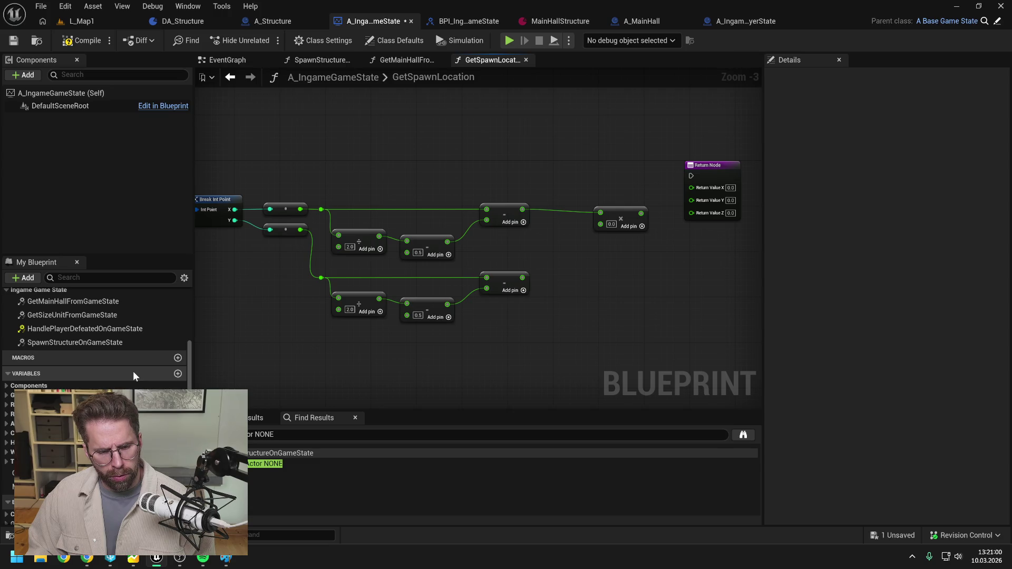
{"action": "right_click", "coordinate": [590, 307]}
{"action": "type", "text": "tile si"}
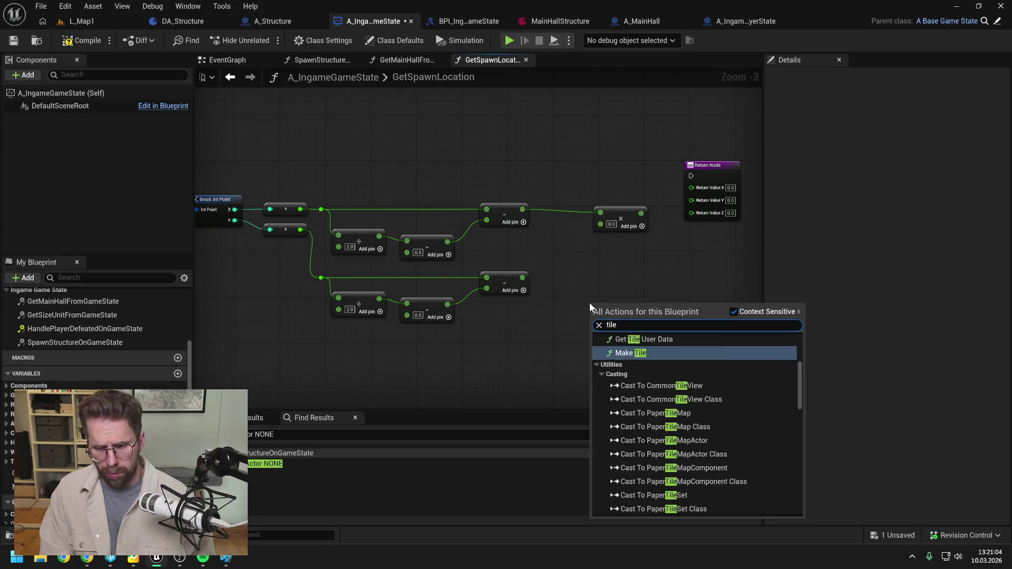
{"action": "left_click", "coordinate": [584, 261]}
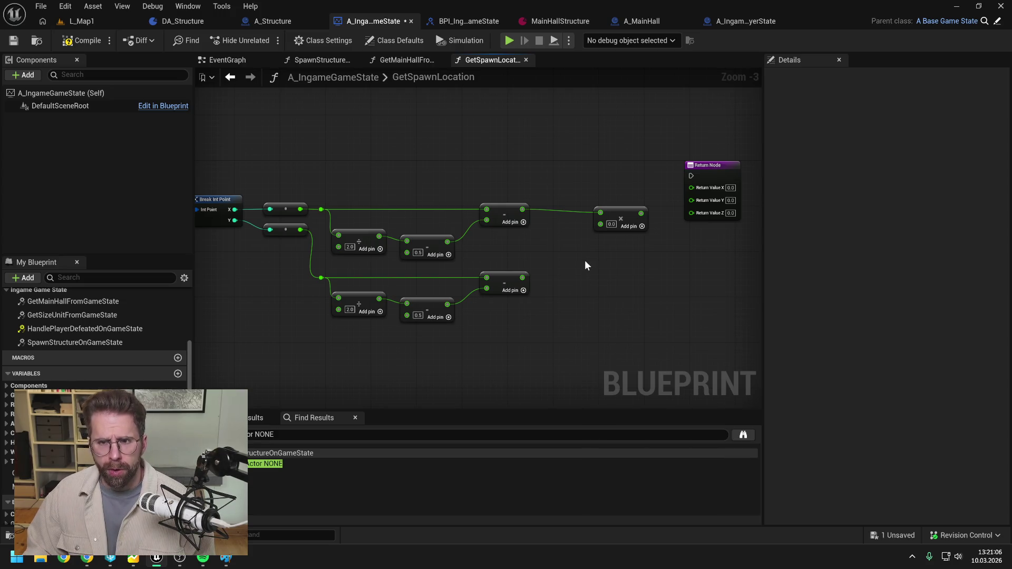
{"action": "scroll", "coordinate": [79, 348], "scroll_direction": "up", "scroll_amount": 4}
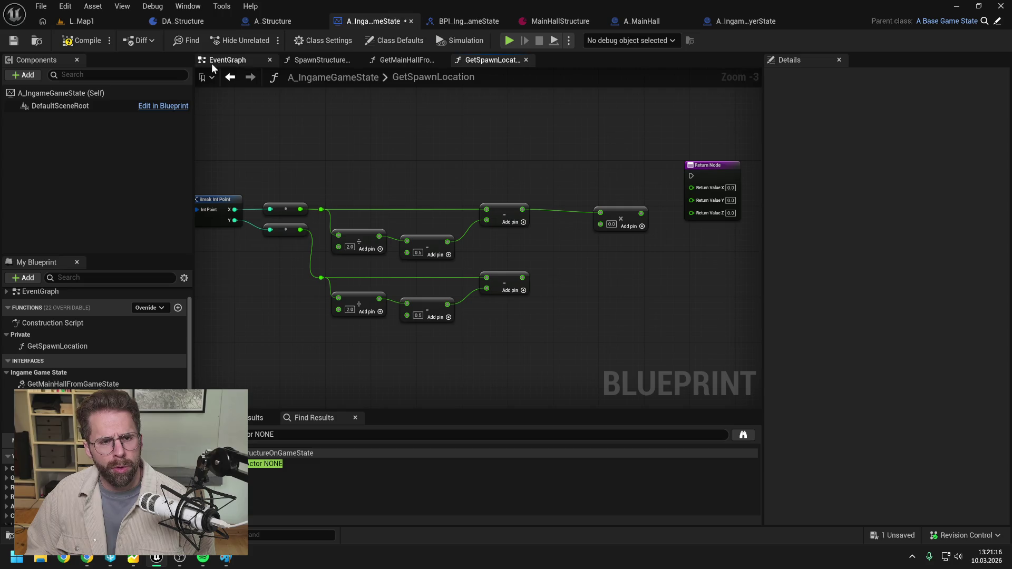
{"action": "scroll", "coordinate": [95, 342], "scroll_direction": "down", "scroll_amount": 5}
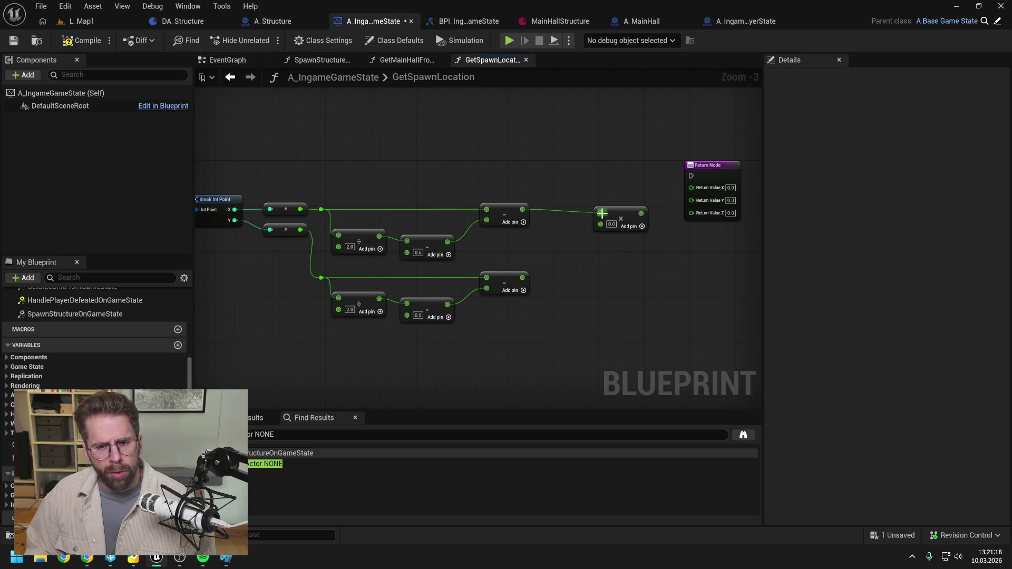
{"action": "scroll", "coordinate": [137, 363], "scroll_direction": "up", "scroll_amount": 4}
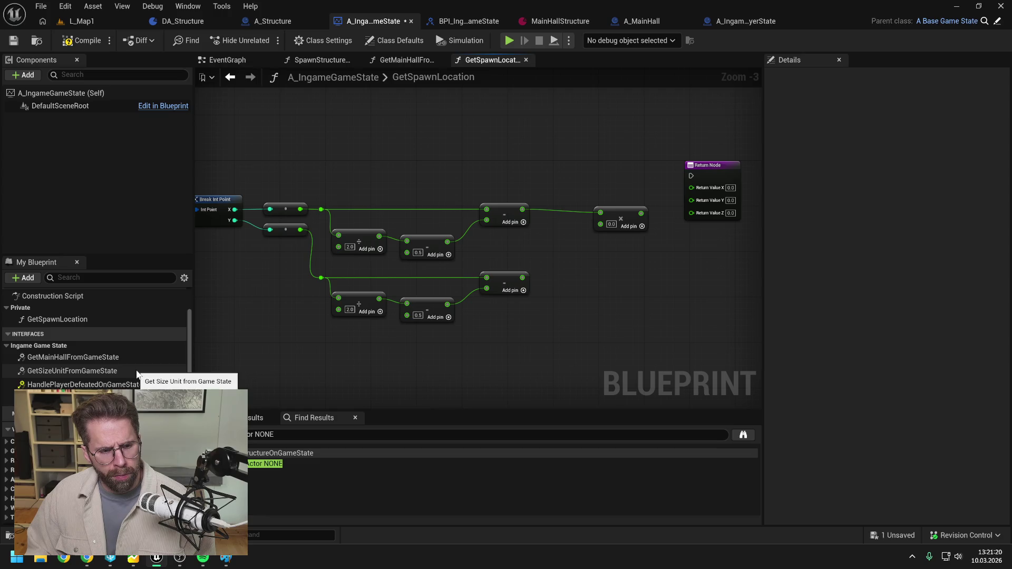
{"action": "double_click", "coordinate": [79, 371]}
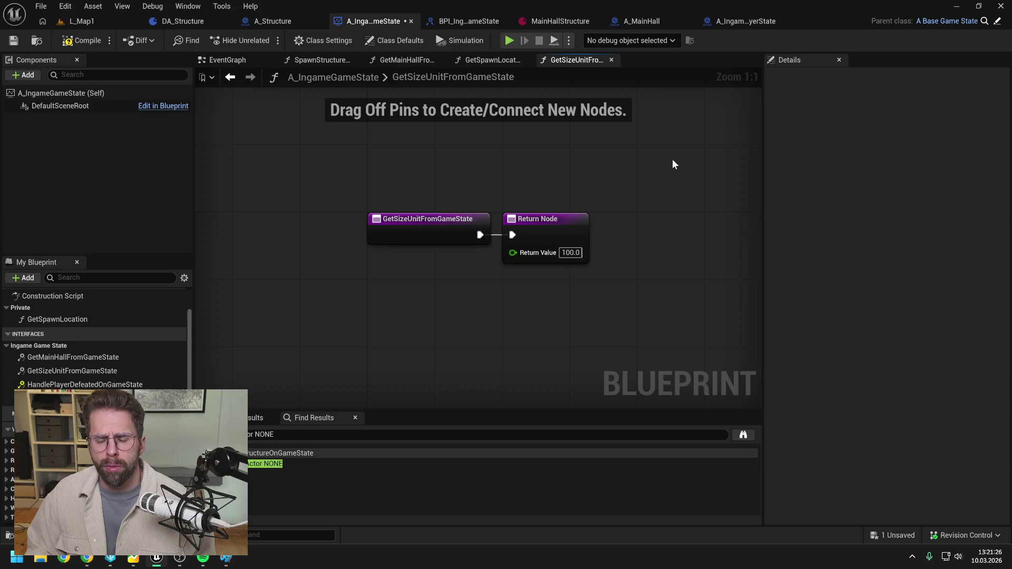
Rename BPI_IngameGameState's GetSizeUnitFromGameState function to GetTileSizeFromGameState and check out the locked assets
{"action": "key", "text": "ctrl+space"}
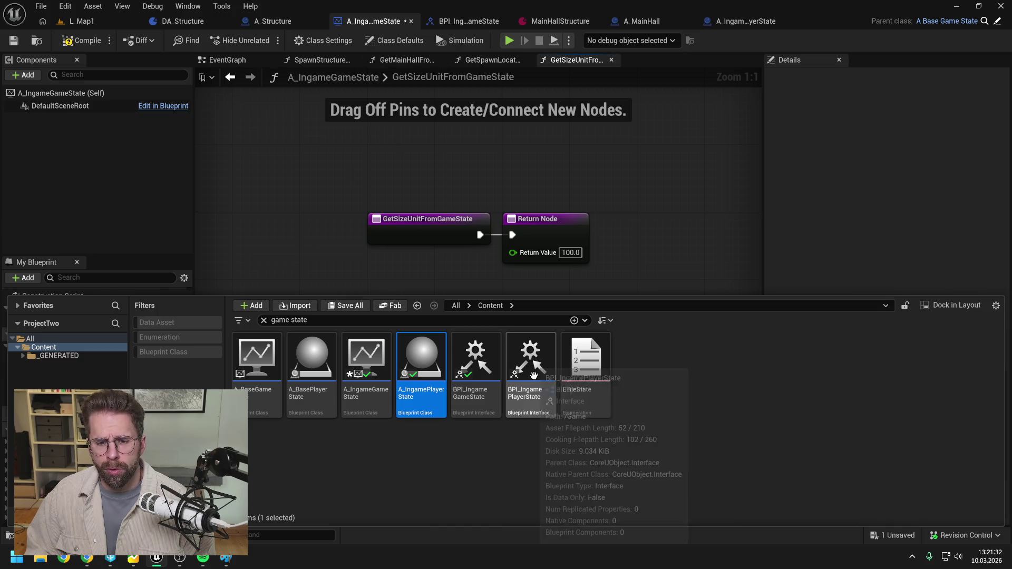
{"action": "double_click", "coordinate": [473, 359]}
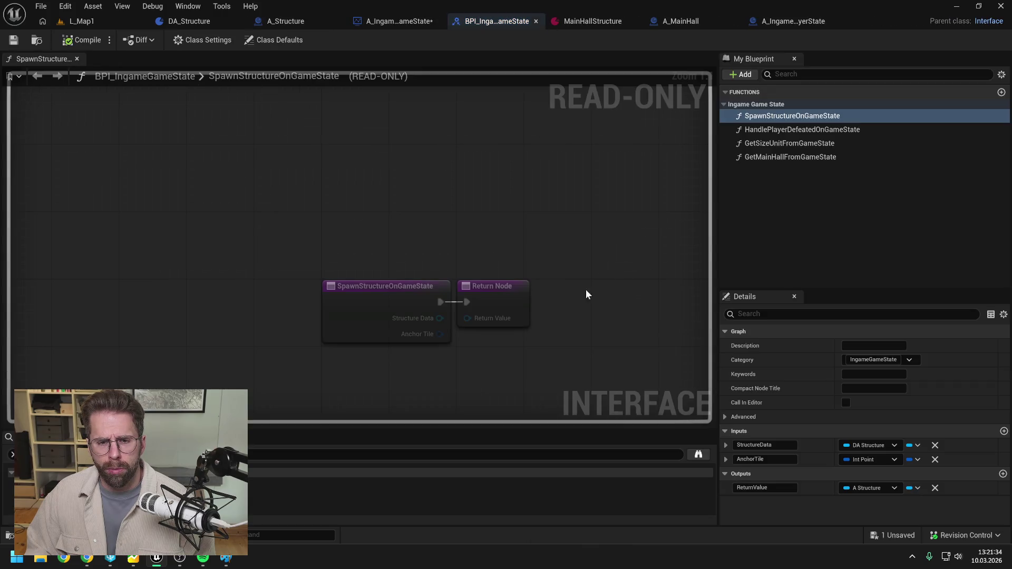
{"action": "left_click", "coordinate": [780, 145]}
{"action": "left_click", "coordinate": [780, 144]}
{"action": "left_click_drag", "start_coordinate": [791, 145], "coordinate": [761, 145]}
{"action": "type", "text": "TileSize"}
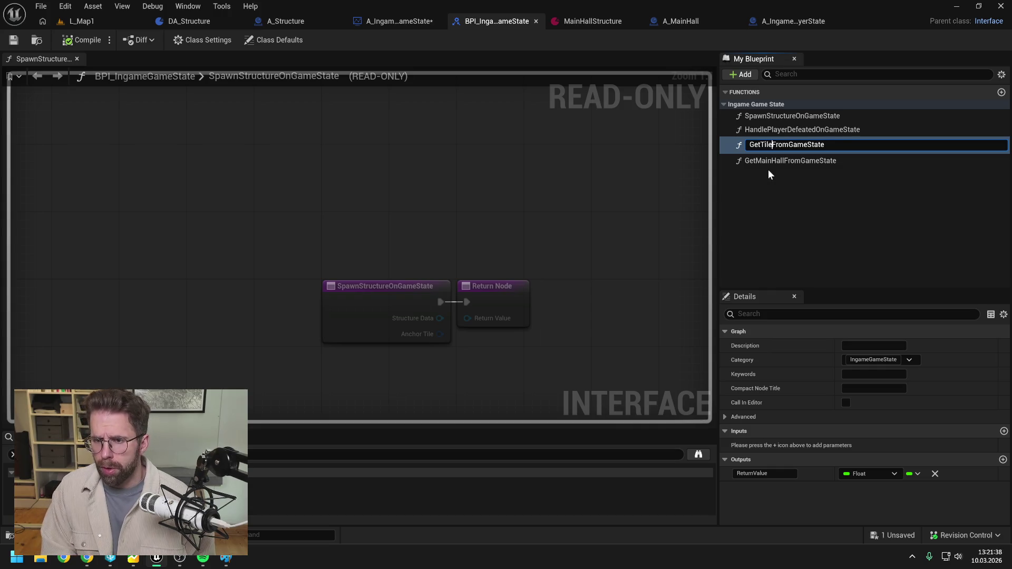
{"action": "key", "text": "Return"}
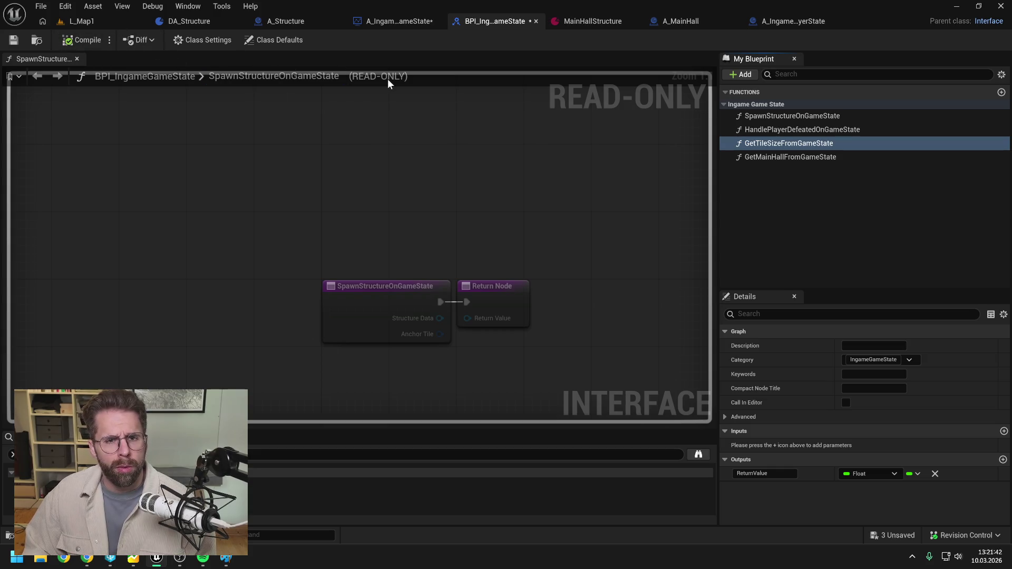
{"action": "left_click", "coordinate": [527, 398]}
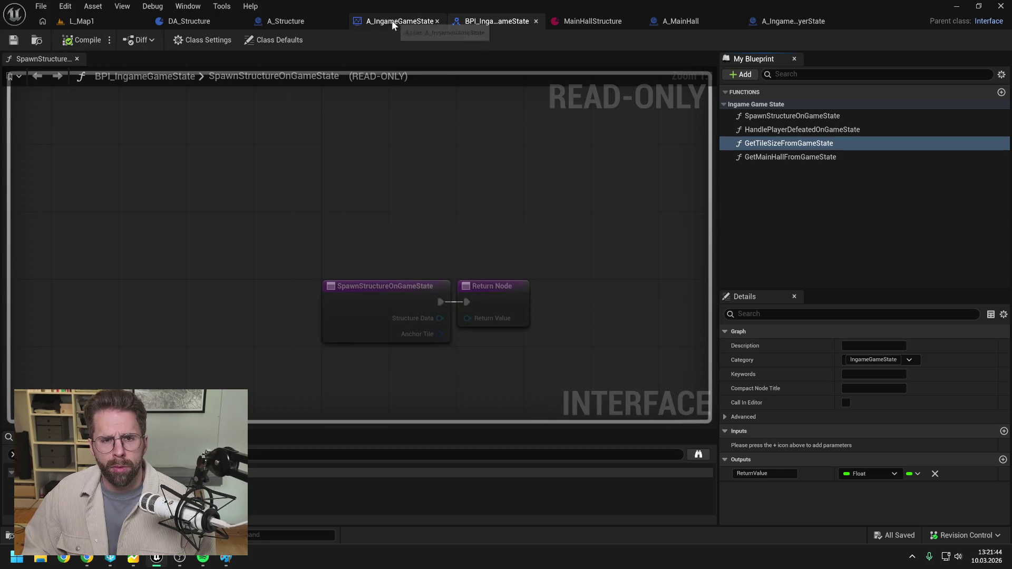
{"action": "left_click", "coordinate": [391, 20]}
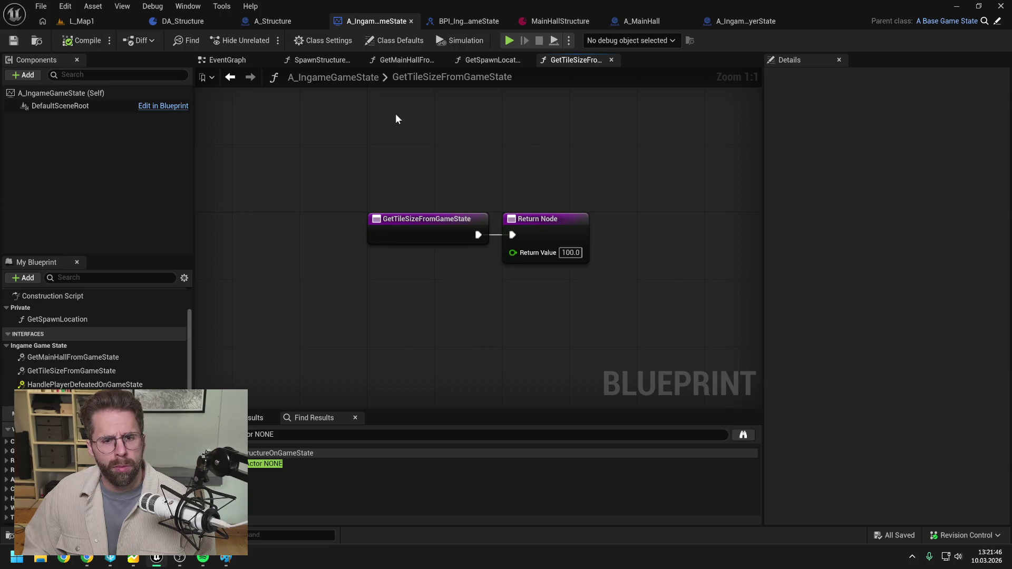
Create a new function named GetTileSize in A_IngameGameState
{"action": "left_click", "coordinate": [284, 23]}
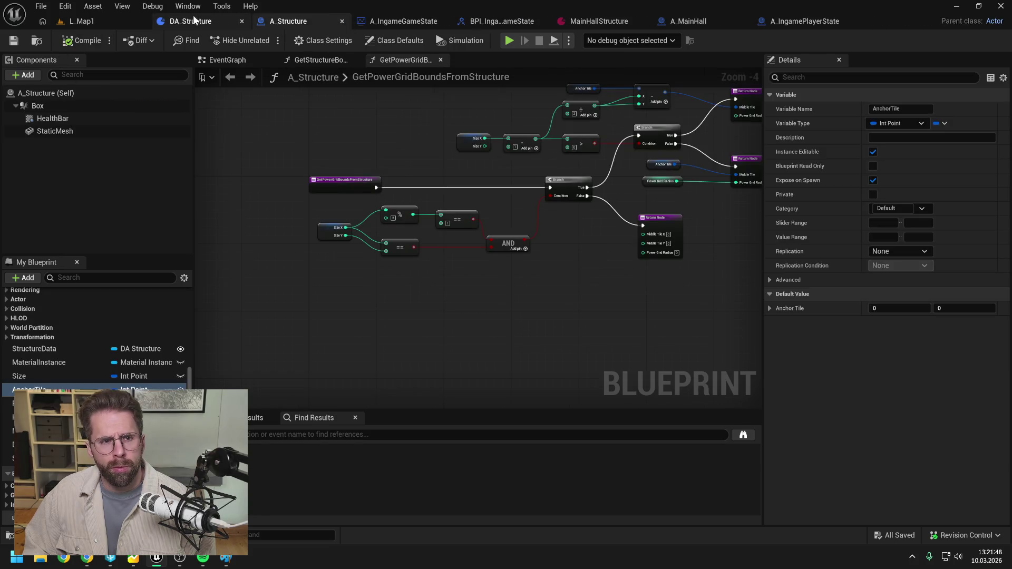
{"action": "left_click", "coordinate": [193, 21]}
{"action": "left_click", "coordinate": [665, 22]}
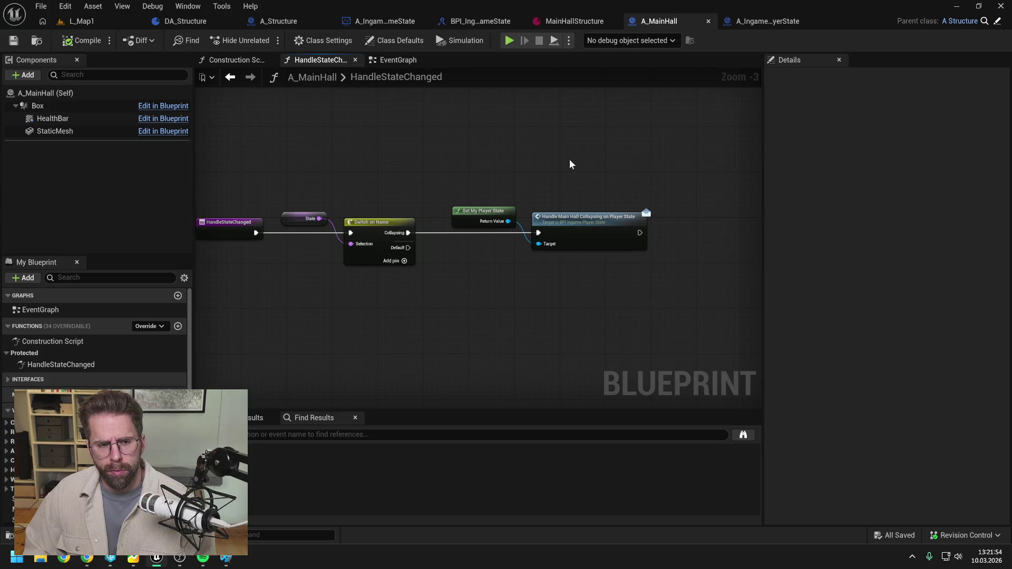
{"action": "left_click", "coordinate": [383, 21]}
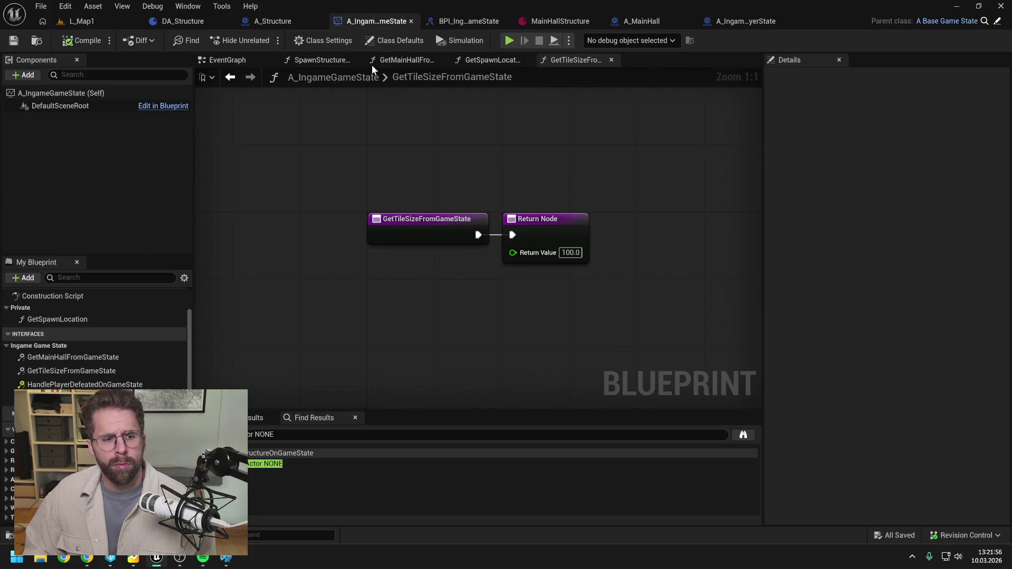
{"action": "scroll", "coordinate": [159, 341], "scroll_direction": "up", "scroll_amount": 2}
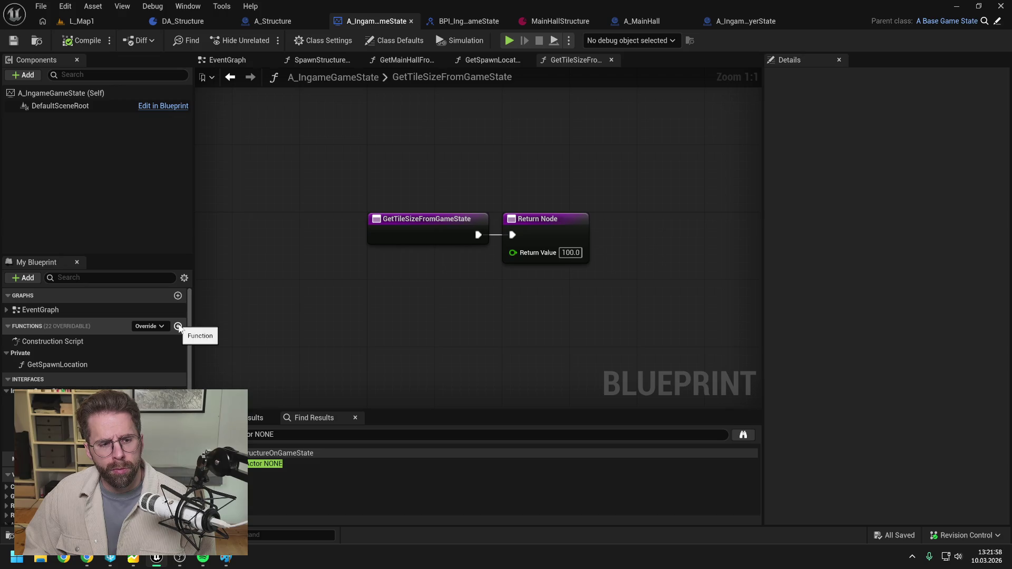
{"action": "left_click", "coordinate": [177, 326]}
{"action": "type", "text": "GetTileSize"}
{"action": "key", "text": "Return"}
Make GetTileSize private with a Float output named ReturnValue, then save and compile
{"action": "left_click_drag", "start_coordinate": [46, 377], "coordinate": [29, 353]}
{"action": "left_click", "coordinate": [905, 195]}
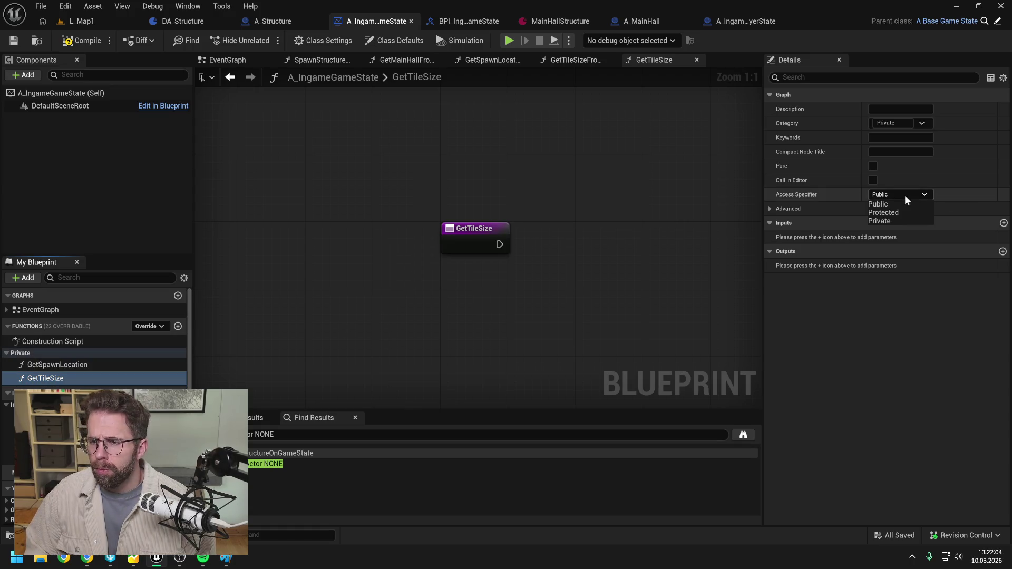
{"action": "left_click", "coordinate": [879, 221]}
{"action": "left_click", "coordinate": [1002, 251]}
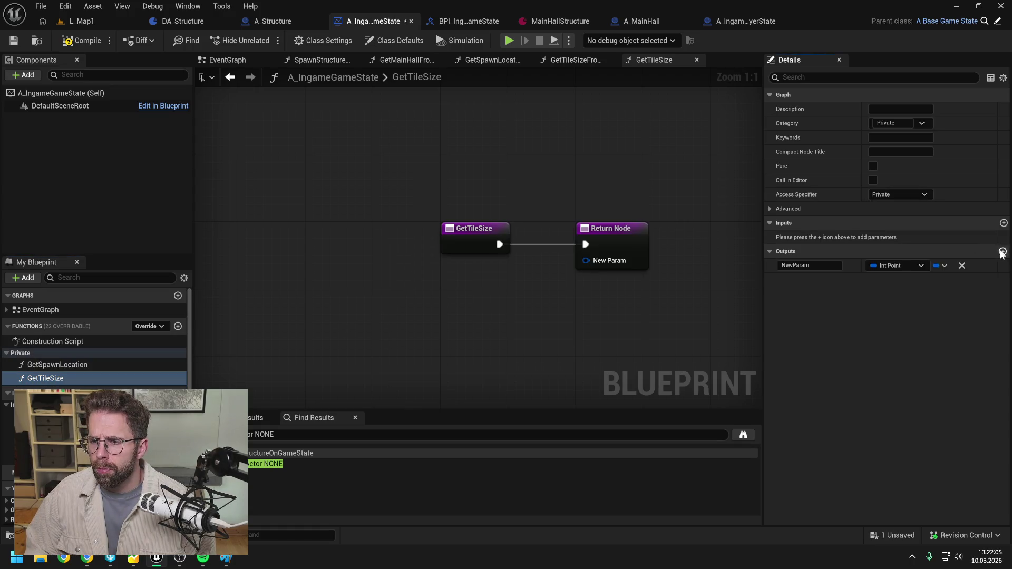
{"action": "left_click", "coordinate": [903, 269]}
{"action": "left_click", "coordinate": [886, 338]}
{"action": "left_click", "coordinate": [806, 266]}
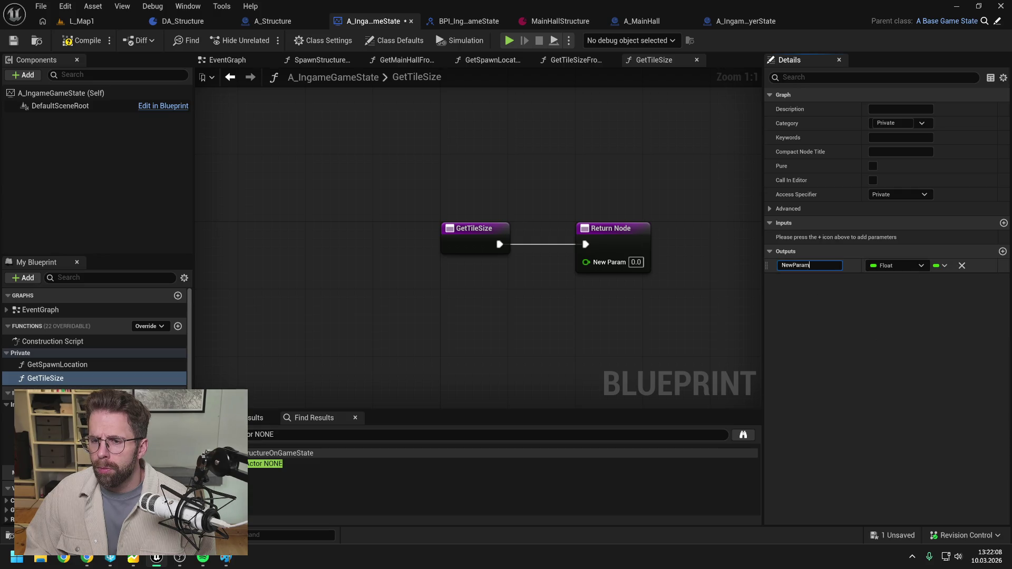
{"action": "type", "text": "ReturnValue"}
{"action": "key", "text": "Return"}
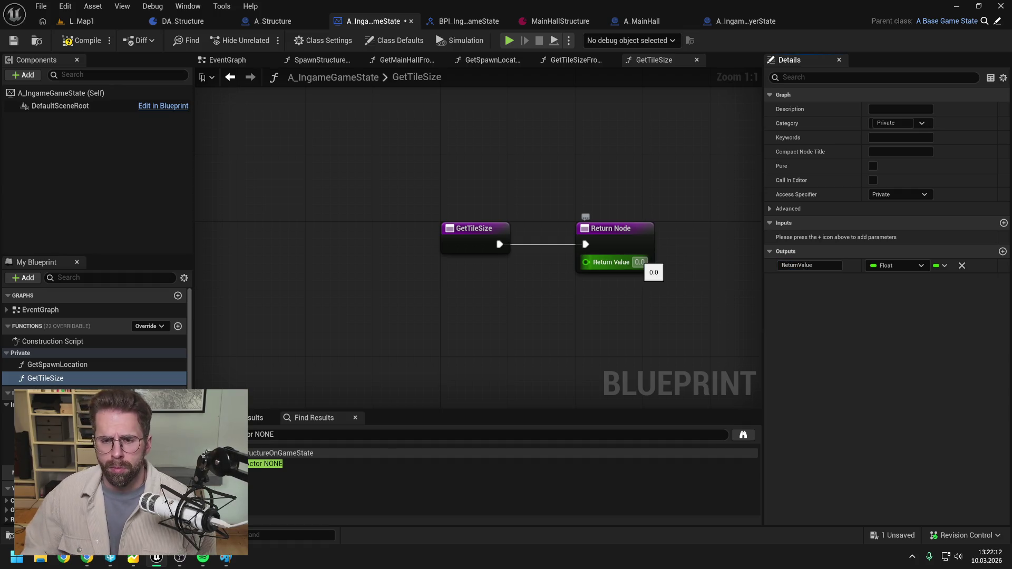
{"action": "key", "text": "ctrl+s"}
{"action": "left_click", "coordinate": [85, 39]}
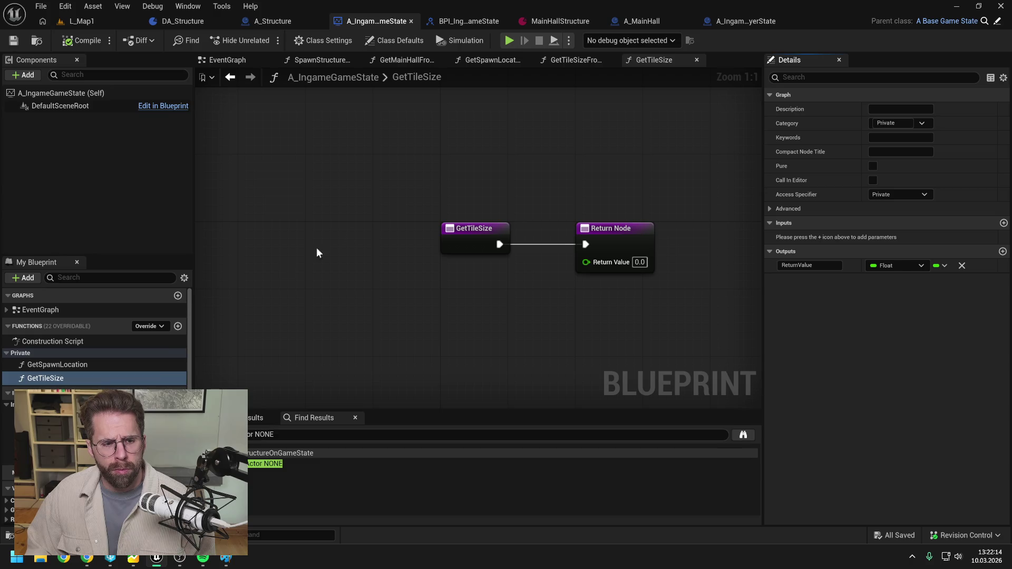
Call Get Tile Size from Game State inside GetTileSize and mark the function Pure
{"action": "left_click_drag", "start_coordinate": [8, 430], "coordinate": [464, 278]}
{"action": "mouse_move", "coordinate": [497, 243]}
{"action": "left_mouse_down"}
{"action": "mouse_move", "coordinate": [412, 275]}
{"action": "mouse_move", "coordinate": [468, 303]}
{"action": "left_mouse_up"}
{"action": "left_click_drag", "start_coordinate": [411, 279], "coordinate": [402, 295]}
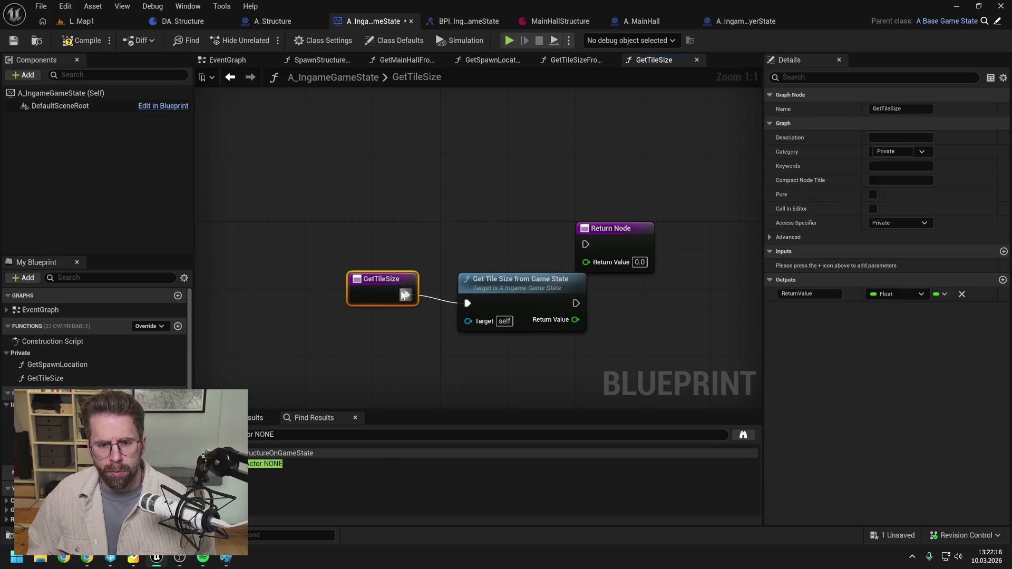
{"action": "left_click", "coordinate": [873, 195]}
{"action": "mouse_move", "coordinate": [583, 343]}
{"action": "left_mouse_down"}
{"action": "mouse_move", "coordinate": [623, 264]}
{"action": "mouse_move", "coordinate": [664, 298]}
{"action": "left_mouse_up"}
{"action": "left_click", "coordinate": [578, 328]}
{"action": "mouse_move", "coordinate": [578, 327]}
{"action": "left_mouse_down"}
{"action": "mouse_move", "coordinate": [530, 301]}
{"action": "mouse_move", "coordinate": [545, 293]}
{"action": "left_mouse_up"}
{"action": "left_click", "coordinate": [579, 248]}
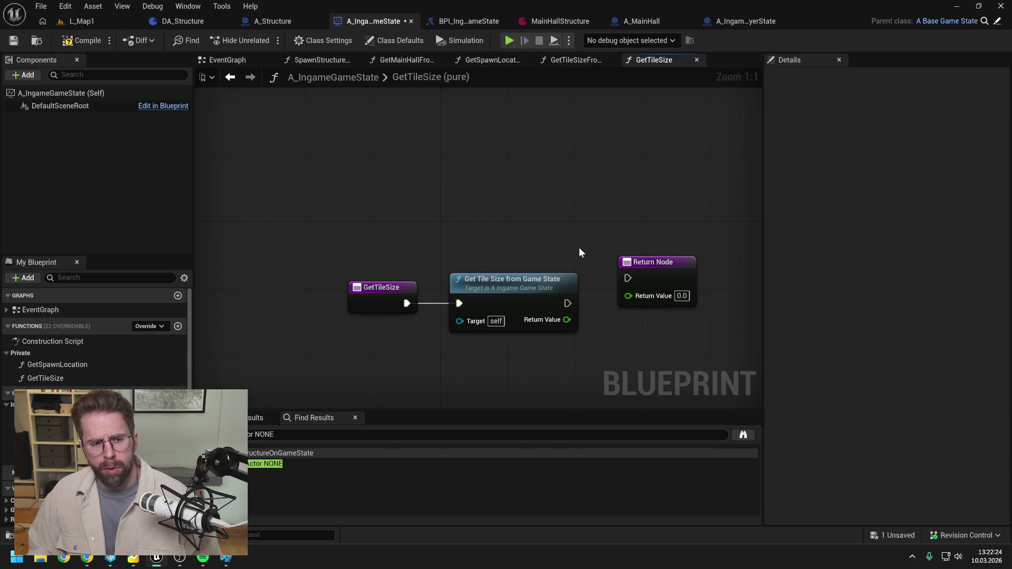
Connect the tile size call to the Return Node's ReturnValue and save the blueprint
{"action": "left_click_drag", "start_coordinate": [634, 285], "coordinate": [634, 310]}
{"action": "mouse_move", "coordinate": [567, 304]}
{"action": "left_mouse_down"}
{"action": "mouse_move", "coordinate": [637, 296]}
{"action": "mouse_move", "coordinate": [594, 327]}
{"action": "mouse_move", "coordinate": [628, 320]}
{"action": "left_mouse_up"}
{"action": "left_click", "coordinate": [649, 297]}
{"action": "left_click", "coordinate": [608, 241]}
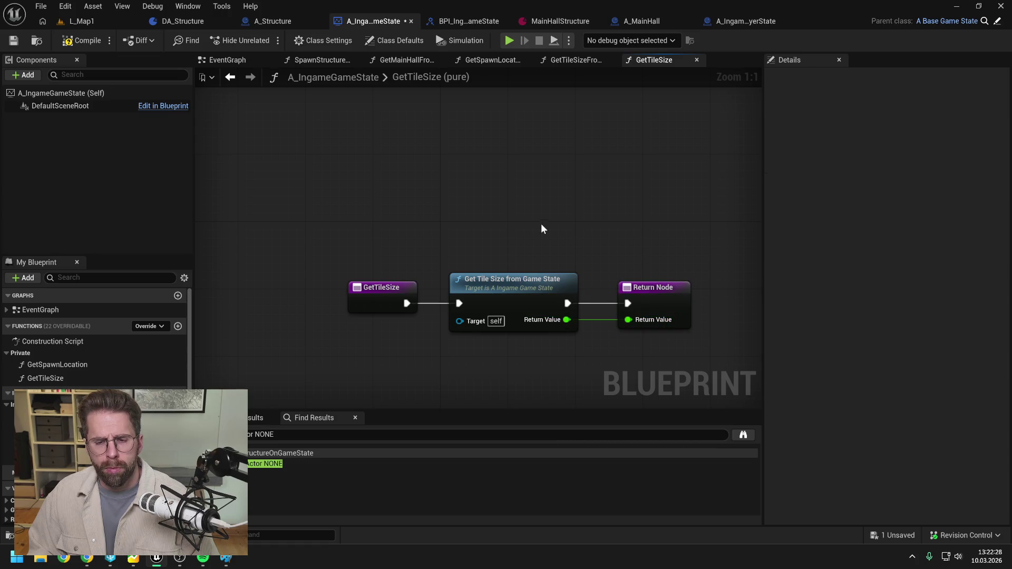
{"action": "key", "text": "ctrl+s"}
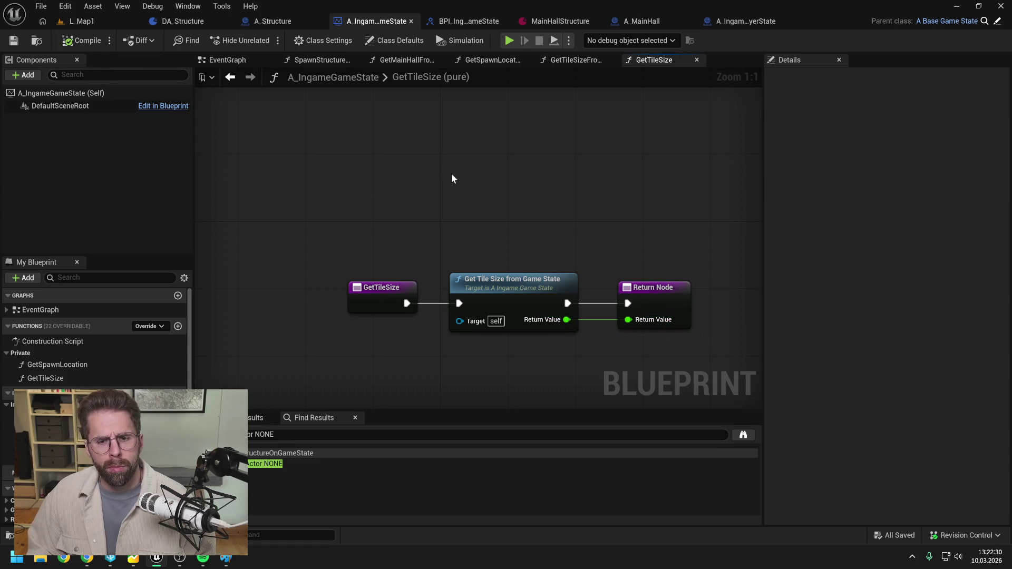
{"action": "left_click", "coordinate": [582, 62]}
{"action": "left_click", "coordinate": [489, 60]}
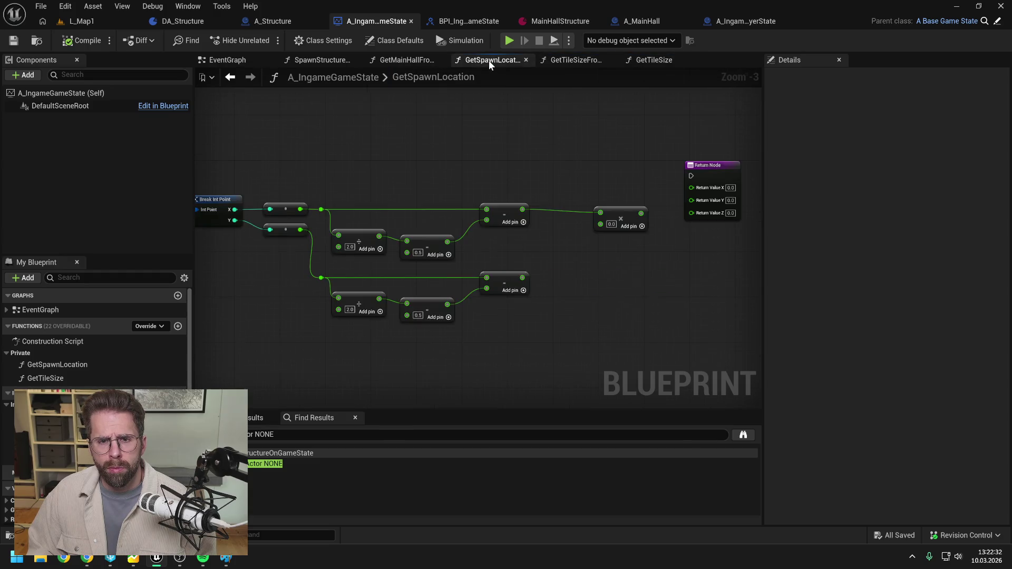
Multiply by a GetTileSize call, route the product to Return Value X, and connect execution
{"action": "mouse_move", "coordinate": [84, 378]}
{"action": "left_mouse_down"}
{"action": "mouse_move", "coordinate": [551, 293]}
{"action": "mouse_move", "coordinate": [560, 246]}
{"action": "mouse_move", "coordinate": [587, 223]}
{"action": "left_mouse_up"}
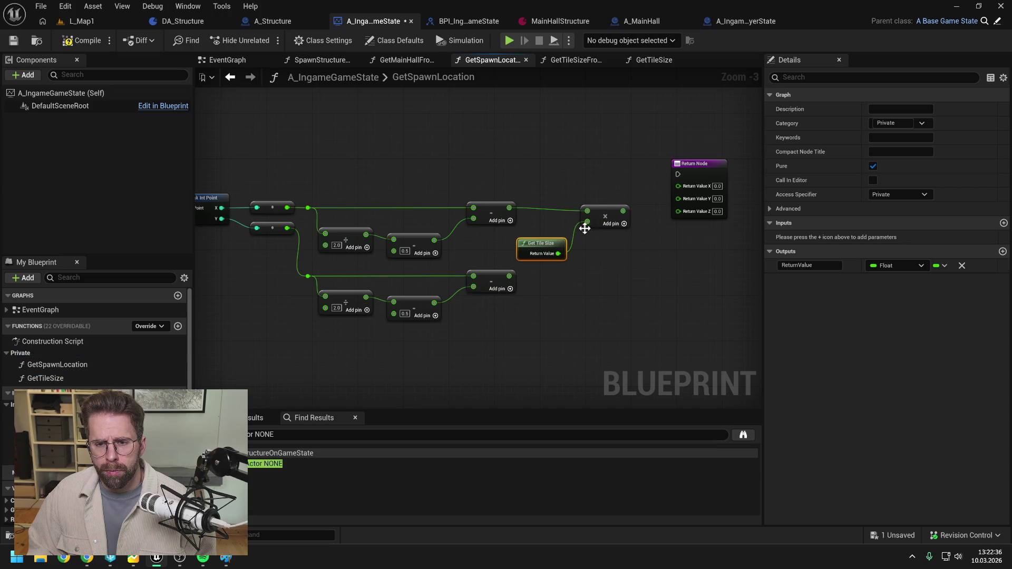
{"action": "left_click_drag", "start_coordinate": [522, 245], "coordinate": [494, 240]}
{"action": "left_click_drag", "start_coordinate": [623, 211], "coordinate": [679, 186]}
{"action": "left_click_drag", "start_coordinate": [612, 211], "coordinate": [586, 210]}
{"action": "left_click_drag", "start_coordinate": [252, 175], "coordinate": [730, 167]}
{"action": "mouse_move", "coordinate": [619, 153]}
{"action": "left_mouse_down"}
{"action": "mouse_move", "coordinate": [675, 154]}
{"action": "mouse_move", "coordinate": [628, 143]}
{"action": "mouse_move", "coordinate": [538, 145]}
{"action": "mouse_move", "coordinate": [579, 141]}
{"action": "left_mouse_up"}
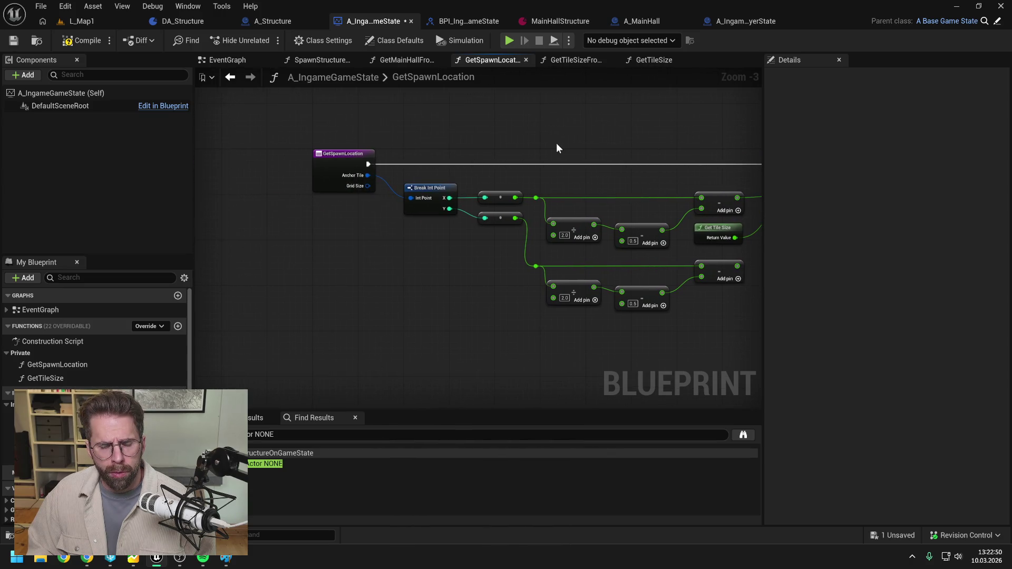
{"action": "left_click", "coordinate": [376, 177], "text": "alt"}
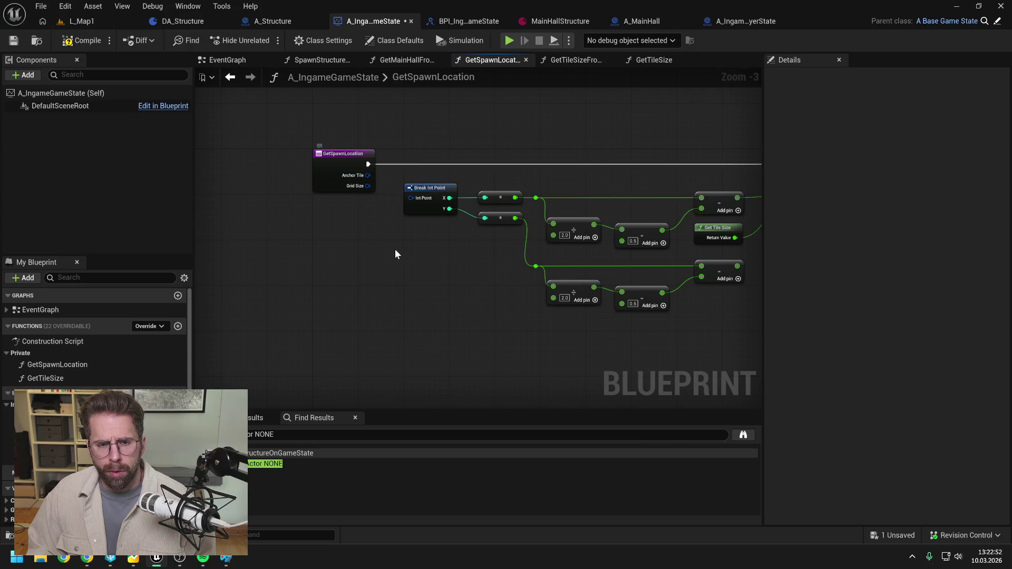
{"action": "left_click_drag", "start_coordinate": [460, 253], "coordinate": [416, 258]}
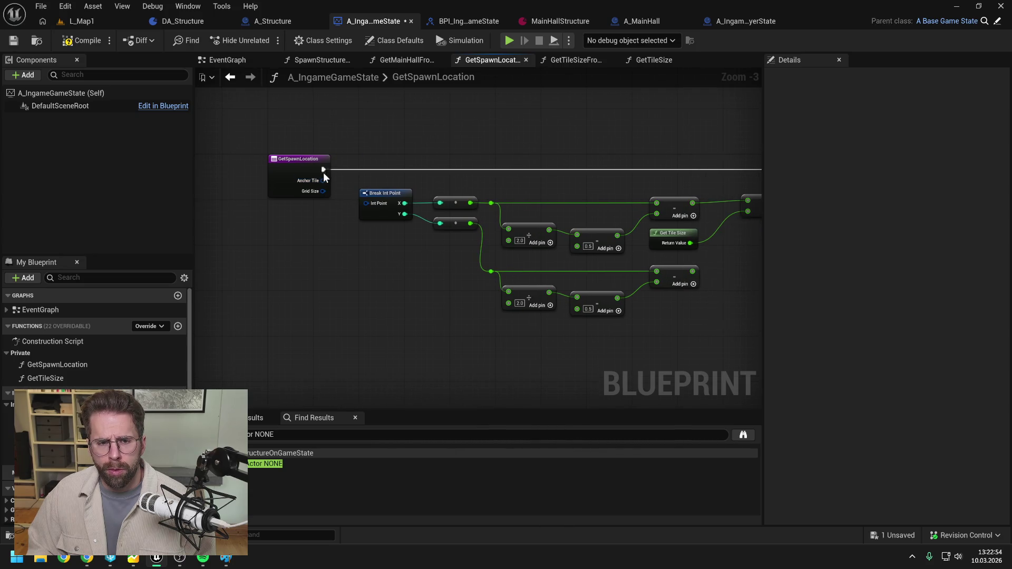
{"action": "mouse_move", "coordinate": [325, 182]}
{"action": "left_mouse_down"}
{"action": "mouse_move", "coordinate": [365, 204]}
{"action": "mouse_move", "coordinate": [400, 255]}
{"action": "left_mouse_up"}
{"action": "left_click", "coordinate": [434, 258]}
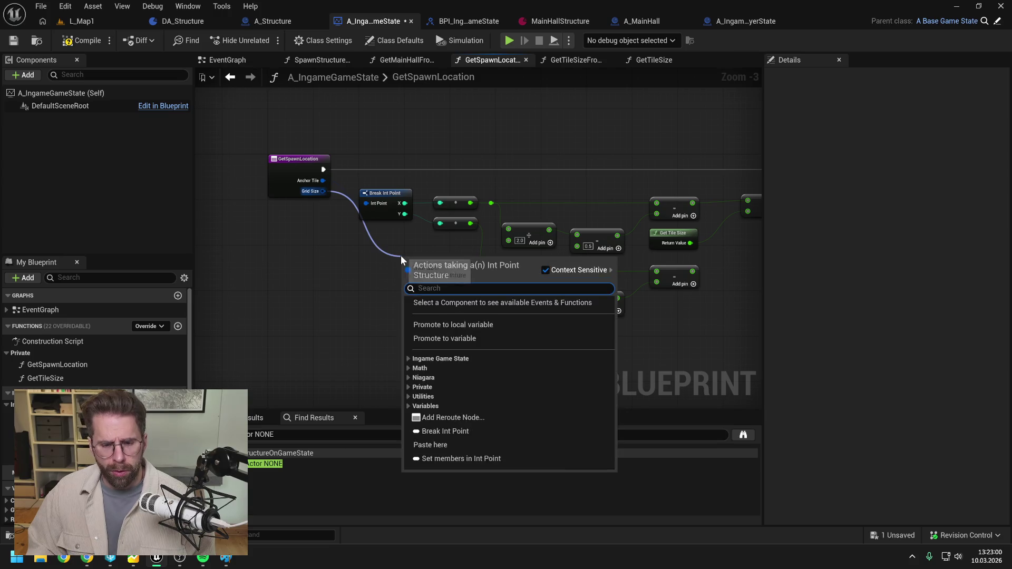
Add a Break Int Point for Grid Size and wire its X into the divide node
{"action": "type", "text": "break"}
{"action": "key", "text": "Return"}
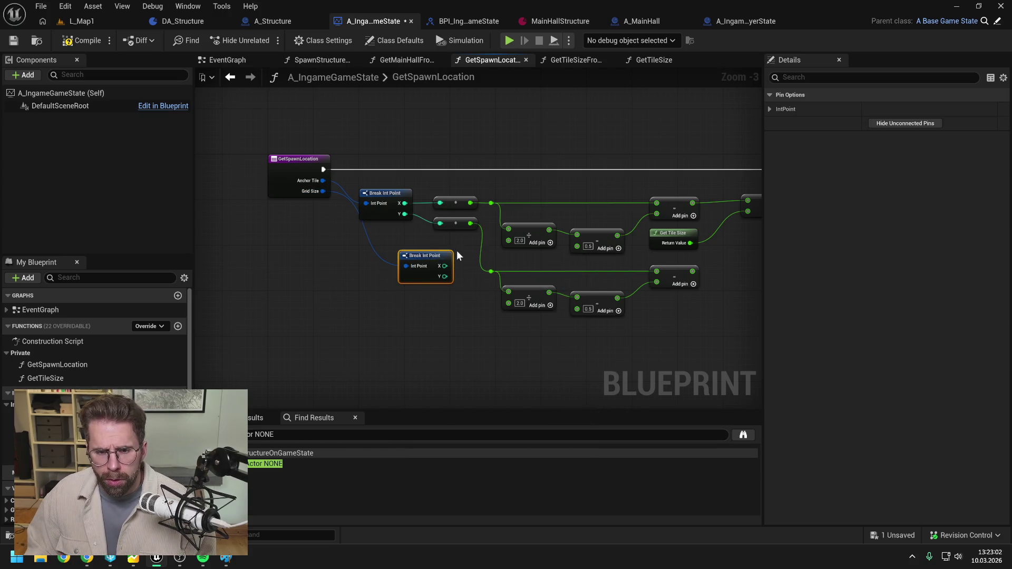
{"action": "left_click", "coordinate": [456, 251]}
{"action": "mouse_move", "coordinate": [445, 266]}
{"action": "left_mouse_down"}
{"action": "mouse_move", "coordinate": [499, 236]}
{"action": "mouse_move", "coordinate": [460, 296]}
{"action": "mouse_move", "coordinate": [441, 243]}
{"action": "mouse_move", "coordinate": [404, 245]}
{"action": "left_mouse_up"}
{"action": "left_click", "coordinate": [450, 253]}
{"action": "scroll", "coordinate": [409, 251], "scroll_direction": "up", "scroll_amount": 1}
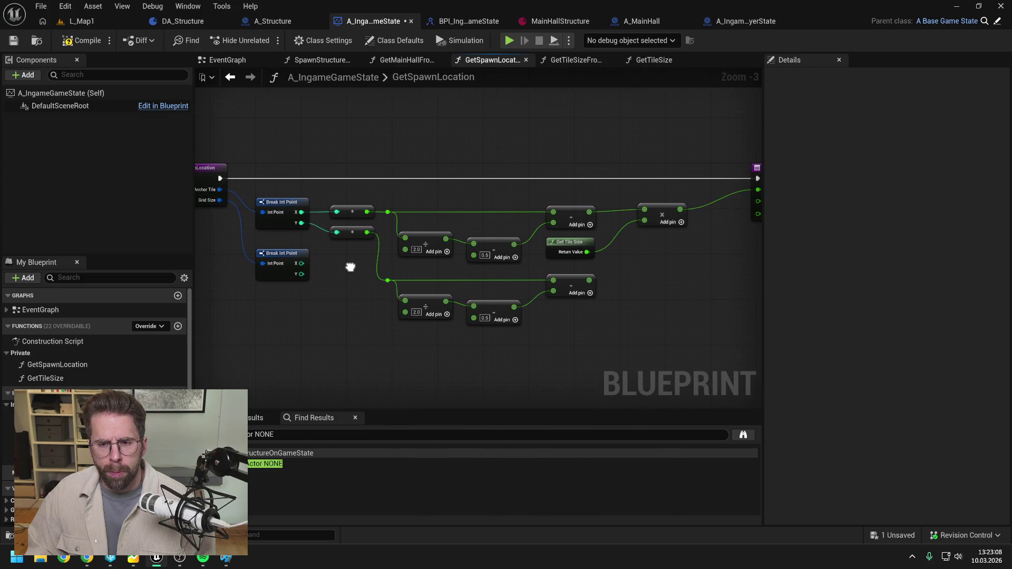
{"action": "scroll", "coordinate": [404, 269], "scroll_direction": "down", "scroll_amount": 1}
{"action": "mouse_move", "coordinate": [356, 262]}
{"action": "left_mouse_down"}
{"action": "mouse_move", "coordinate": [394, 209]}
{"action": "mouse_move", "coordinate": [409, 282]}
{"action": "left_mouse_up"}
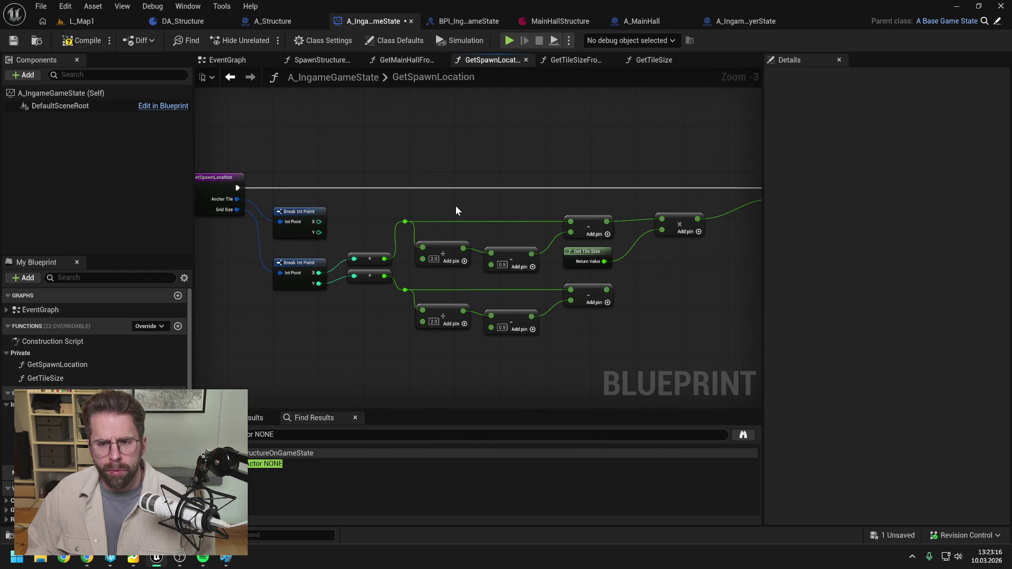
Wire anchor tile X and Y into the upper and lower subtract nodes, removing the reroute nodes
{"action": "left_click_drag", "start_coordinate": [283, 222], "coordinate": [277, 209]}
{"action": "left_click", "coordinate": [393, 209]}
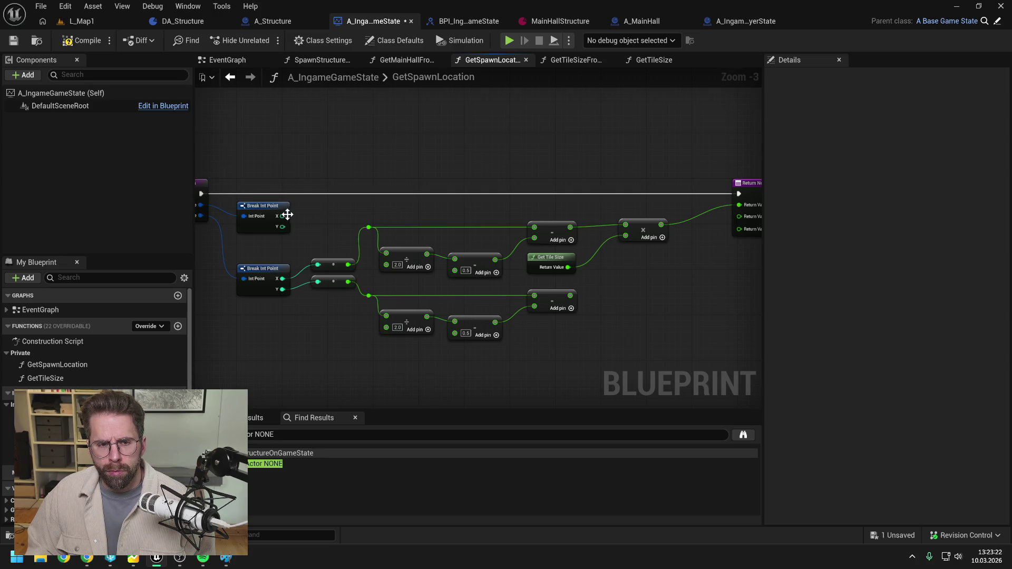
{"action": "mouse_move", "coordinate": [283, 216]}
{"action": "left_mouse_down"}
{"action": "mouse_move", "coordinate": [504, 213]}
{"action": "mouse_move", "coordinate": [534, 227]}
{"action": "left_mouse_up"}
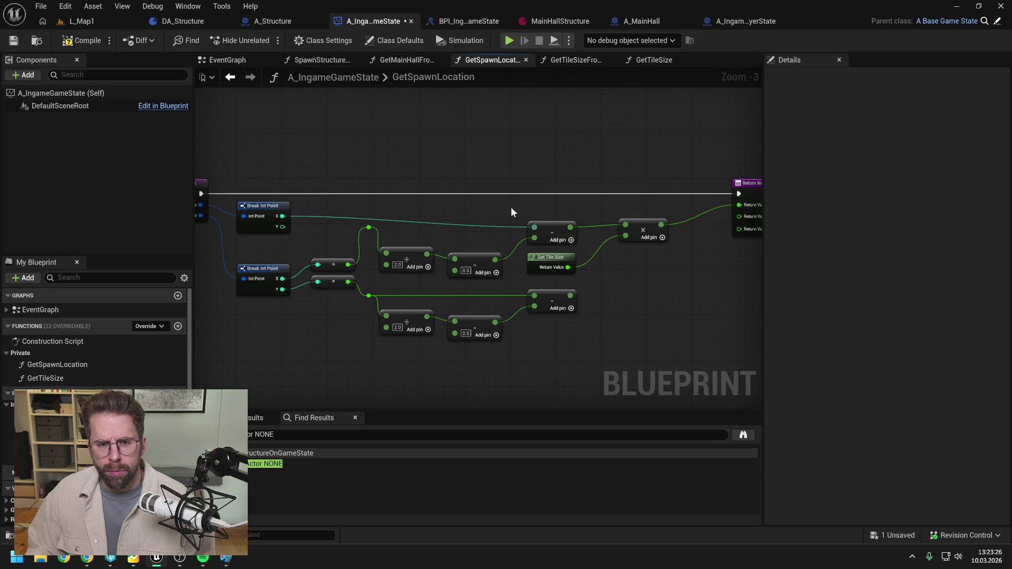
{"action": "mouse_move", "coordinate": [348, 265]}
{"action": "left_mouse_down"}
{"action": "mouse_move", "coordinate": [388, 254]}
{"action": "mouse_move", "coordinate": [365, 228]}
{"action": "left_mouse_up"}
{"action": "key", "text": "Delete"}
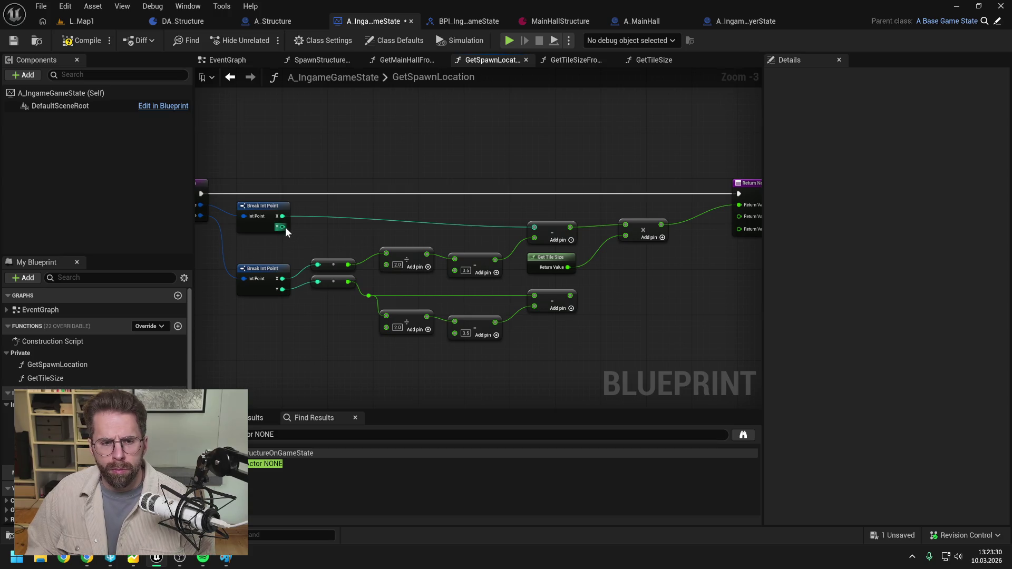
{"action": "mouse_move", "coordinate": [283, 227]}
{"action": "left_mouse_down"}
{"action": "mouse_move", "coordinate": [366, 290]}
{"action": "mouse_move", "coordinate": [534, 295]}
{"action": "left_mouse_up"}
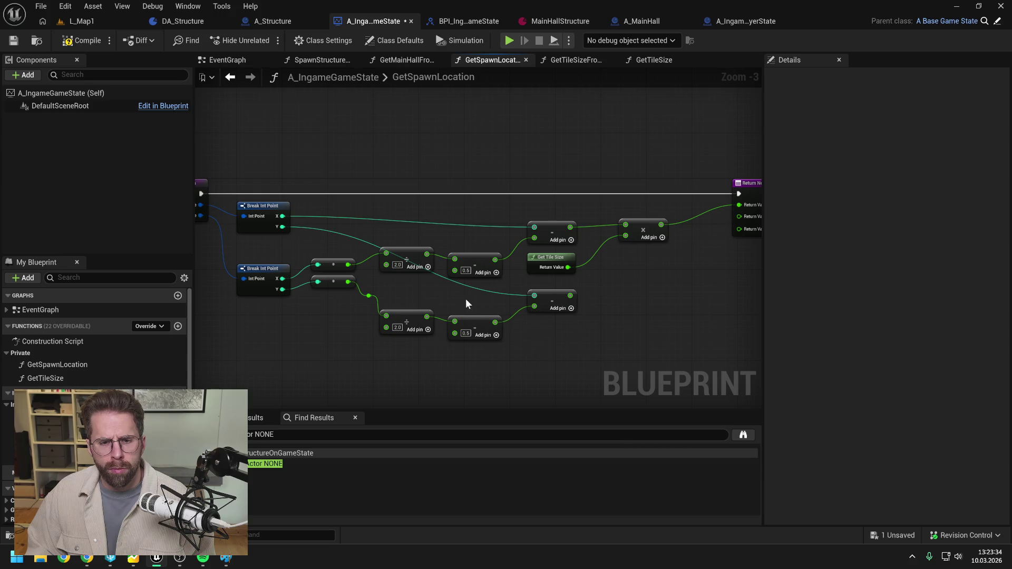
{"action": "left_click_drag", "start_coordinate": [271, 215], "coordinate": [481, 226]}
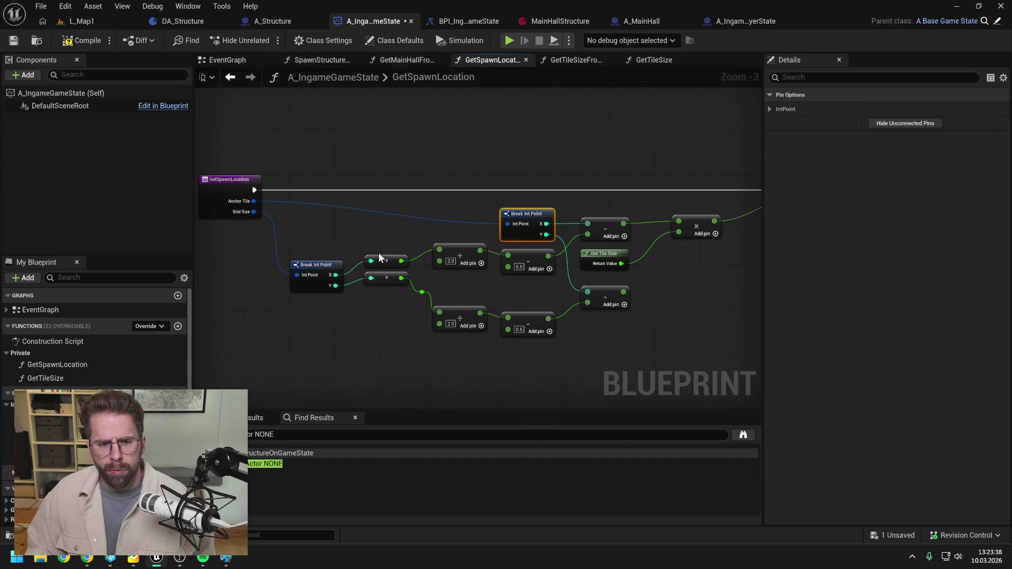
{"action": "left_click_drag", "start_coordinate": [320, 276], "coordinate": [320, 264]}
{"action": "left_click", "coordinate": [350, 252]}
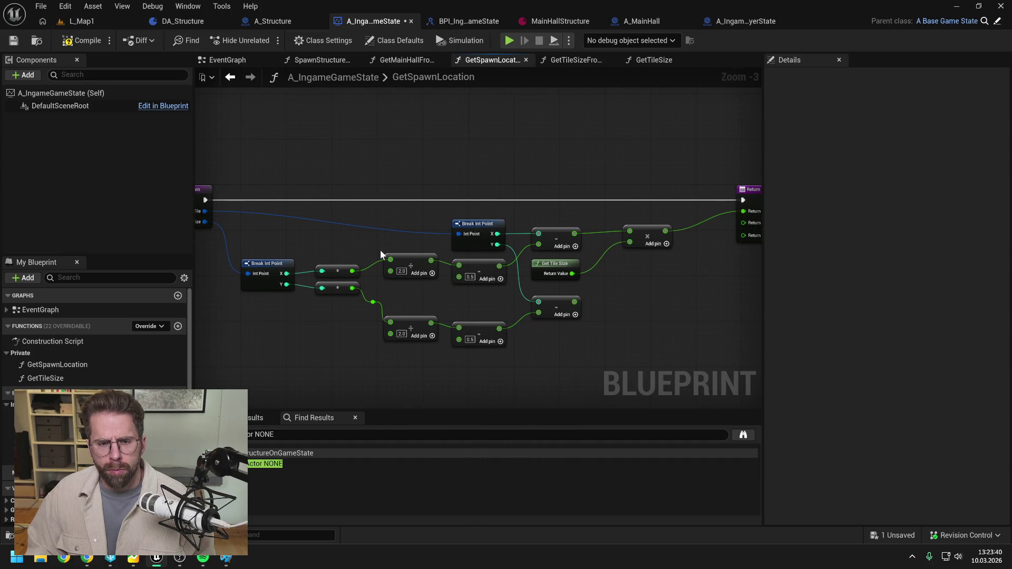
{"action": "key", "text": "Delete"}
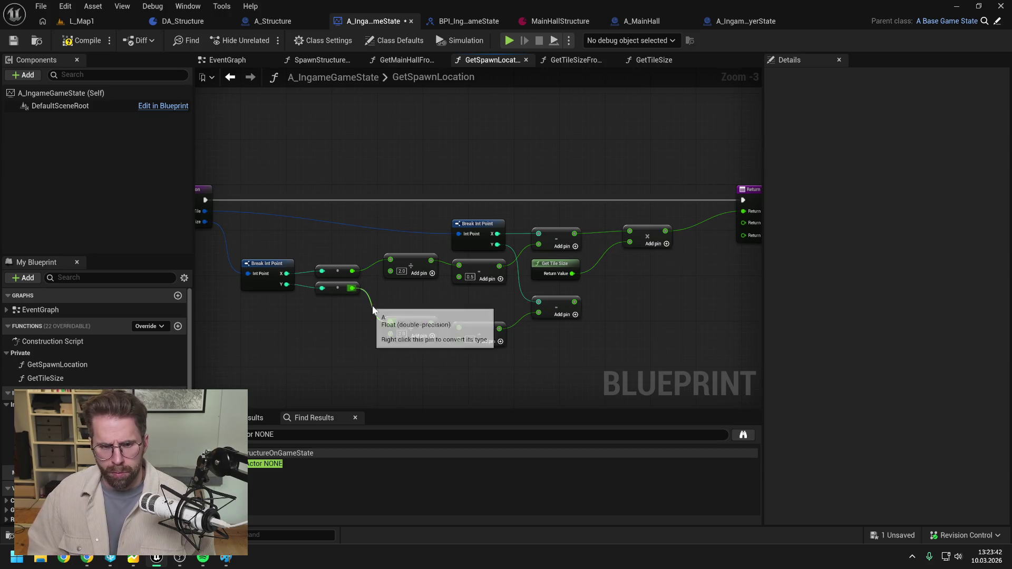
{"action": "left_click", "coordinate": [381, 298]}
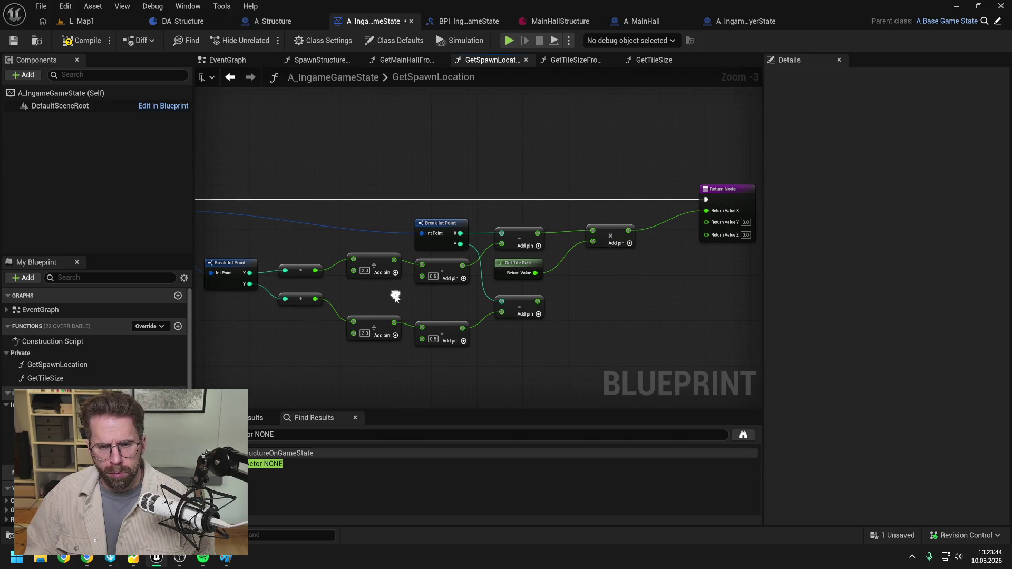
Straighten the X and the Y divide-and-subtract node chains into aligned rows
{"action": "left_click_drag", "start_coordinate": [285, 243], "coordinate": [448, 284]}
{"action": "left_click", "coordinate": [483, 265], "text": "ctrl"}
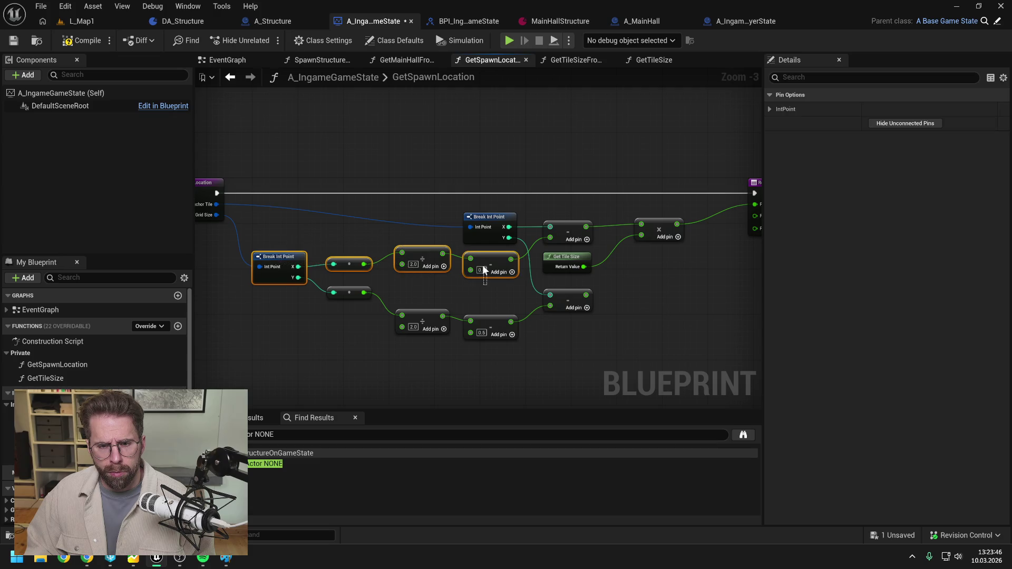
{"action": "key", "text": "q"}
{"action": "key", "text": "q"}
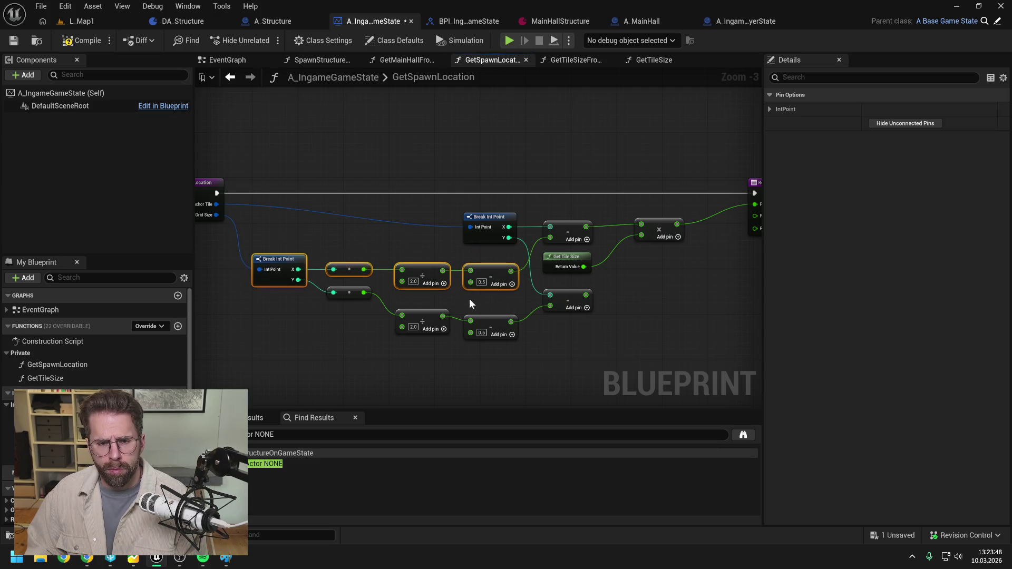
{"action": "left_click", "coordinate": [469, 299]}
{"action": "left_click_drag", "start_coordinate": [519, 356], "coordinate": [343, 298]}
{"action": "key", "text": "q"}
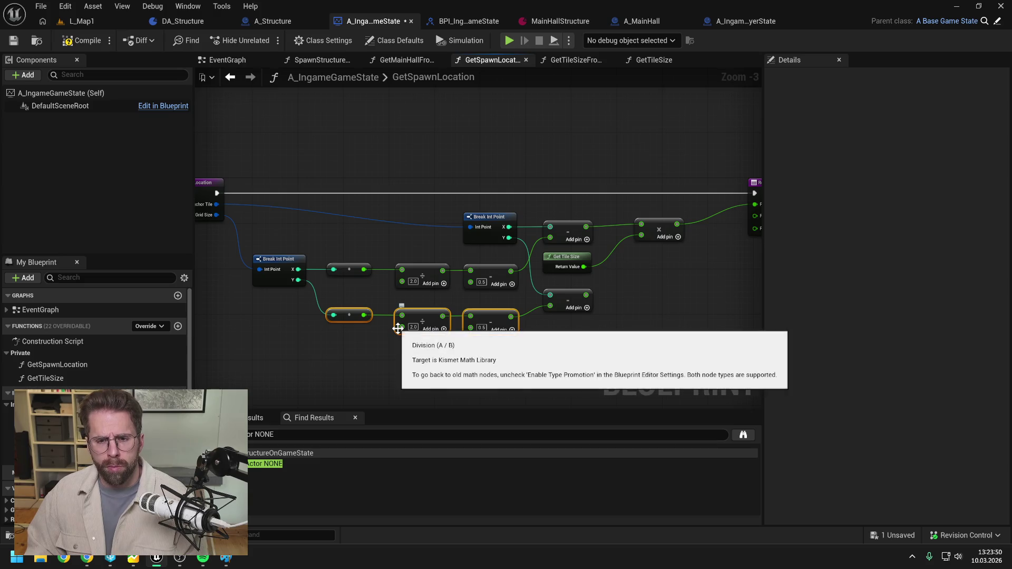
{"action": "left_click", "coordinate": [553, 359]}
Duplicate the multiply node with copy and paste
{"action": "left_click_drag", "start_coordinate": [587, 337], "coordinate": [514, 346]}
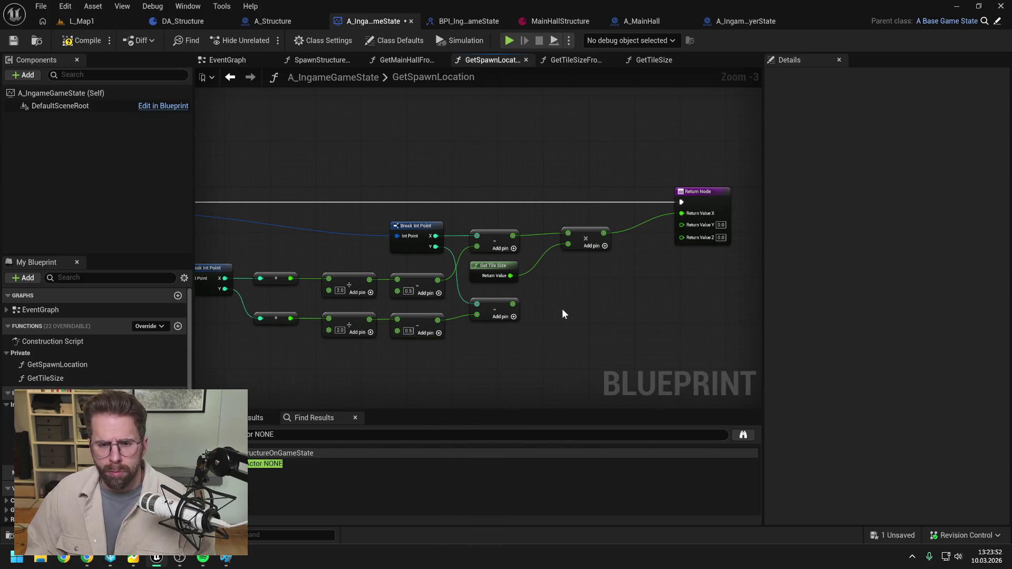
{"action": "left_click_drag", "start_coordinate": [539, 292], "coordinate": [514, 286]}
{"action": "left_click", "coordinate": [560, 232]}
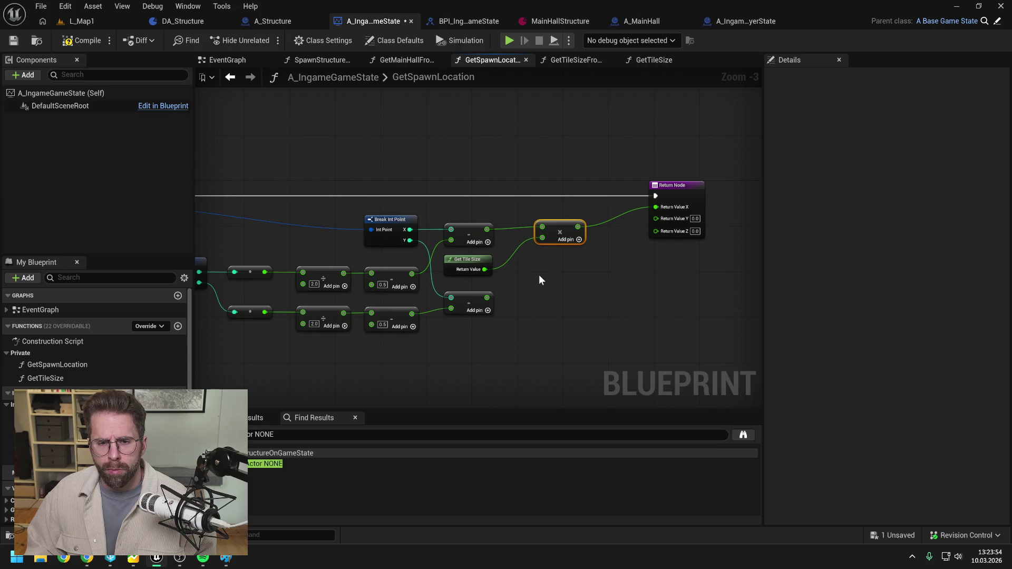
{"action": "key", "text": "ctrl+c"}
{"action": "key", "text": "ctrl+v"}
Wire Get Tile Size into the pasted multiply node, place it below the first, and save A_IngameGameState
{"action": "mouse_move", "coordinate": [484, 269]}
{"action": "left_mouse_down"}
{"action": "mouse_move", "coordinate": [525, 306]}
{"action": "mouse_move", "coordinate": [528, 296]}
{"action": "mouse_move", "coordinate": [560, 294]}
{"action": "mouse_move", "coordinate": [658, 218]}
{"action": "left_mouse_up"}
{"action": "left_click_drag", "start_coordinate": [558, 295], "coordinate": [572, 277]}
{"action": "left_click", "coordinate": [538, 320]}
{"action": "left_click_drag", "start_coordinate": [539, 321], "coordinate": [650, 290]}
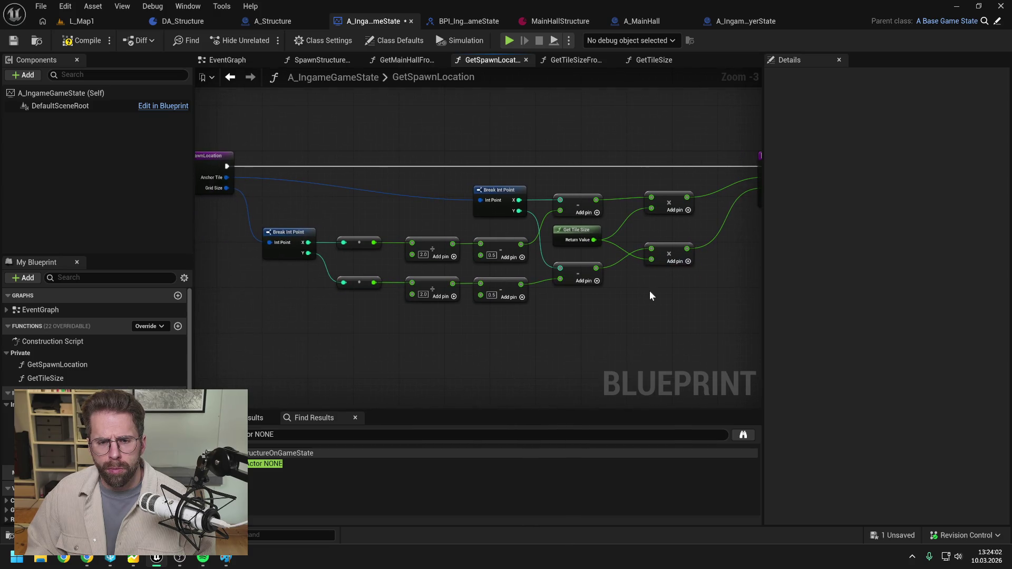
{"action": "key", "text": "ctrl+s"}
Review the finished GetSpawnLocation graph, then bring up the SpawnStructureOnGameState graph
{"action": "left_click_drag", "start_coordinate": [569, 134], "coordinate": [523, 142]}
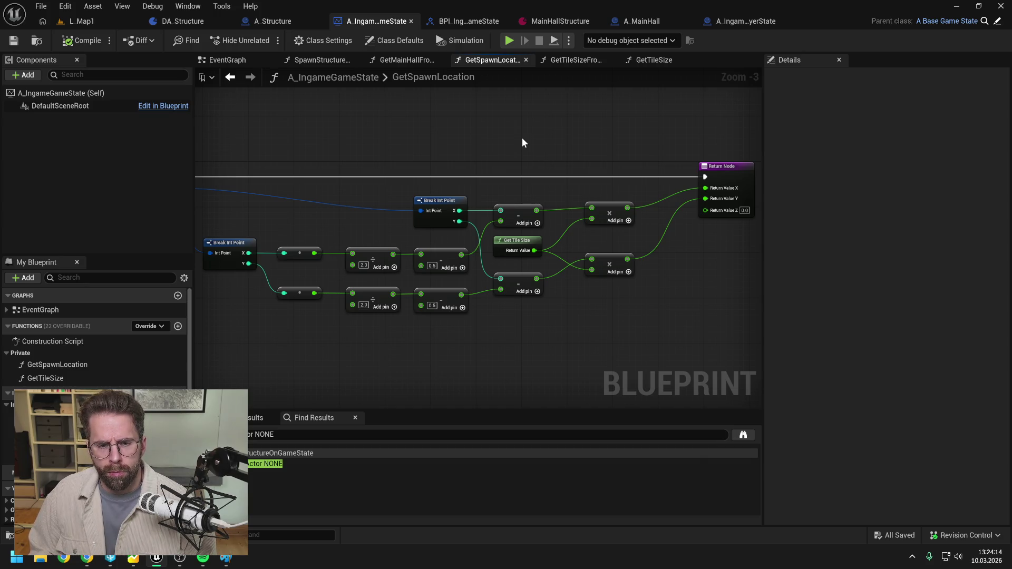
{"action": "left_click_drag", "start_coordinate": [522, 142], "coordinate": [561, 140]}
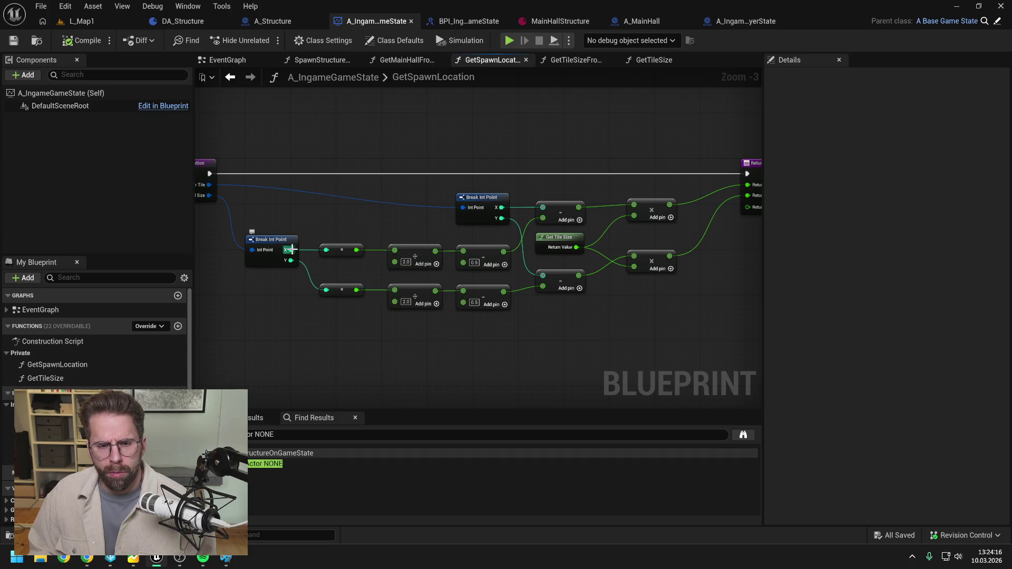
{"action": "left_click_drag", "start_coordinate": [400, 230], "coordinate": [463, 224]}
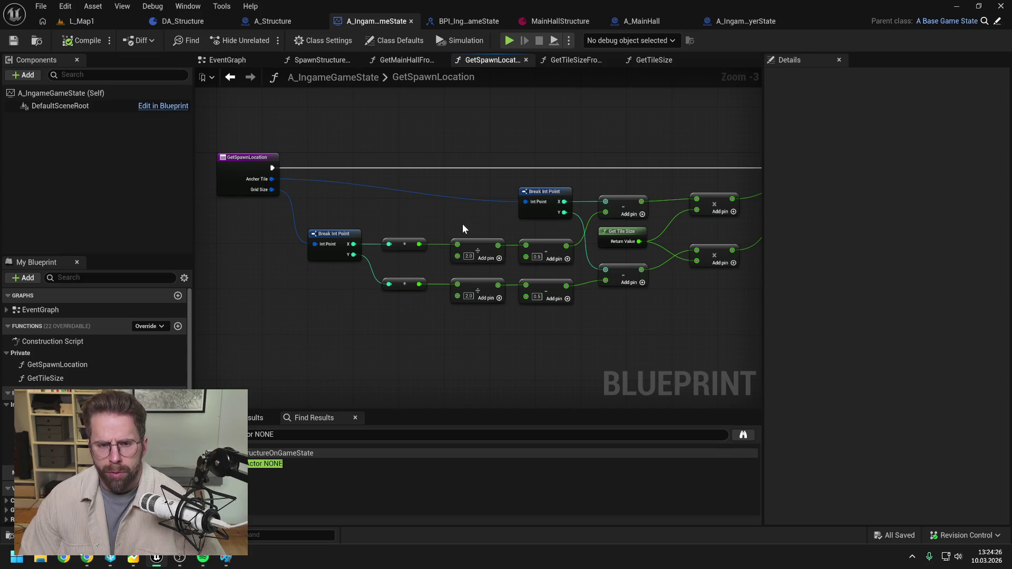
{"action": "left_click_drag", "start_coordinate": [496, 166], "coordinate": [367, 173]}
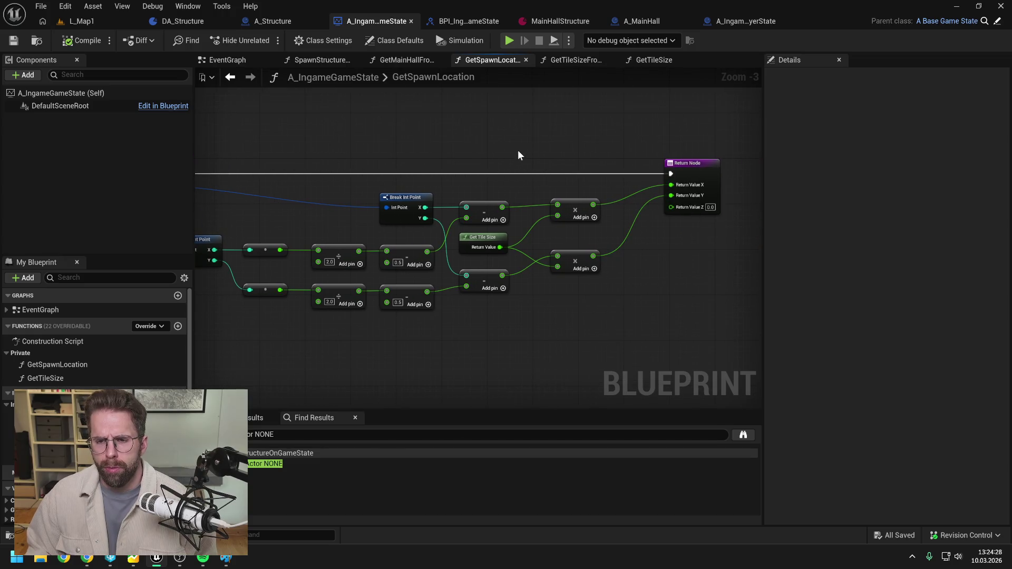
{"action": "left_click_drag", "start_coordinate": [518, 149], "coordinate": [594, 137]}
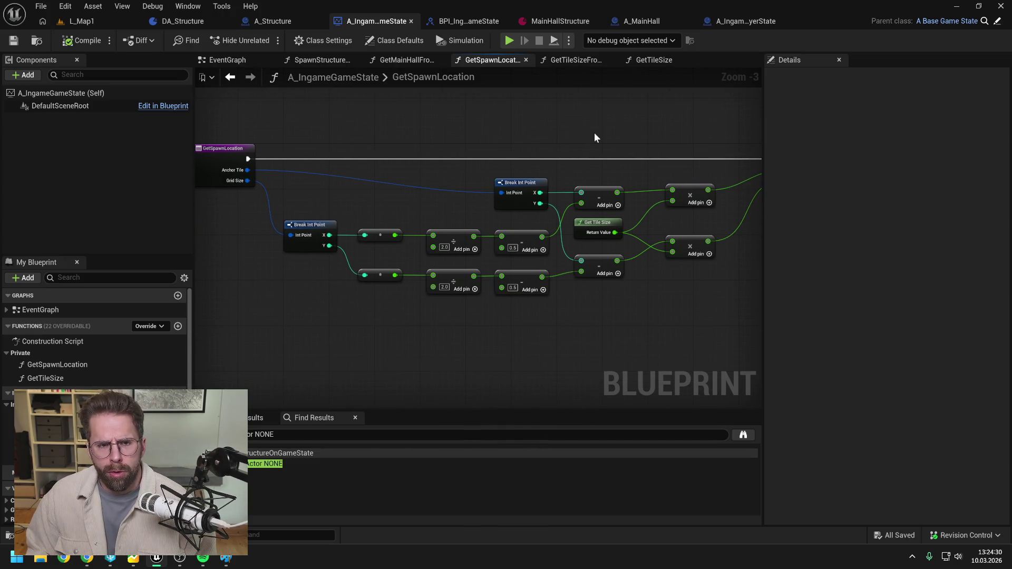
{"action": "left_click", "coordinate": [313, 60]}
{"action": "mouse_move", "coordinate": [673, 129]}
{"action": "left_mouse_down"}
{"action": "mouse_move", "coordinate": [463, 135]}
{"action": "mouse_move", "coordinate": [497, 140]}
{"action": "mouse_move", "coordinate": [511, 124]}
{"action": "mouse_move", "coordinate": [441, 124]}
{"action": "mouse_move", "coordinate": [529, 123]}
{"action": "left_mouse_up"}
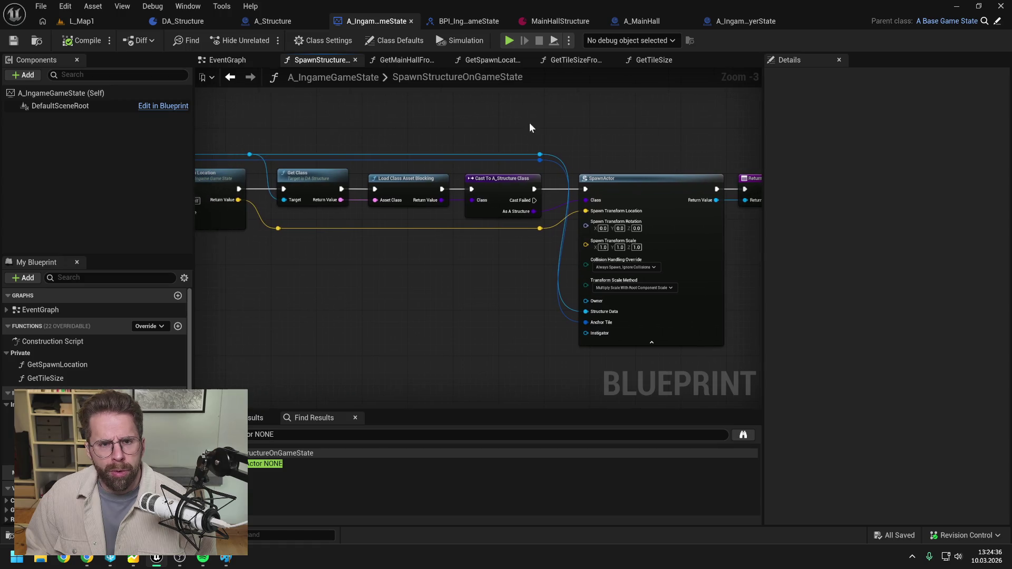
Test-play L_Map1 and jump to A_BuildingGrid's erroring Bind Event to BuildingModeEnabled node
{"action": "left_click", "coordinate": [72, 22]}
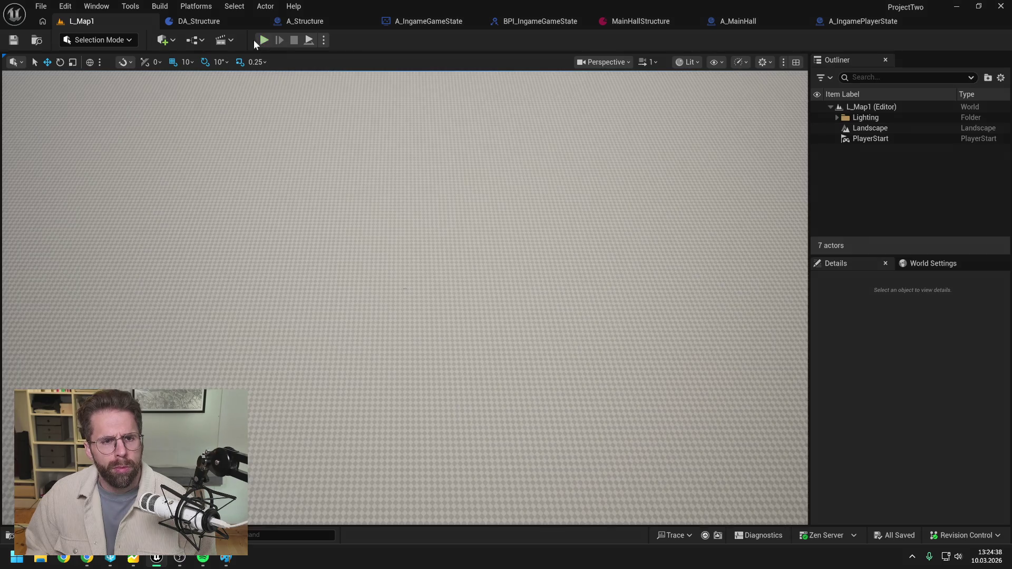
{"action": "left_click", "coordinate": [264, 40]}
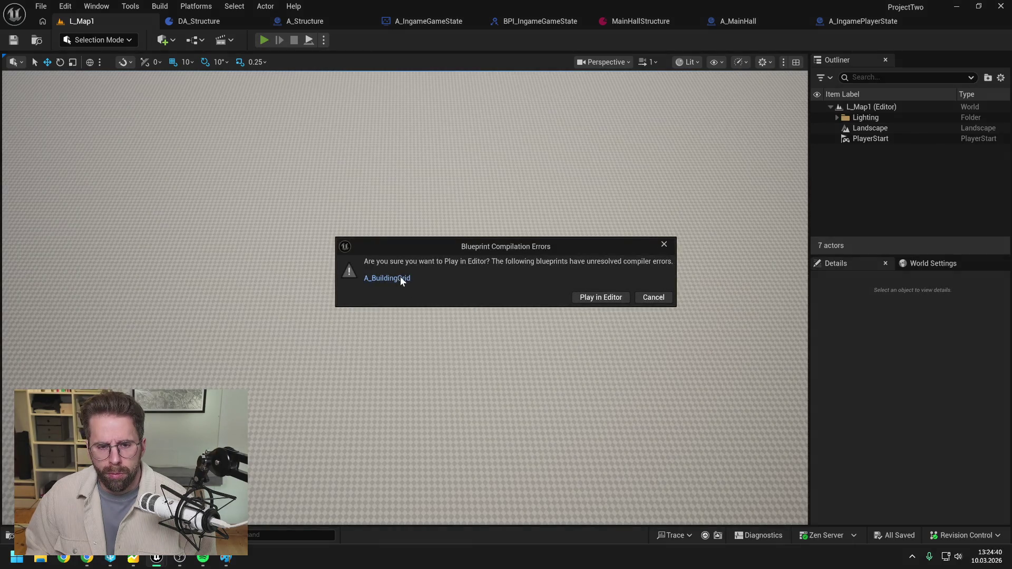
{"action": "left_click", "coordinate": [388, 278]}
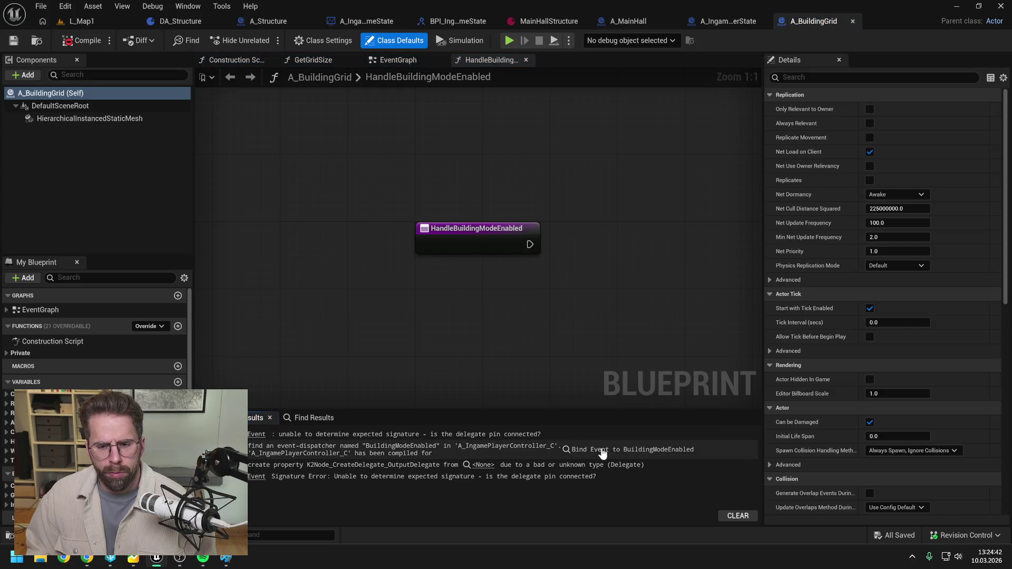
{"action": "left_click", "coordinate": [602, 451]}
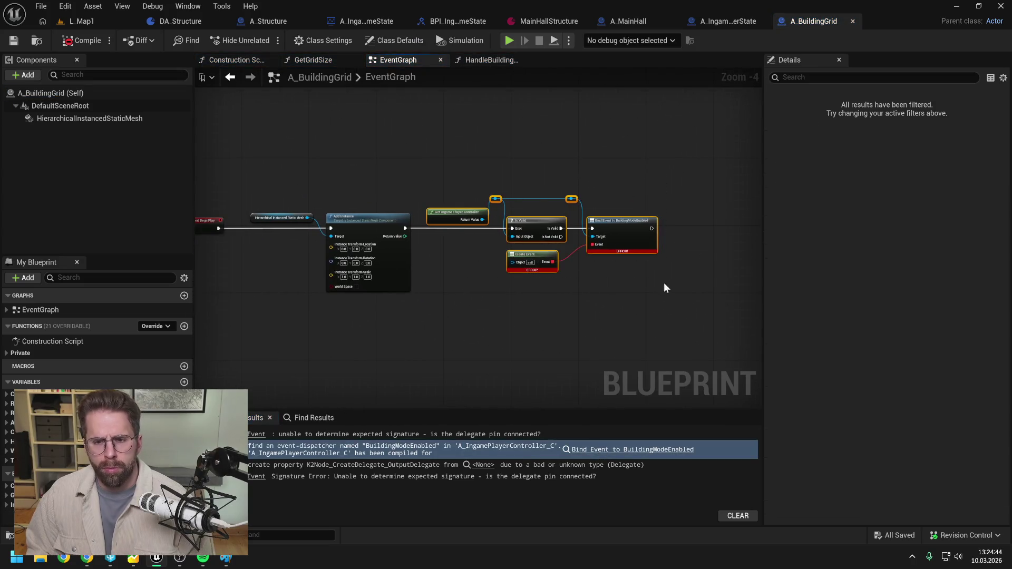
Delete the broken Bind Event nodes, compile, save and check out A_BuildingGrid, then return to L_Map1
{"action": "key", "text": "Delete"}
{"action": "left_click", "coordinate": [82, 40]}
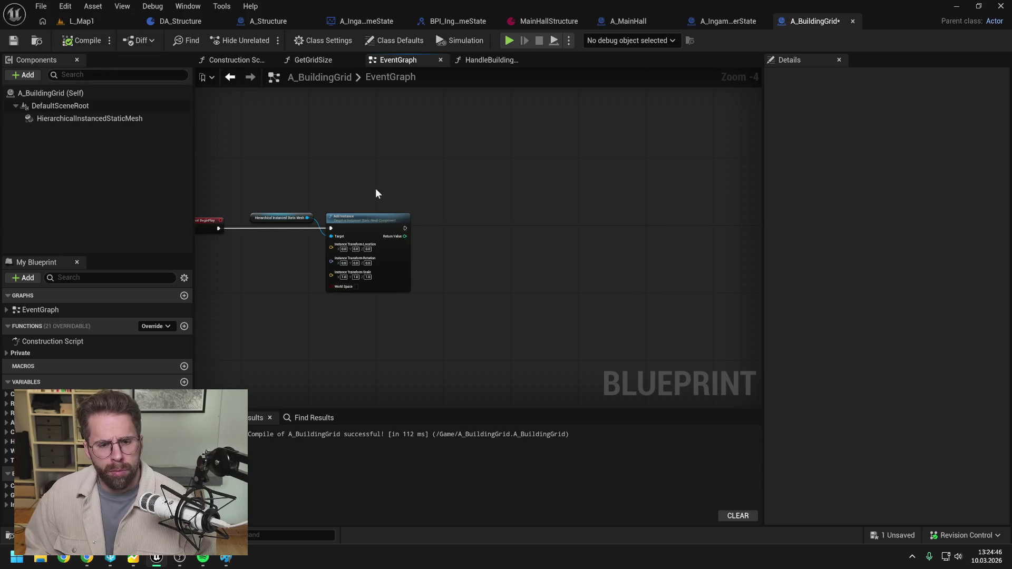
{"action": "key", "text": "ctrl+s"}
{"action": "left_click", "coordinate": [521, 396]}
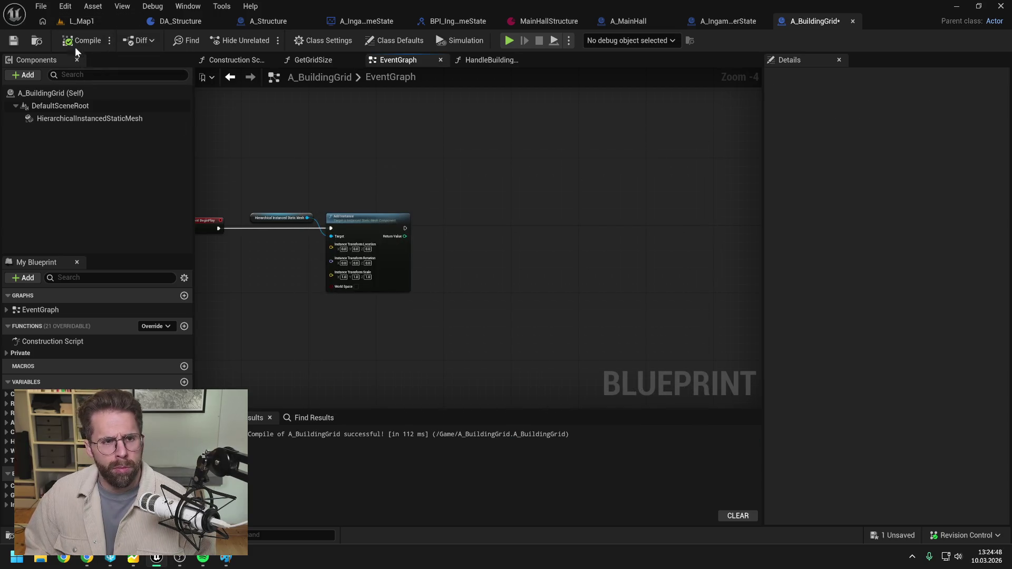
{"action": "left_click", "coordinate": [82, 21]}
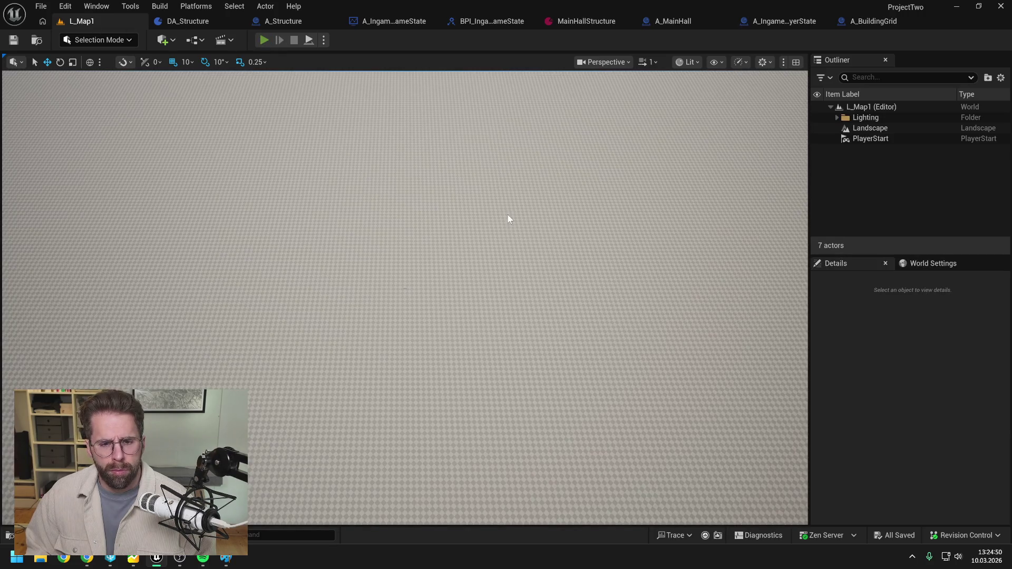
{"action": "key", "text": "alt+p"}
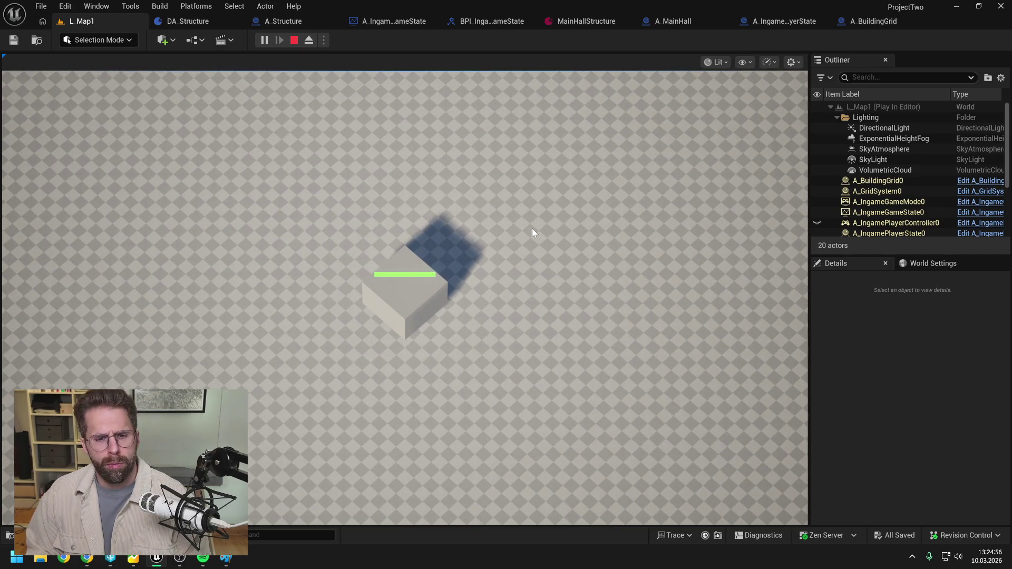
{"action": "key", "text": "Escape"}
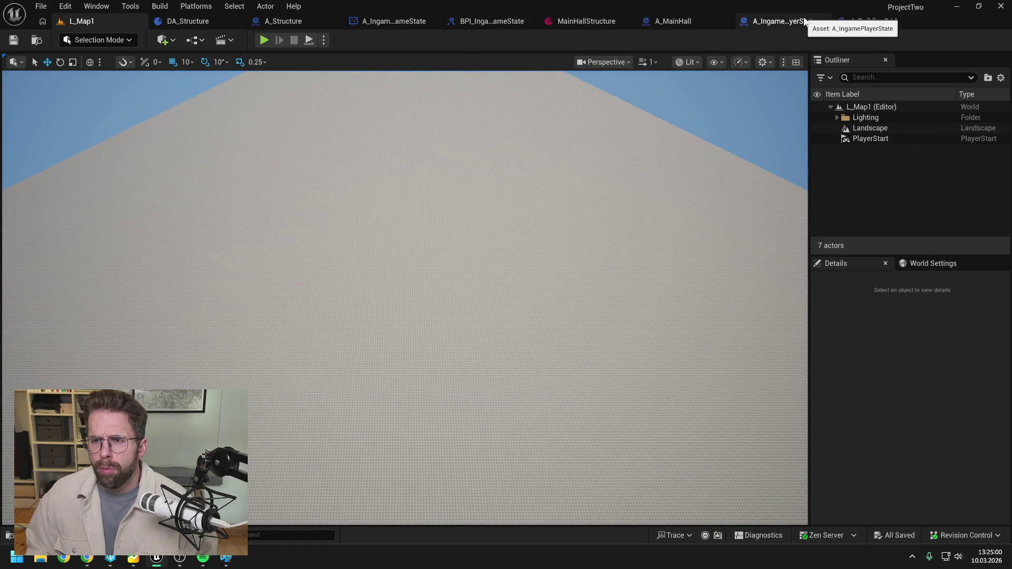
In A_IngamePlayerState, remove the orphaned Structure pin, disconnect BeginPlay from Spawn Structure, compile, and test-play
{"action": "left_click", "coordinate": [750, 24]}
{"action": "scroll", "coordinate": [461, 217], "scroll_direction": "up", "scroll_amount": 2}
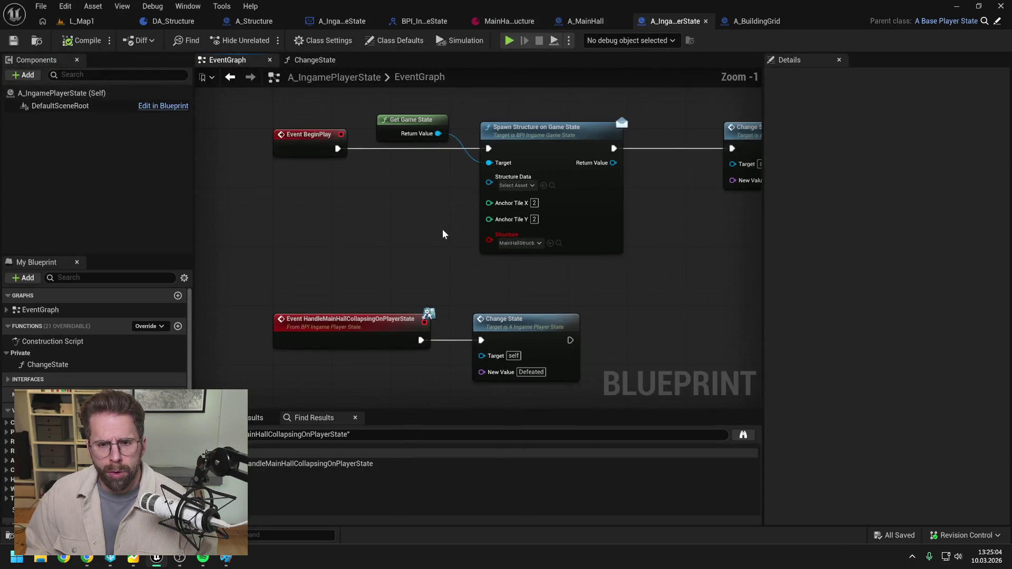
{"action": "left_click", "coordinate": [488, 240]}
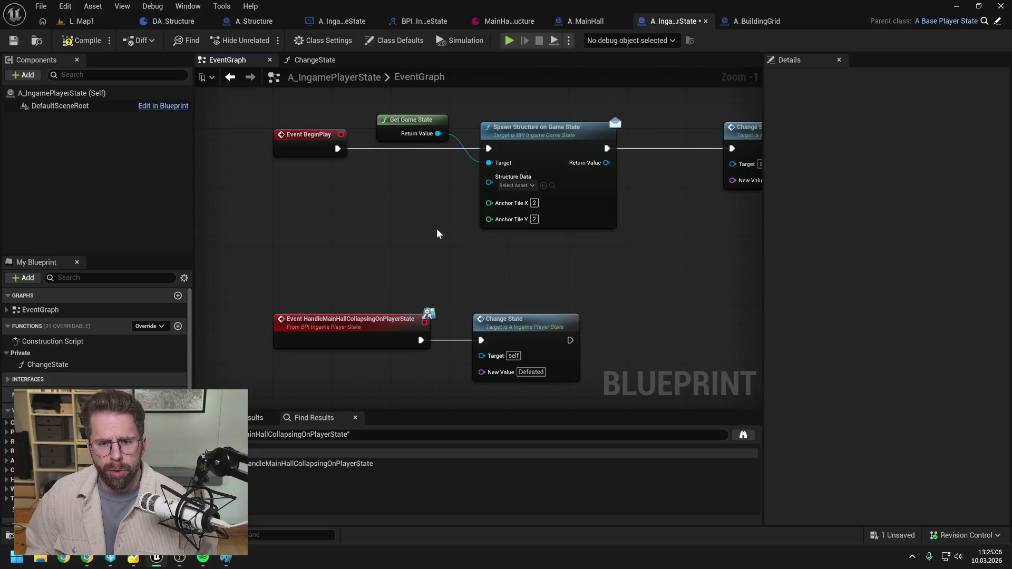
{"action": "left_click", "coordinate": [489, 148], "text": "alt"}
{"action": "left_click", "coordinate": [81, 40]}
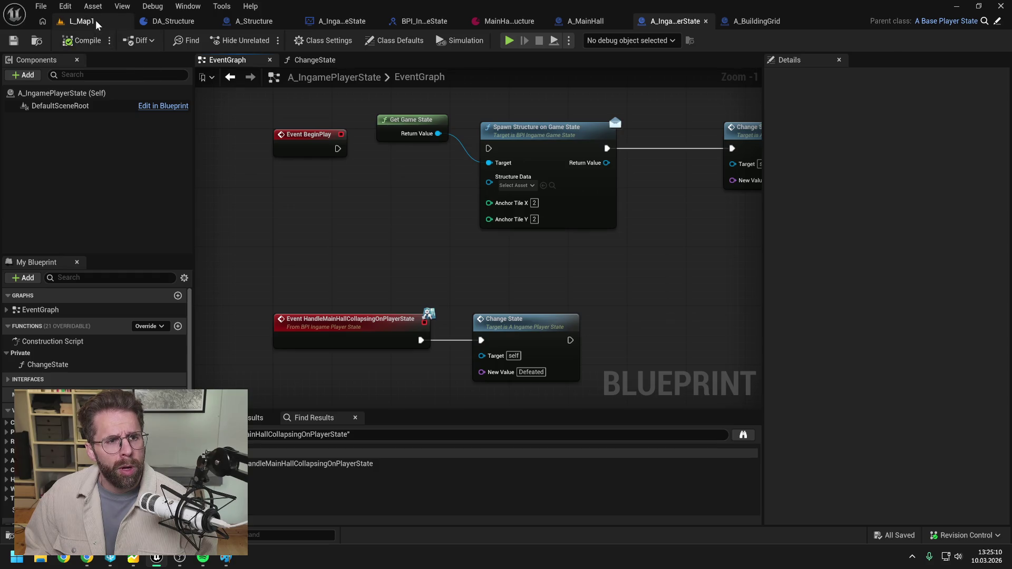
{"action": "left_click", "coordinate": [96, 20]}
{"action": "key", "text": "alt+p"}
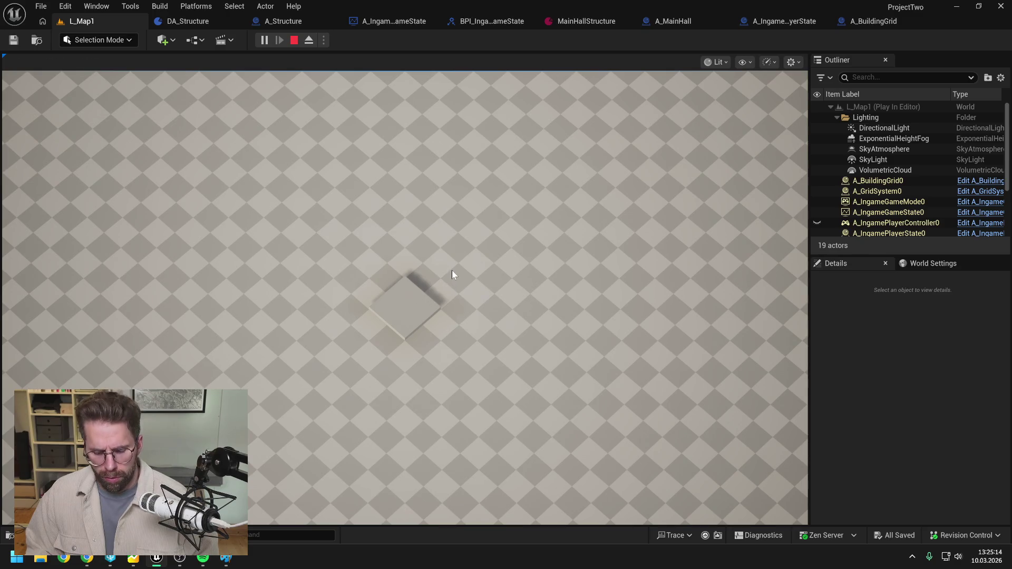
{"action": "key", "text": "Escape"}
Reconnect BeginPlay to Spawn Structure with Structure Data MainHallStructure, compile, and test-play L_Map1
{"action": "left_click", "coordinate": [791, 21]}
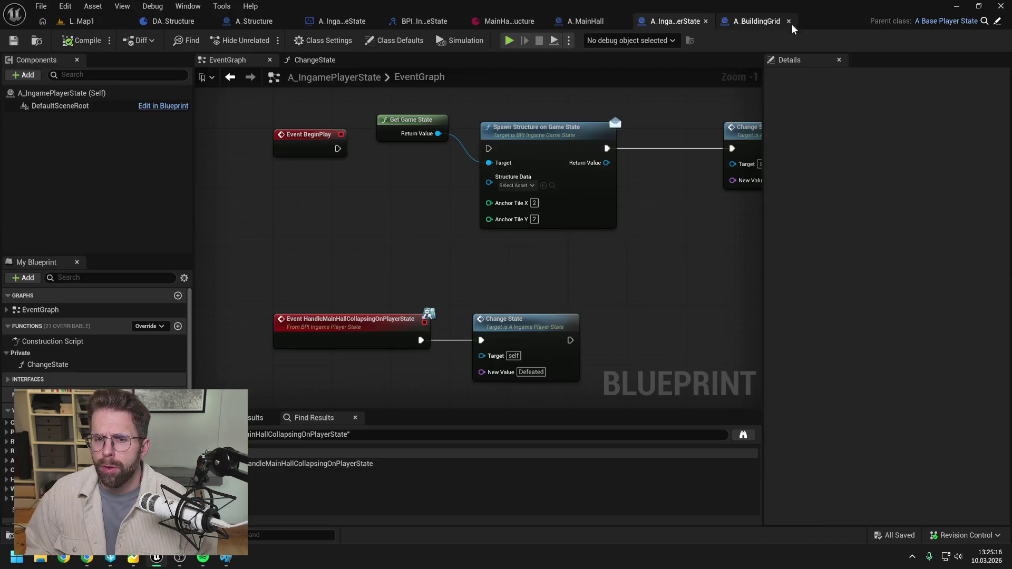
{"action": "left_click_drag", "start_coordinate": [338, 149], "coordinate": [489, 148]}
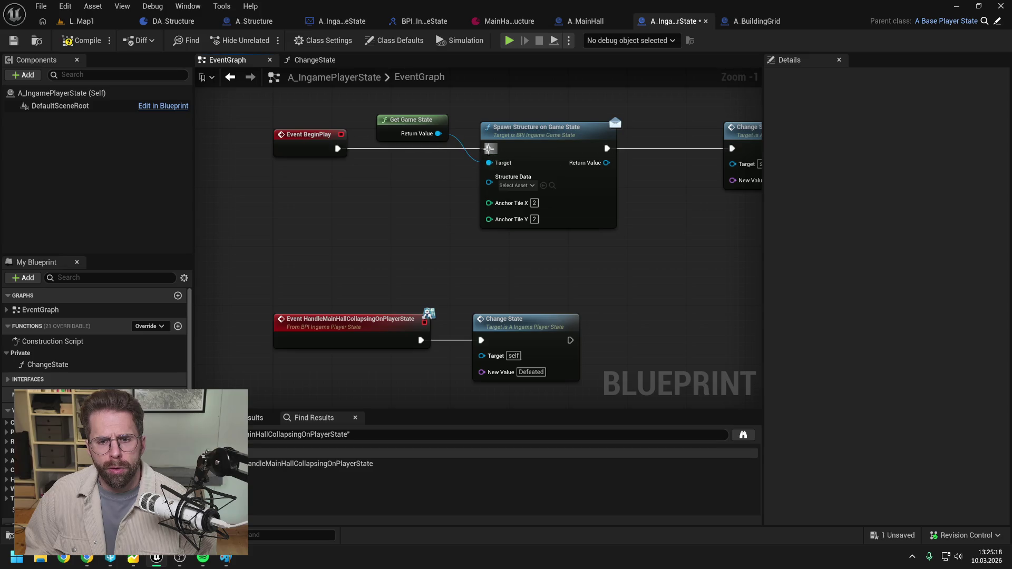
{"action": "left_click", "coordinate": [517, 185]}
{"action": "left_click", "coordinate": [577, 254]}
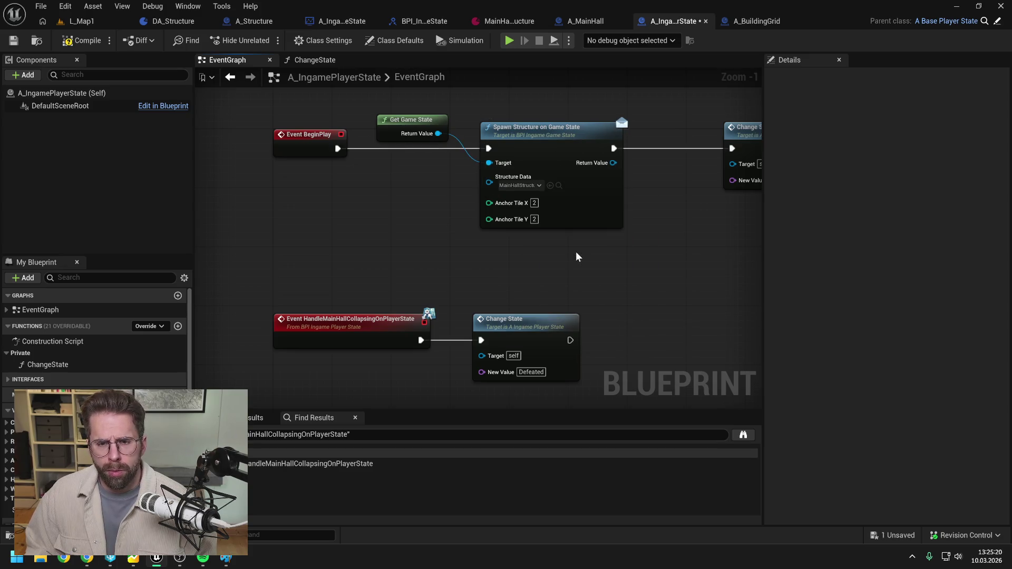
{"action": "left_click_drag", "start_coordinate": [635, 251], "coordinate": [510, 227]}
{"action": "left_click", "coordinate": [80, 46]}
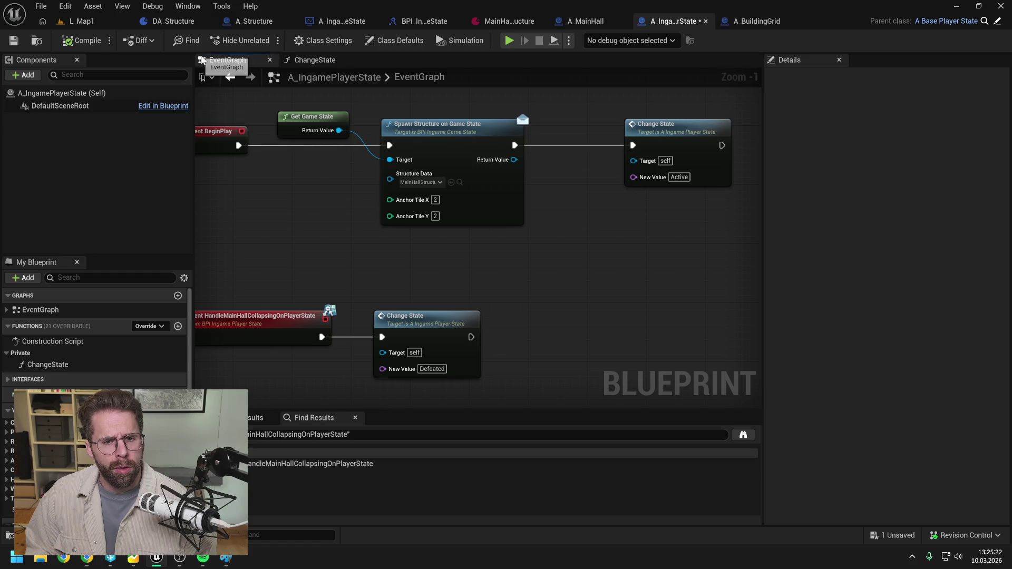
{"action": "left_click", "coordinate": [76, 21]}
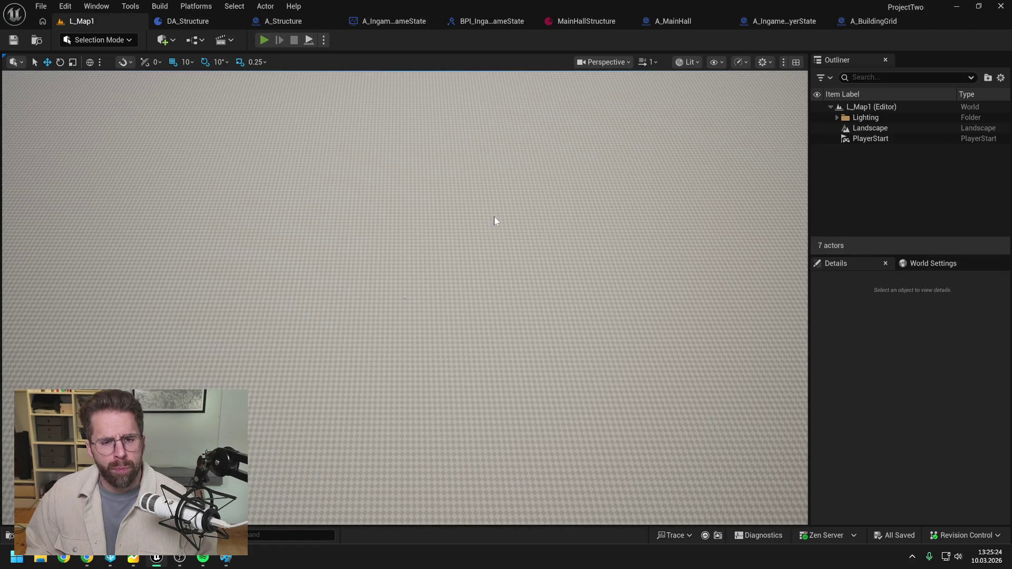
{"action": "key", "text": "alt+p"}
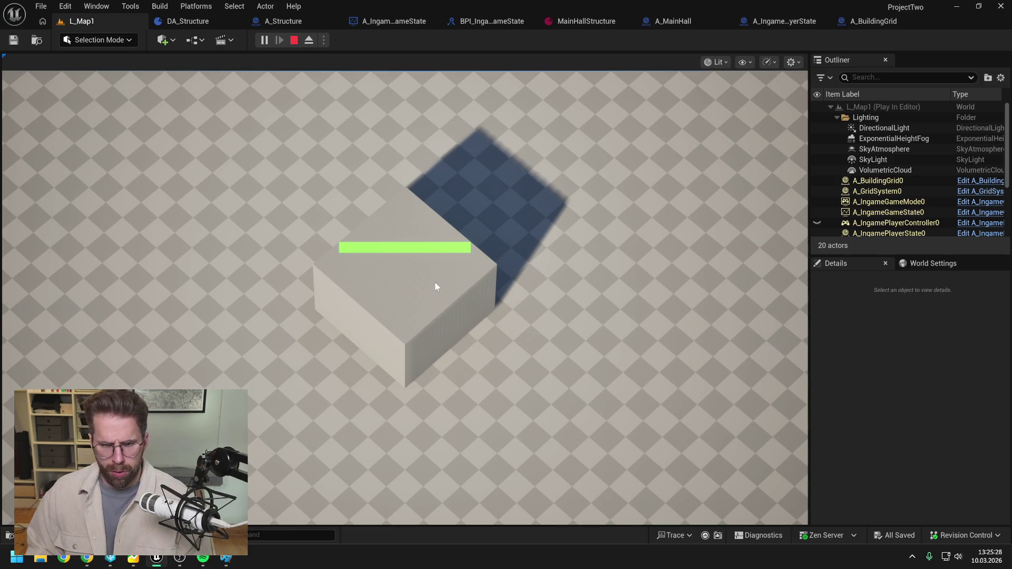
{"action": "key", "text": "Escape"}
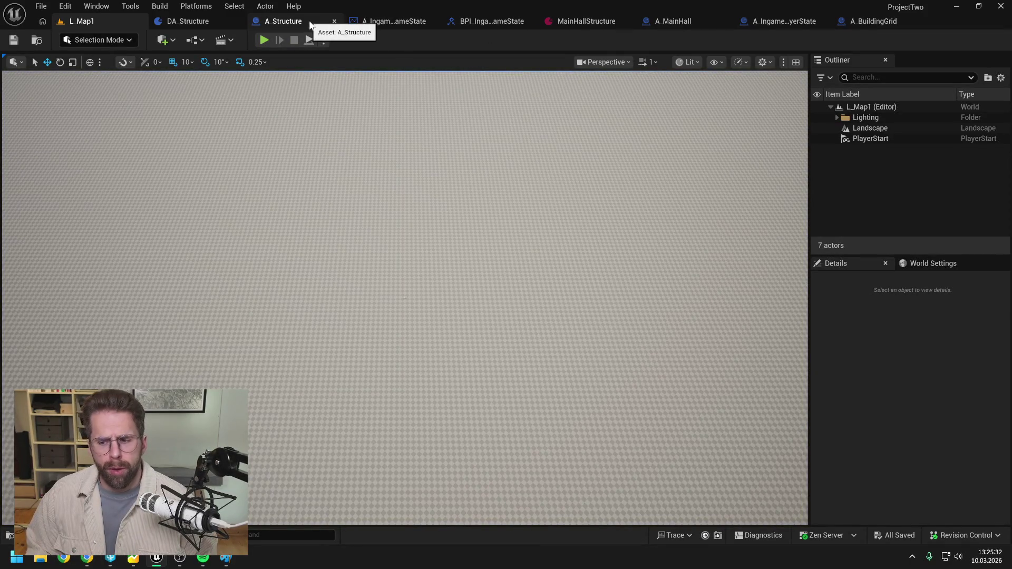
Move the Change State node left toward the Spawn Structure call in the player state graph
{"action": "left_click", "coordinate": [877, 22]}
{"action": "left_click", "coordinate": [730, 22]}
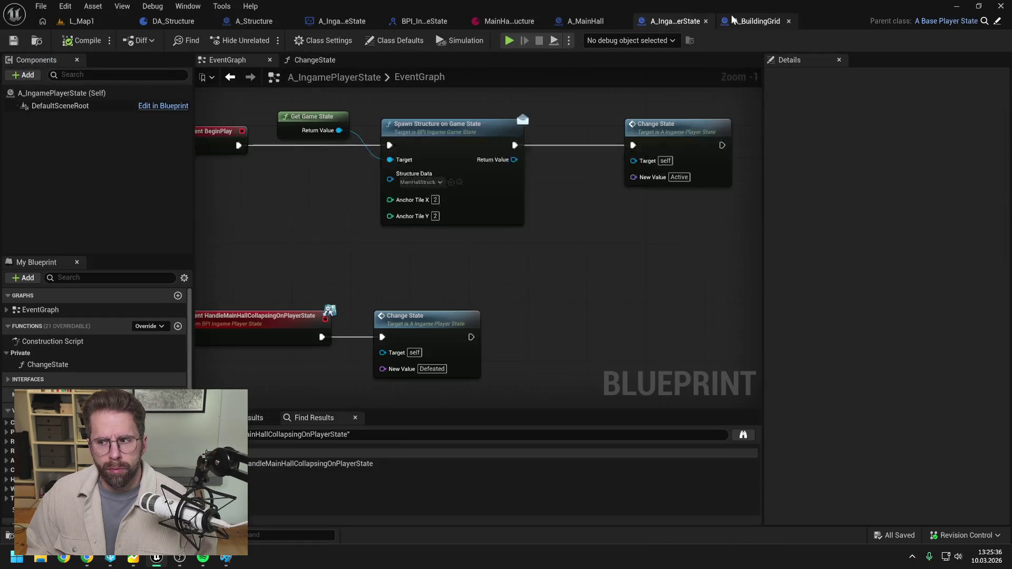
{"action": "left_click_drag", "start_coordinate": [671, 135], "coordinate": [633, 134]}
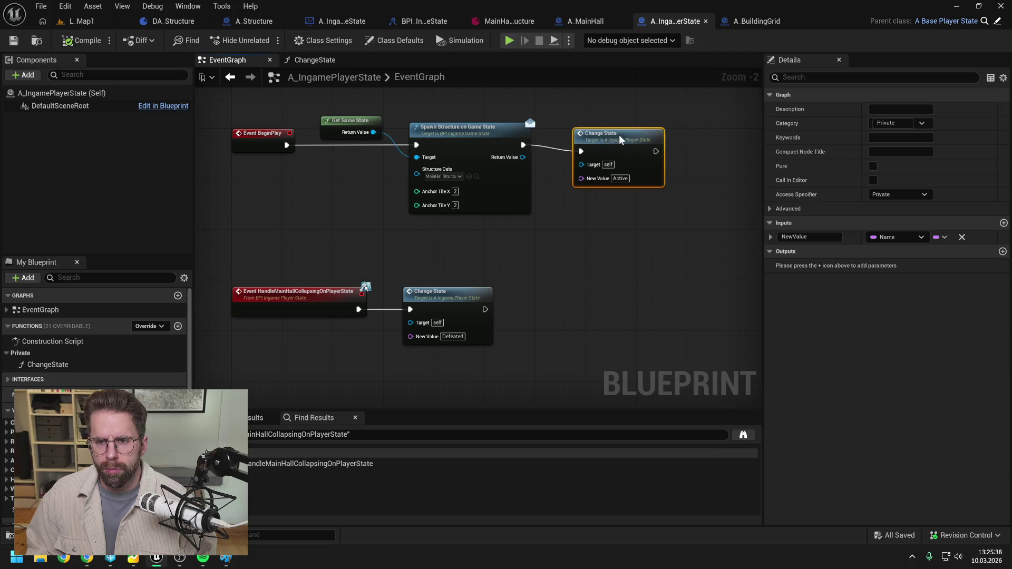
{"action": "left_click", "coordinate": [545, 101]}
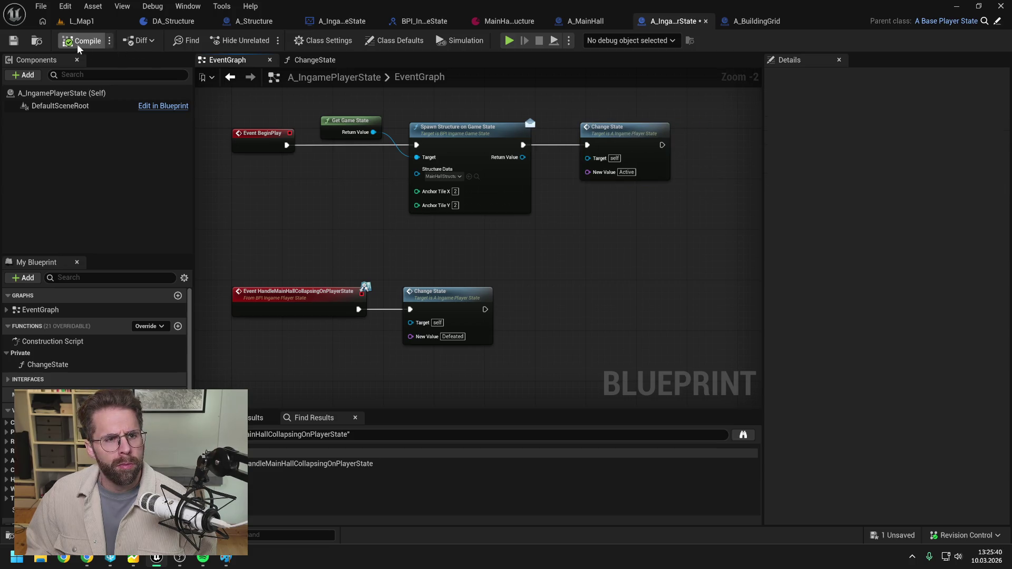
{"action": "left_click", "coordinate": [337, 23]}
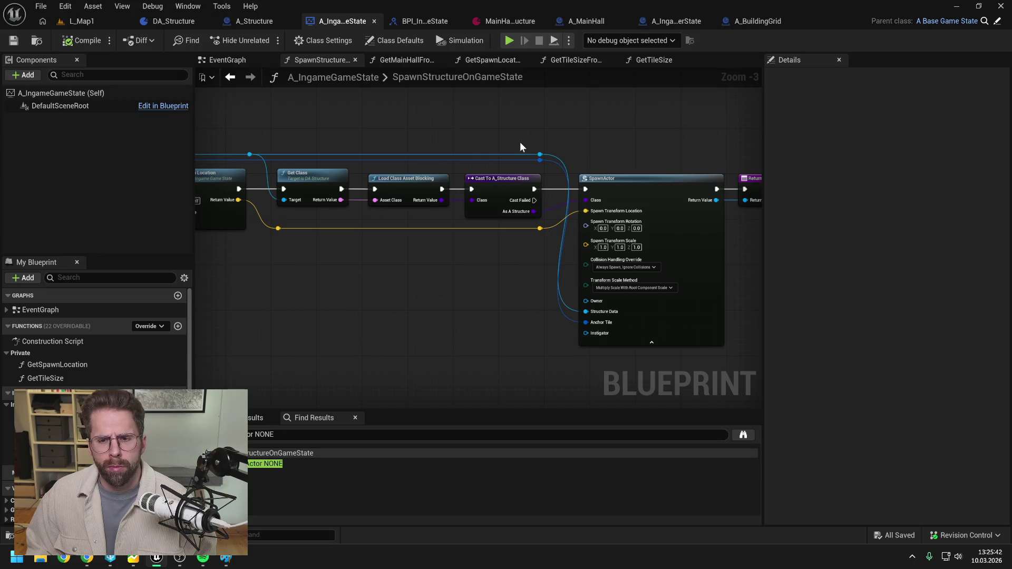
Inspect A_Structure's grid bounds, DA_Structure's grid size, the game and player state graphs, then A_BuildingGrid
{"action": "scroll", "coordinate": [557, 138], "scroll_direction": "down", "scroll_amount": 2}
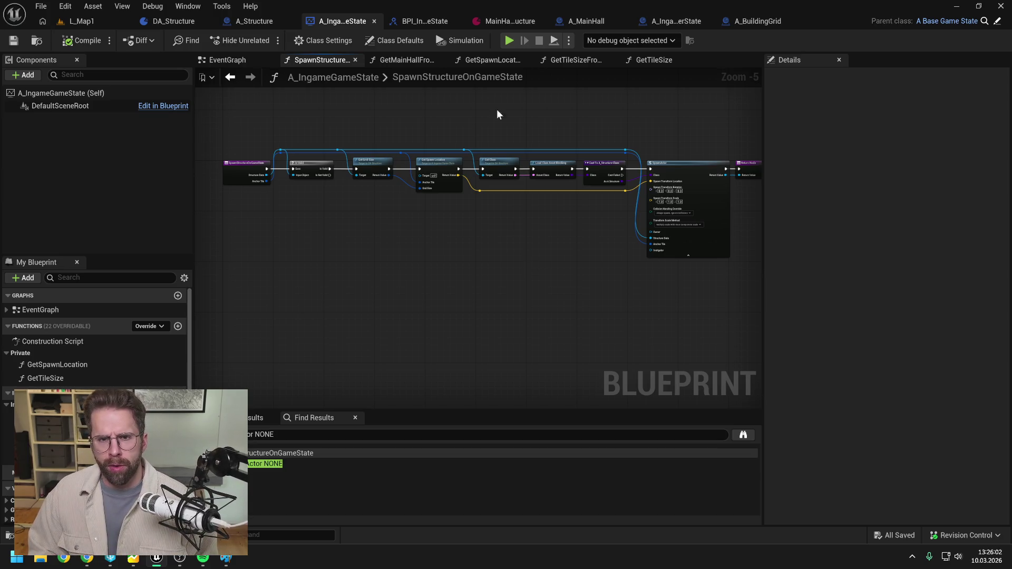
{"action": "left_click", "coordinate": [266, 23]}
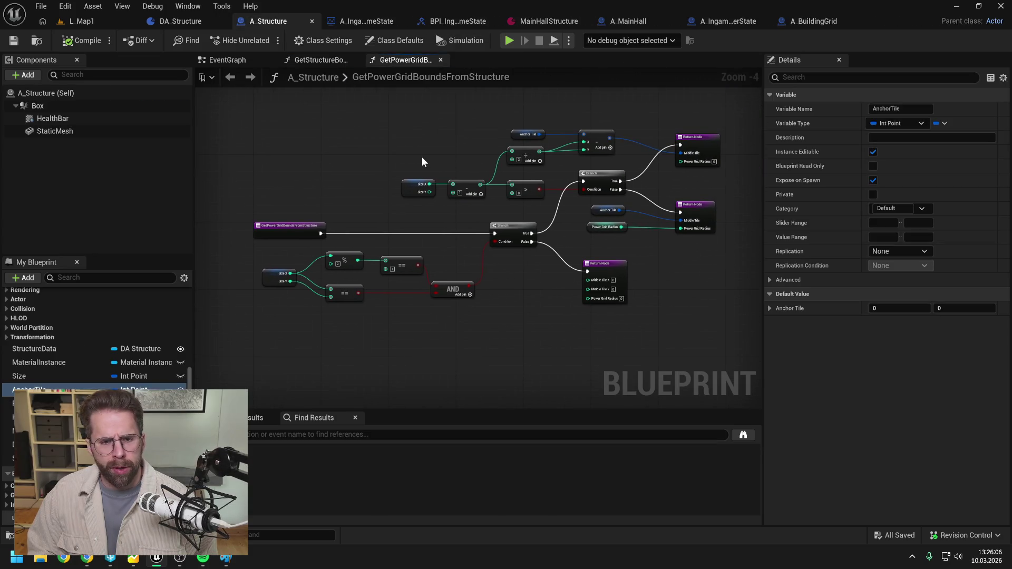
{"action": "left_click", "coordinate": [181, 21]}
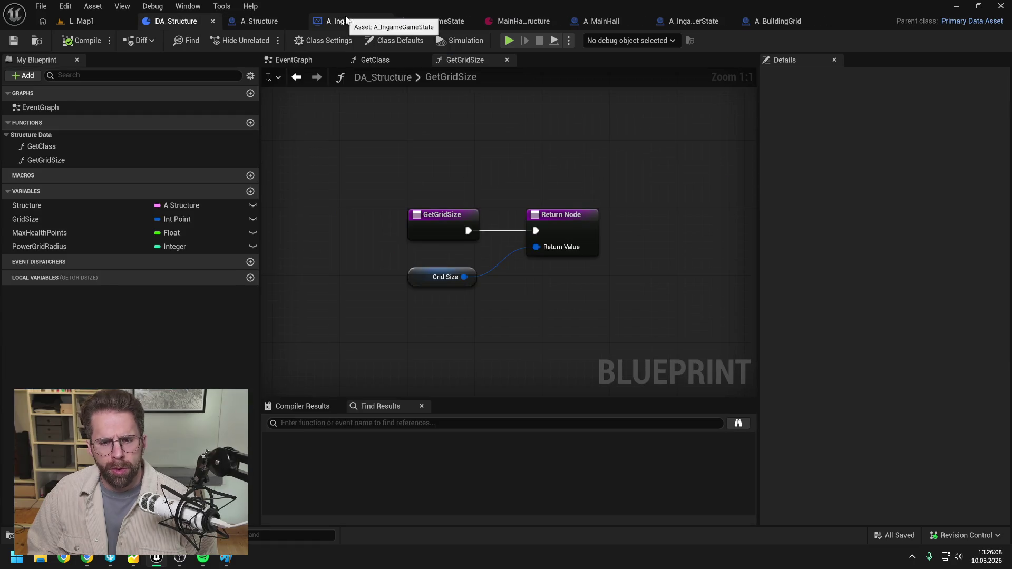
{"action": "left_click", "coordinate": [347, 20]}
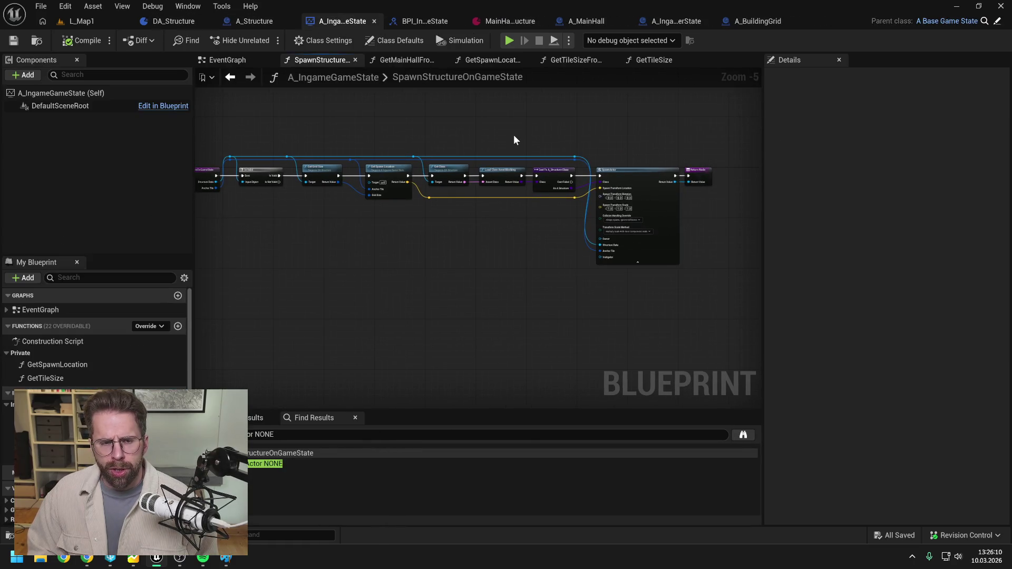
{"action": "left_click", "coordinate": [684, 21]}
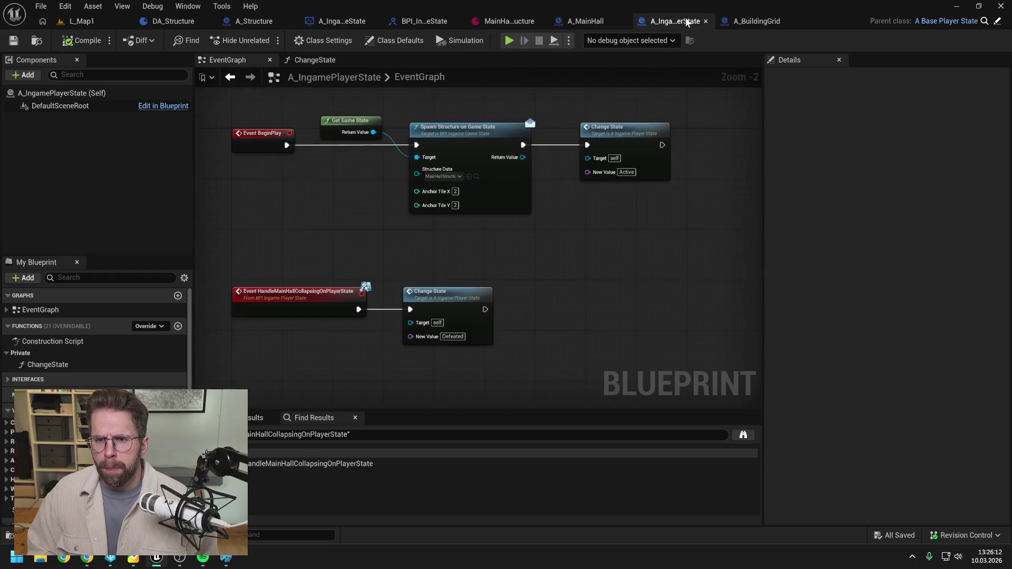
{"action": "left_click", "coordinate": [339, 199]}
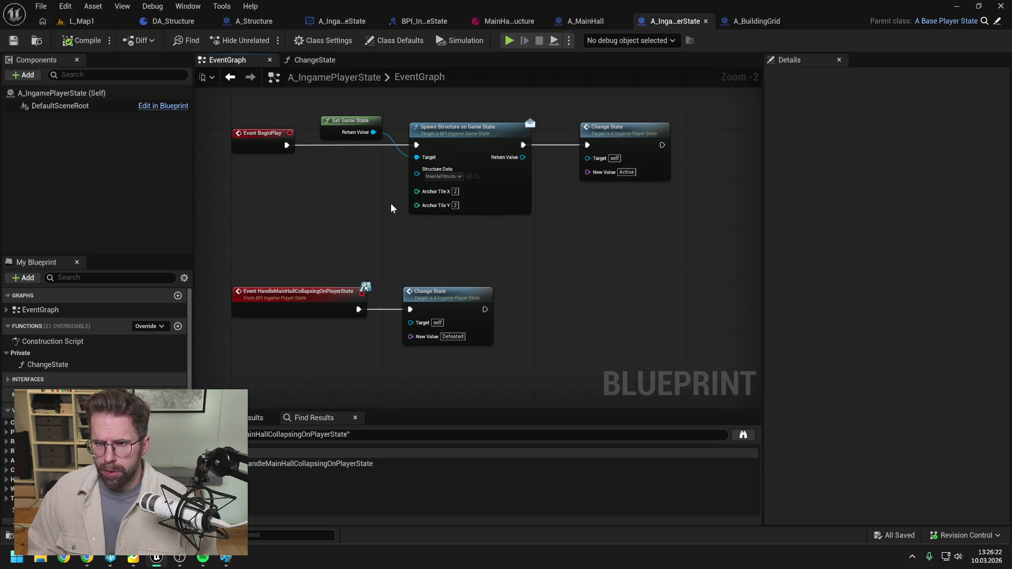
{"action": "left_click", "coordinate": [759, 22]}
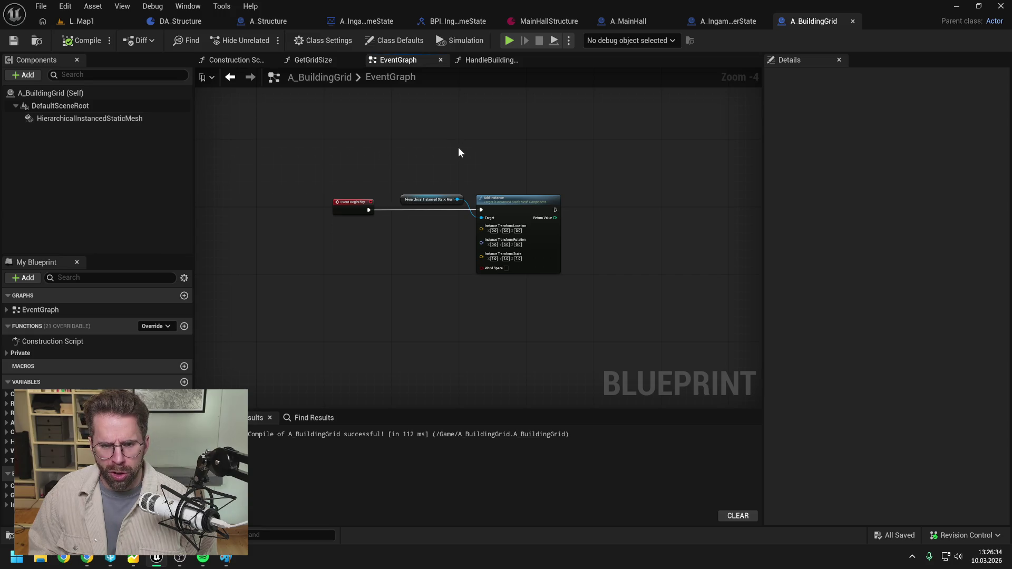
Disconnect Event BeginPlay from Add Instance in A_BuildingGrid and compile
{"action": "scroll", "coordinate": [520, 169], "scroll_direction": "up", "scroll_amount": 1}
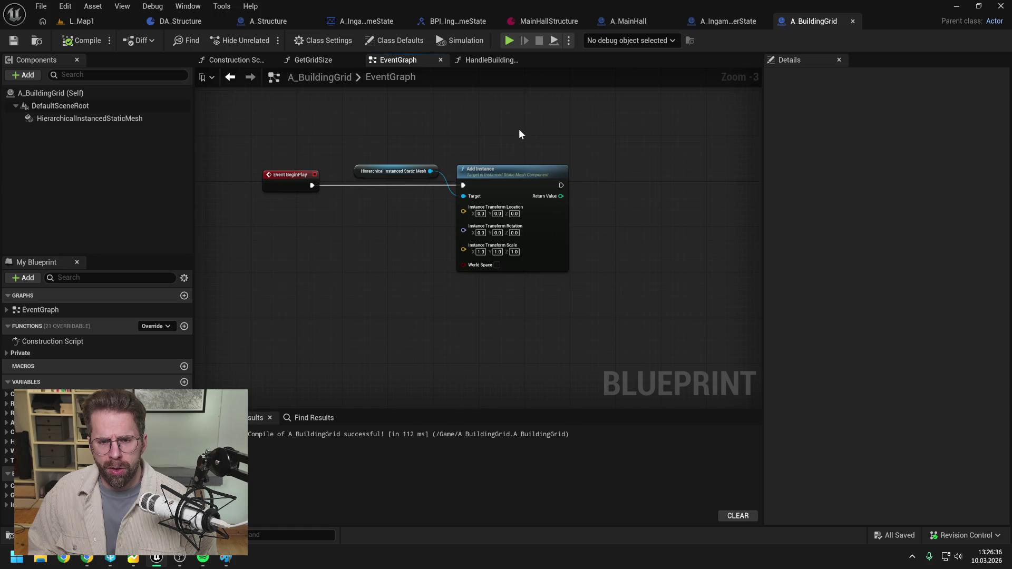
{"action": "left_click", "coordinate": [463, 185], "text": "alt"}
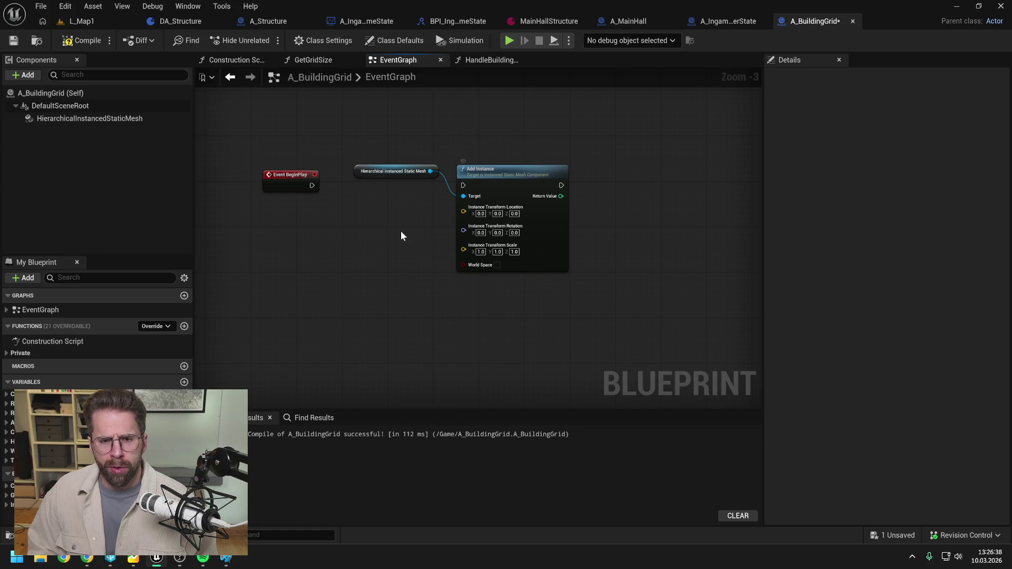
{"action": "left_click", "coordinate": [82, 41]}
{"action": "left_click_drag", "start_coordinate": [296, 126], "coordinate": [368, 149]}
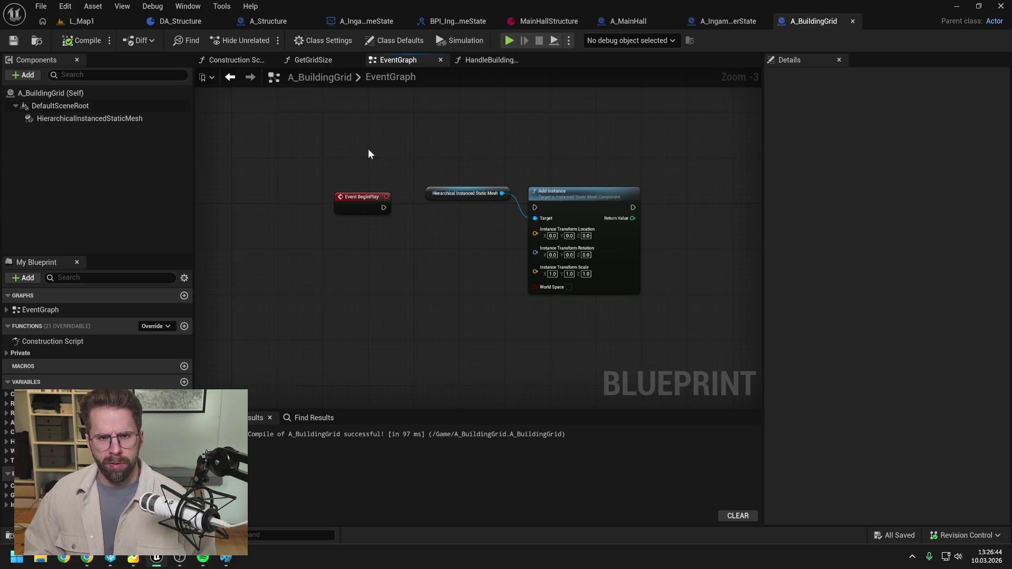
Close the other blueprint tabs and open A_IngamePlayerController via an 'ingame player controll' search
{"action": "right_click", "coordinate": [812, 22]}
{"action": "left_click", "coordinate": [823, 93]}
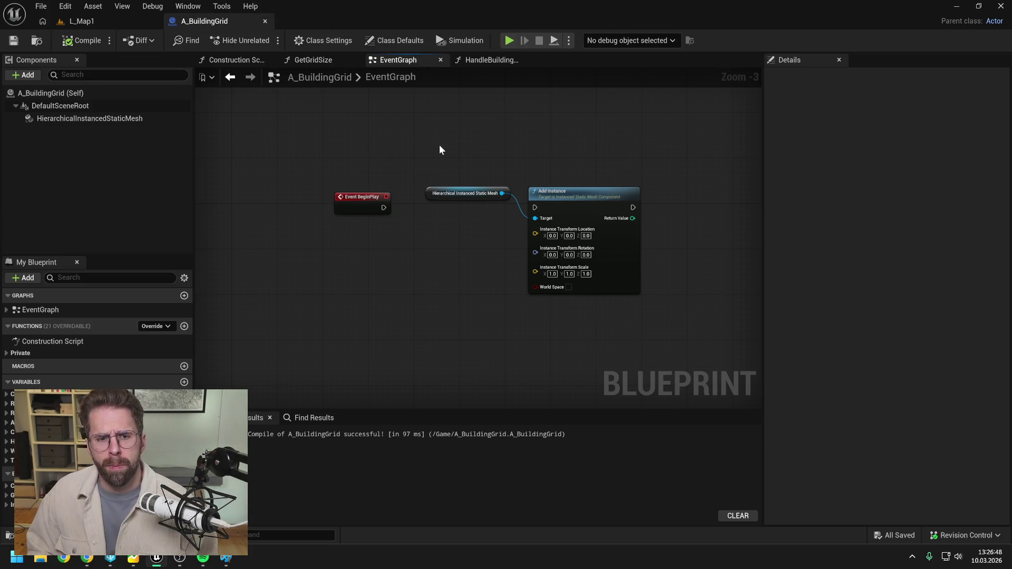
{"action": "key", "text": "ctrl+space"}
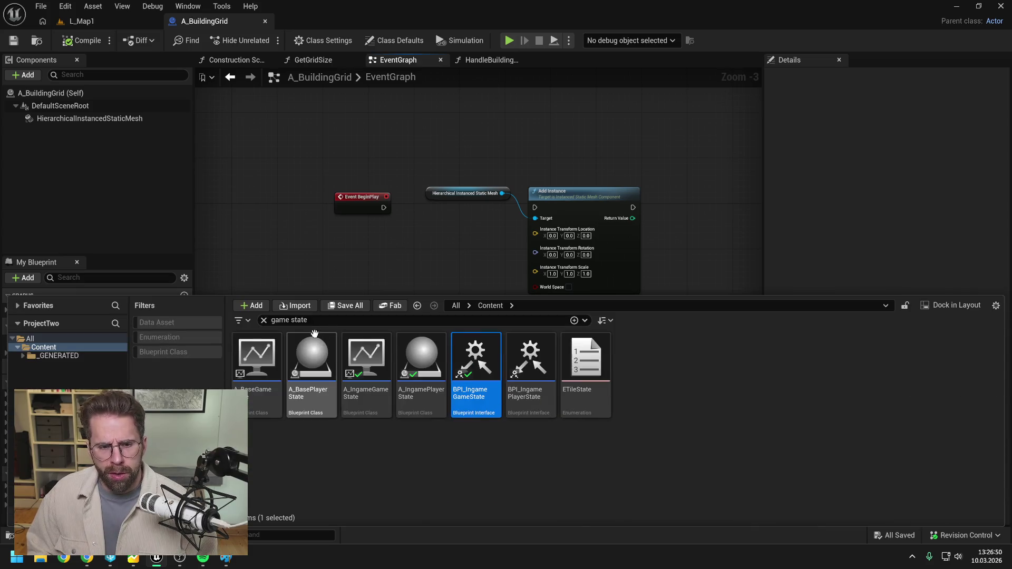
{"action": "key", "text": "ctrl+a"}
{"action": "type", "text": "i"}
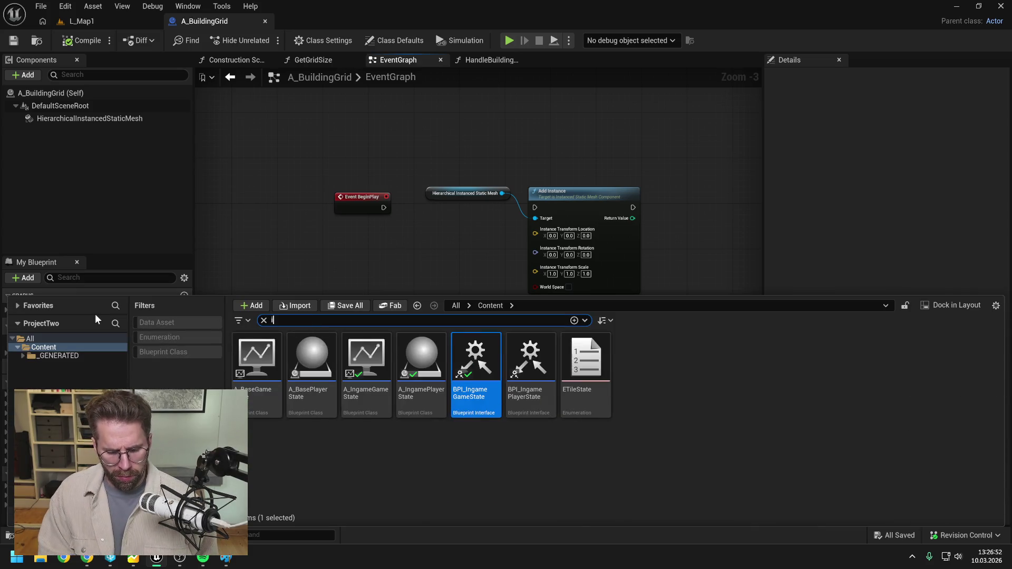
{"action": "type", "text": "ngame player controll"}
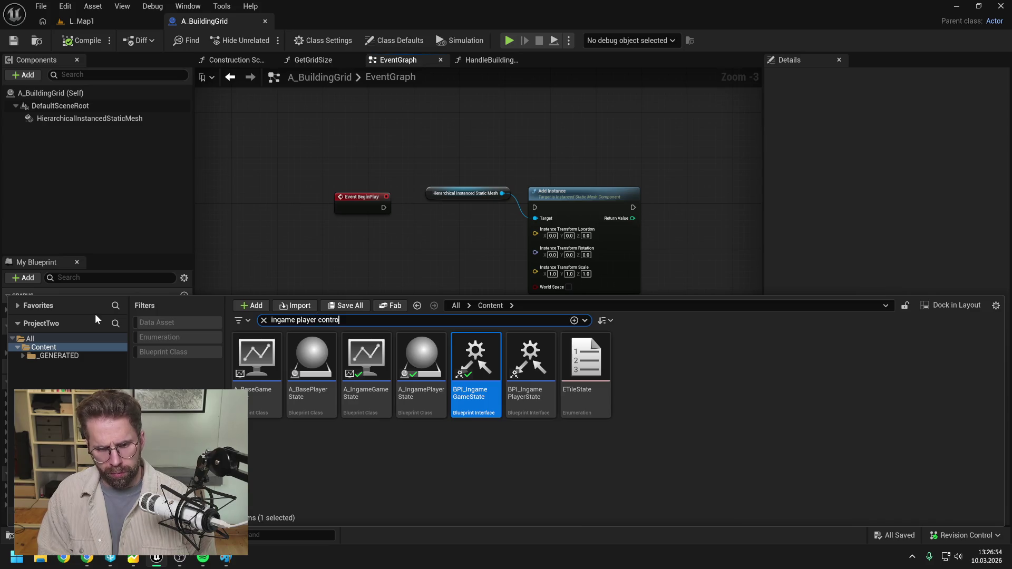
{"action": "double_click", "coordinate": [257, 359]}
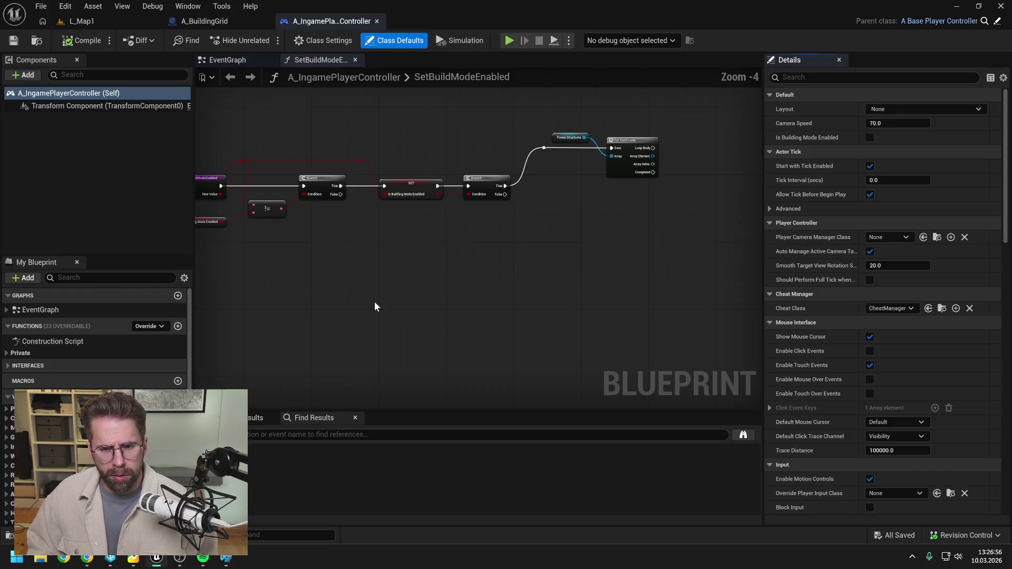
Open the SetBuildModeEnabled function graph from the controller's event graph
{"action": "mouse_move", "coordinate": [482, 269]}
{"action": "left_mouse_down"}
{"action": "mouse_move", "coordinate": [586, 249]}
{"action": "mouse_move", "coordinate": [543, 258]}
{"action": "left_mouse_up"}
{"action": "left_click", "coordinate": [231, 60]}
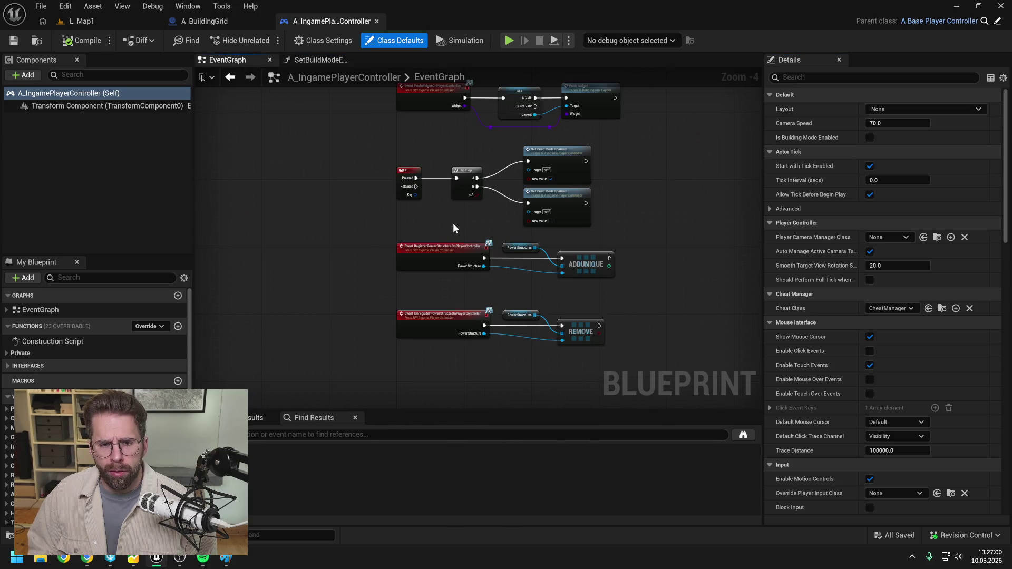
{"action": "scroll", "coordinate": [454, 223], "scroll_direction": "up", "scroll_amount": 1}
{"action": "left_click_drag", "start_coordinate": [448, 220], "coordinate": [405, 245]}
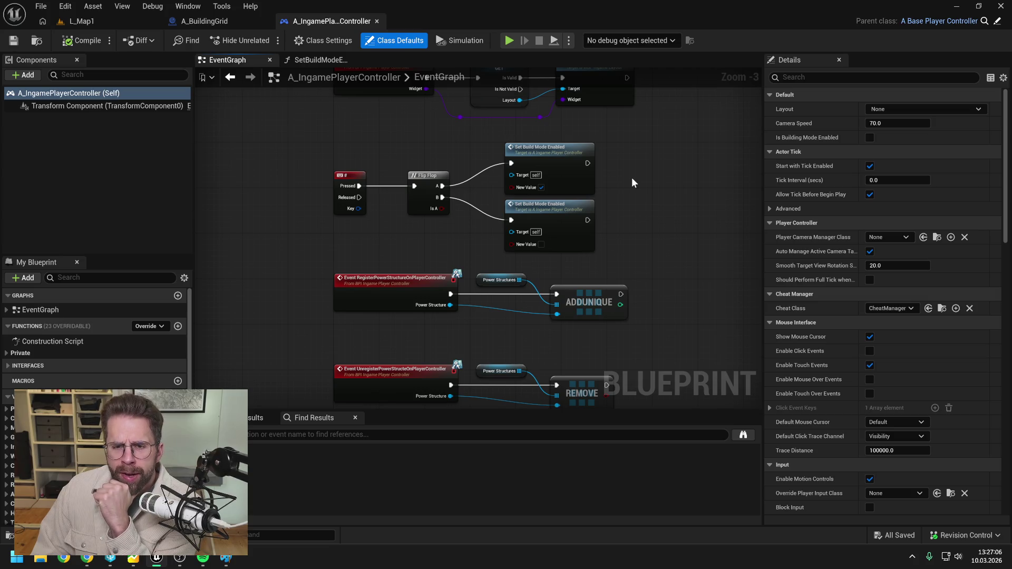
{"action": "double_click", "coordinate": [555, 151]}
{"action": "left_click_drag", "start_coordinate": [556, 155], "coordinate": [504, 159]}
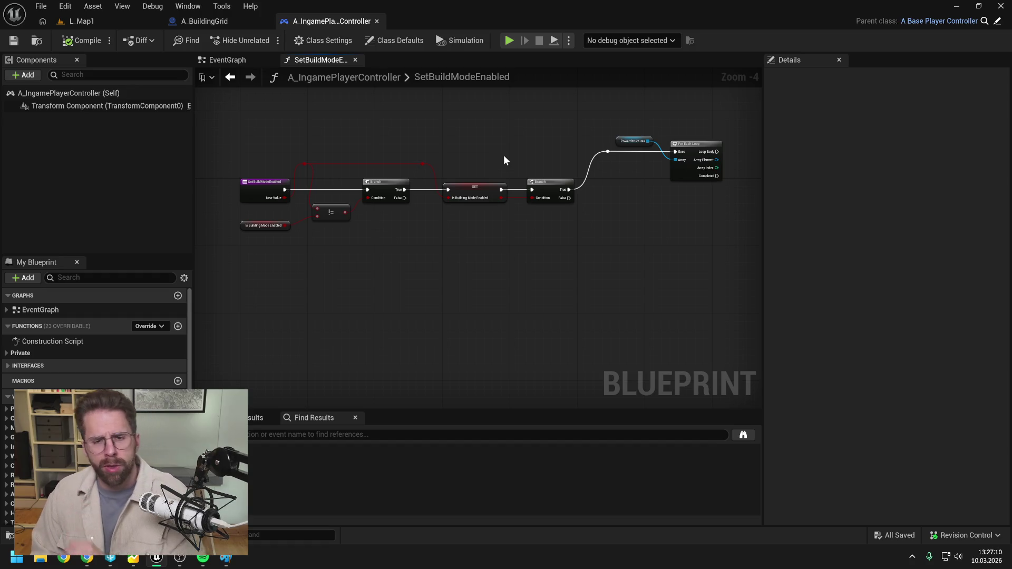
{"action": "scroll", "coordinate": [445, 184], "scroll_direction": "up", "scroll_amount": 1}
{"action": "mouse_move", "coordinate": [422, 223]}
{"action": "left_mouse_down"}
{"action": "mouse_move", "coordinate": [562, 223]}
{"action": "mouse_move", "coordinate": [522, 230]}
{"action": "left_mouse_up"}
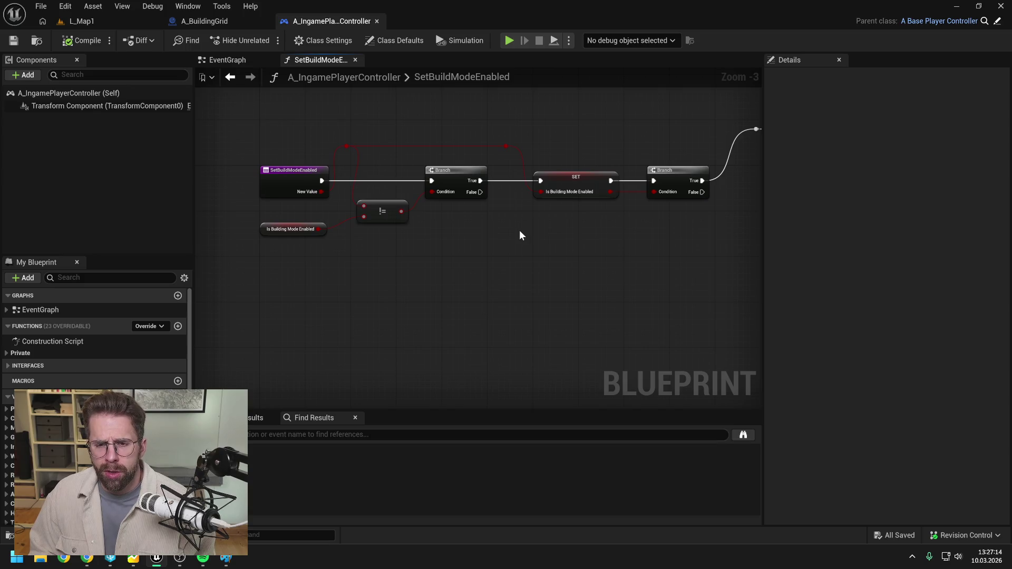
{"action": "scroll", "coordinate": [95, 337], "scroll_direction": "down", "scroll_amount": 5}
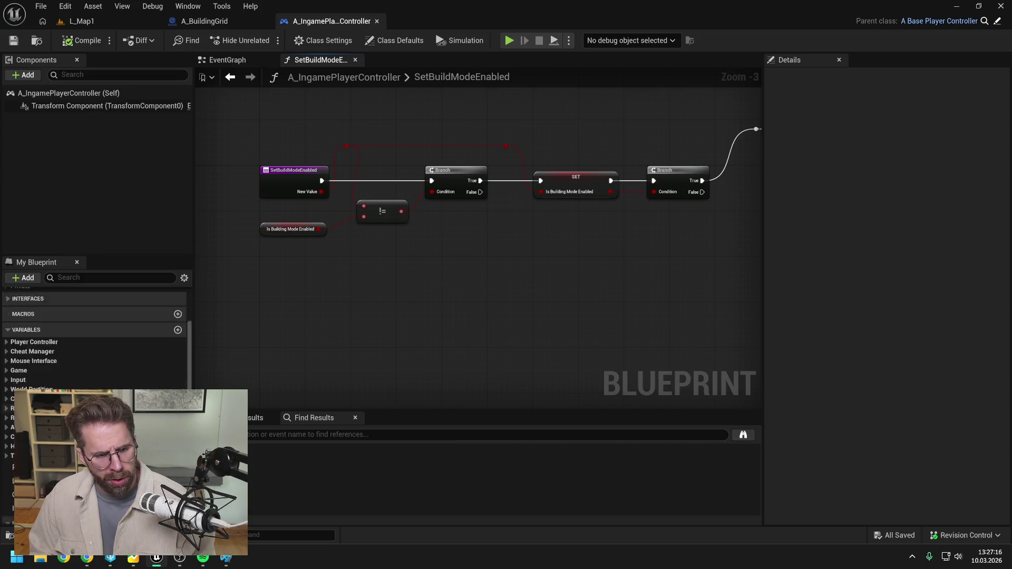
Rename IsBuildingModeEnabled to IsBuildModeEnabled, then compile and save the controller
{"action": "left_click", "coordinate": [52, 458]}
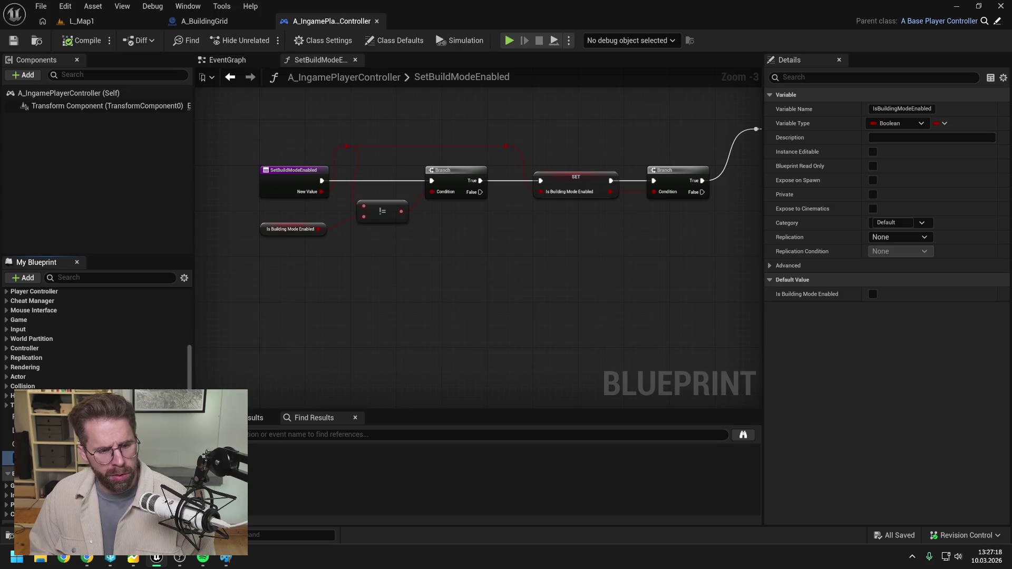
{"action": "key", "text": "Return"}
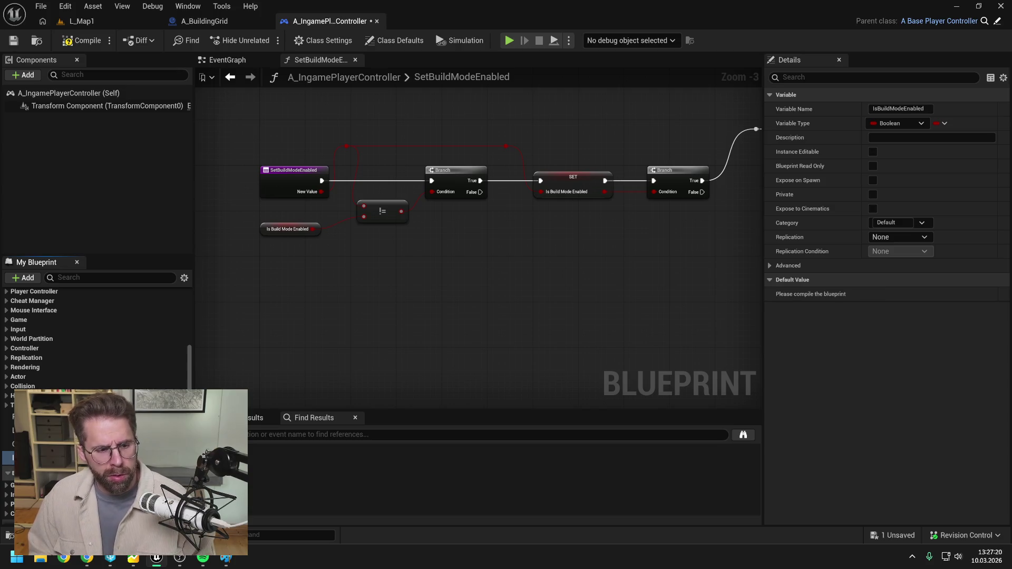
{"action": "left_click", "coordinate": [82, 41]}
{"action": "key", "text": "ctrl+s"}
{"action": "left_click_drag", "start_coordinate": [536, 131], "coordinate": [404, 153]}
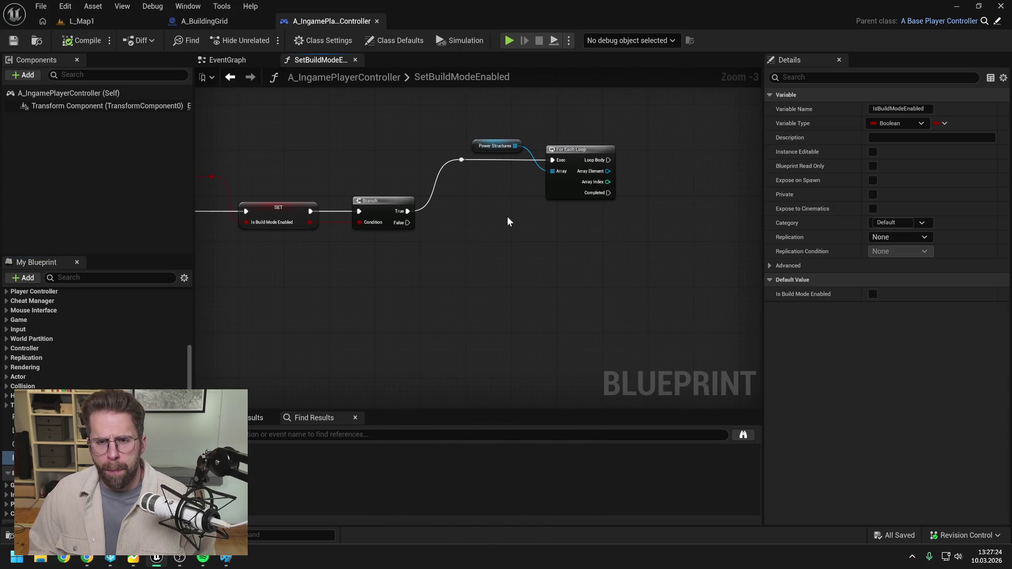
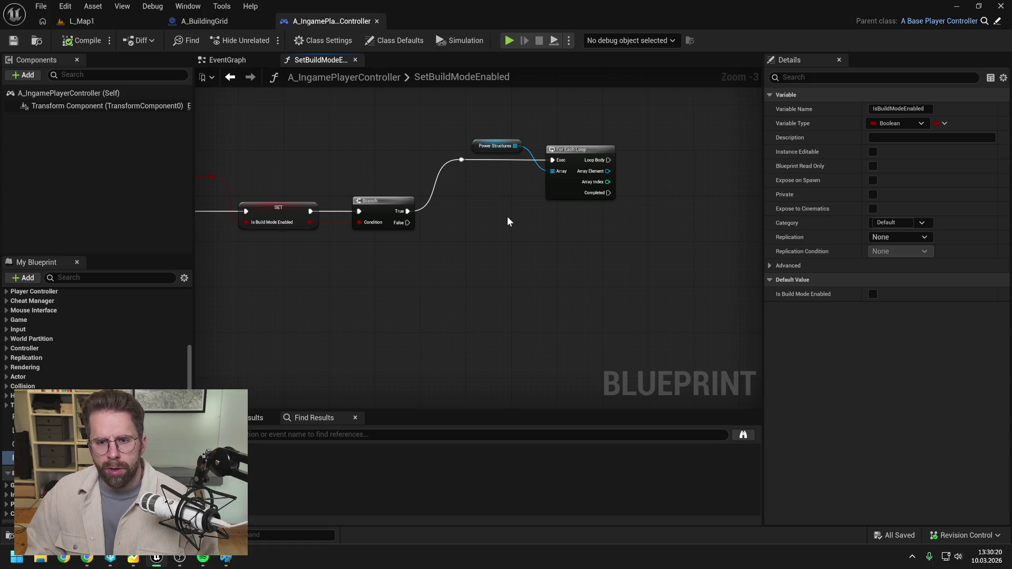
Compile the player controller, then search the content for 'player state' and open A_IngamePlayerState
{"action": "left_click", "coordinate": [79, 41]}
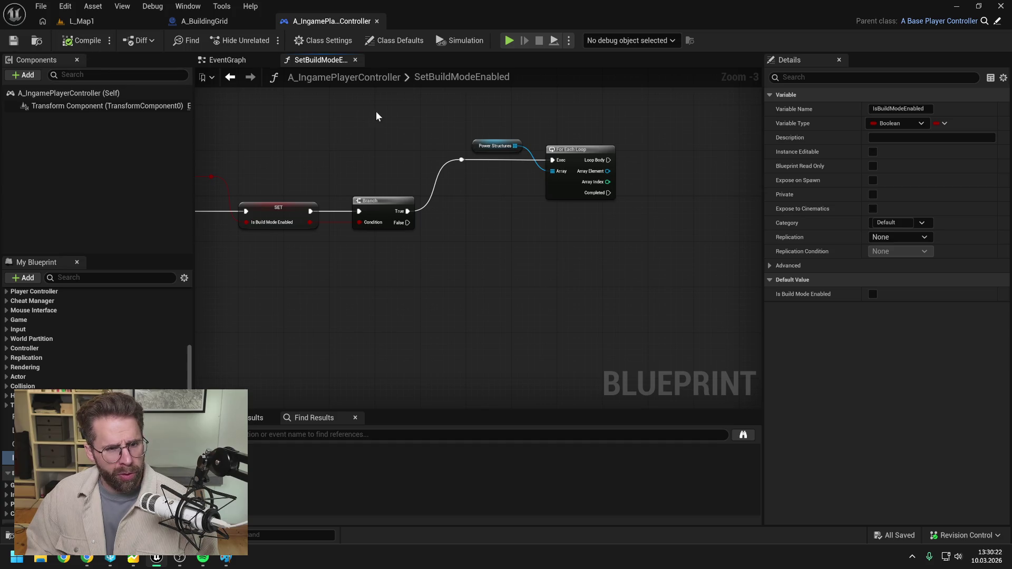
{"action": "key", "text": "ctrl+space"}
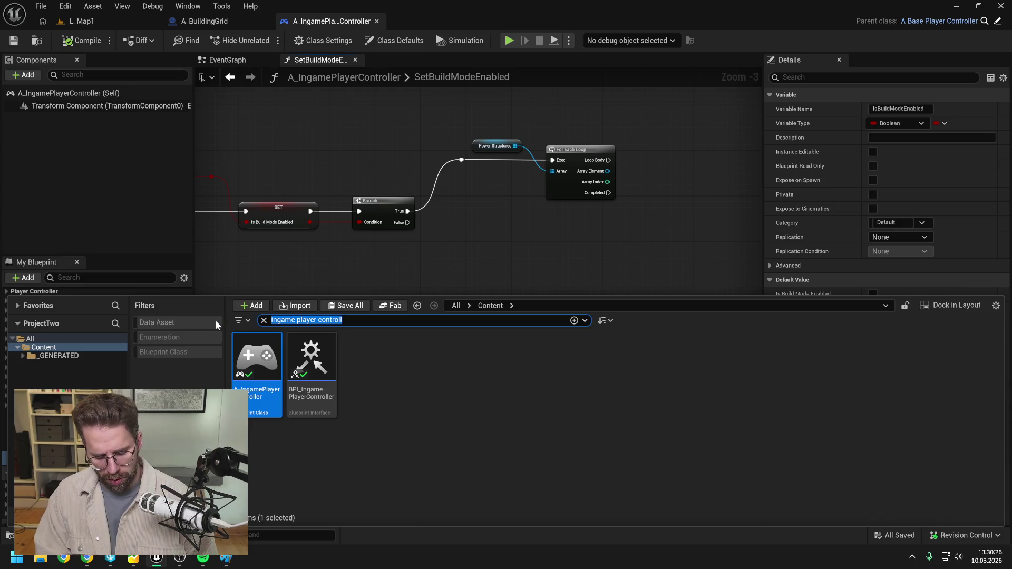
{"action": "type", "text": "player ers"}
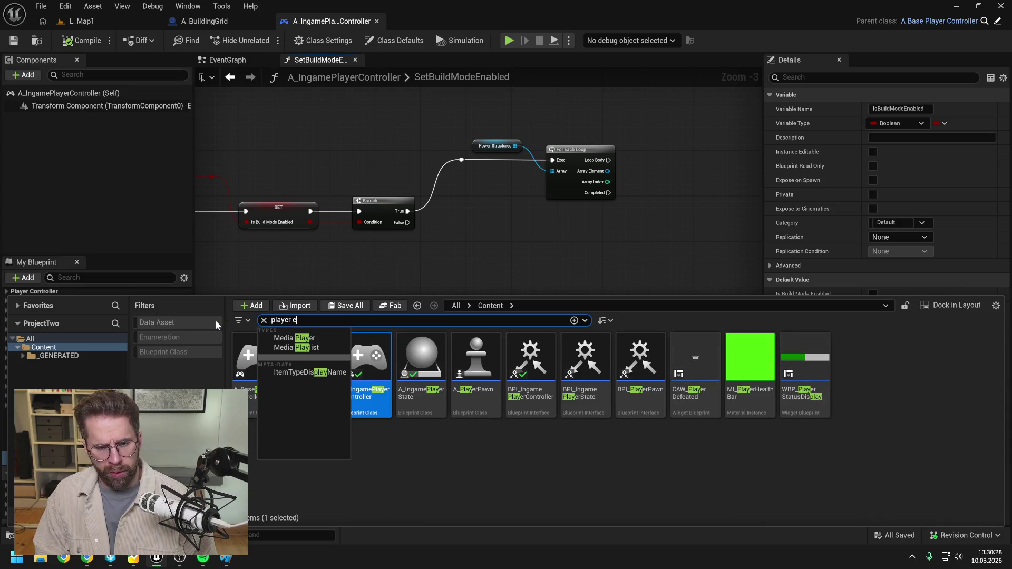
{"action": "key", "text": "BackSpace"}
{"action": "key", "text": "BackSpace"}
{"action": "key", "text": "BackSpace"}
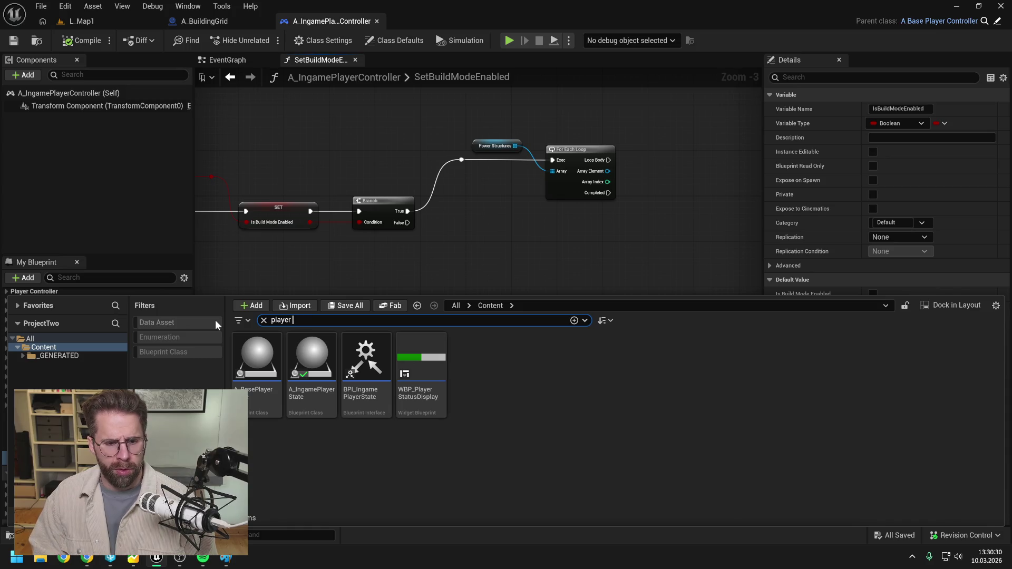
{"action": "type", "text": "state"}
{"action": "key", "text": "Return"}
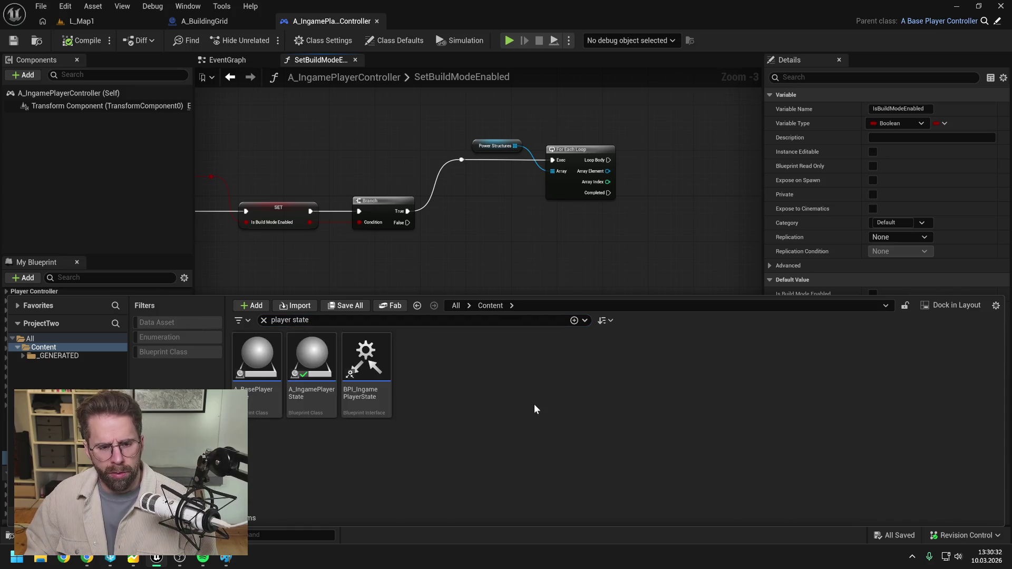
{"action": "left_click", "coordinate": [308, 365]}
{"action": "double_click", "coordinate": [308, 365]}
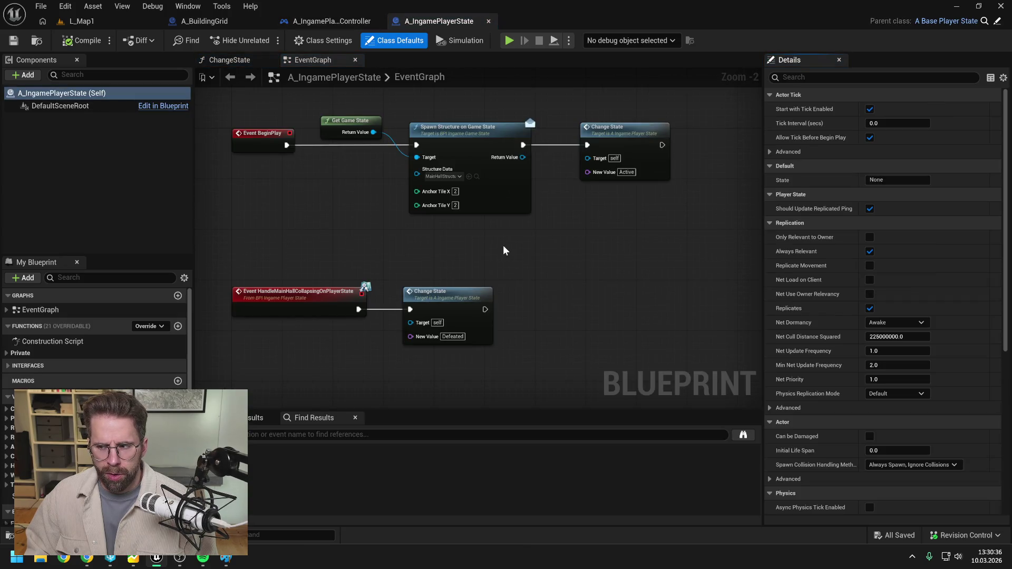
Tidy the event graph by repositioning the Change State node
{"action": "left_click_drag", "start_coordinate": [526, 251], "coordinate": [469, 253]}
{"action": "left_click_drag", "start_coordinate": [529, 162], "coordinate": [631, 158]}
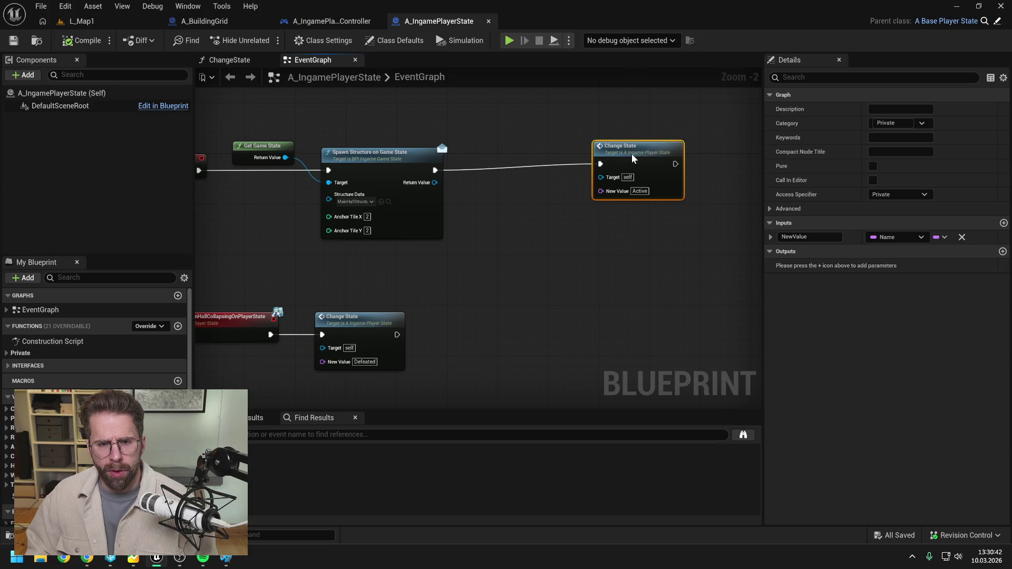
{"action": "left_click", "coordinate": [533, 210]}
{"action": "left_click_drag", "start_coordinate": [518, 215], "coordinate": [565, 210]}
{"action": "left_click_drag", "start_coordinate": [707, 168], "coordinate": [593, 166]}
{"action": "left_click", "coordinate": [565, 237]}
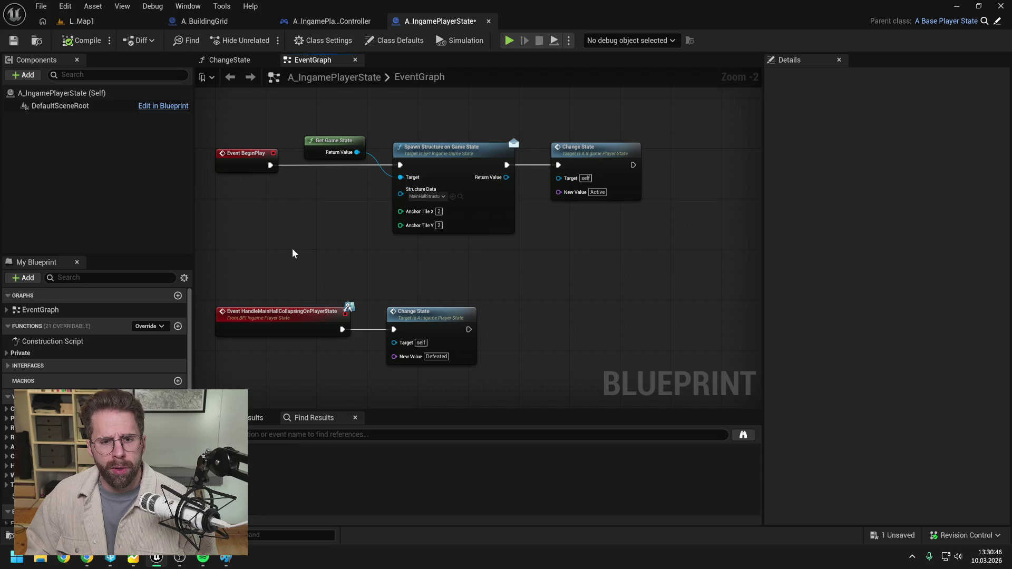
Add a SpawnStructure function filed under Private, below ChangeState, and save
{"action": "left_click", "coordinate": [177, 326]}
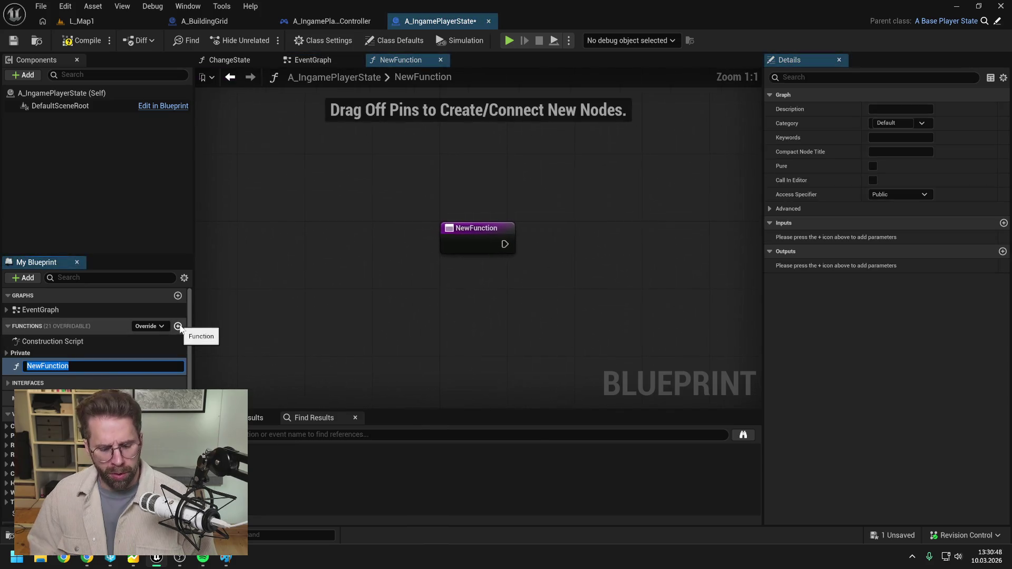
{"action": "type", "text": "SpawnStruct"}
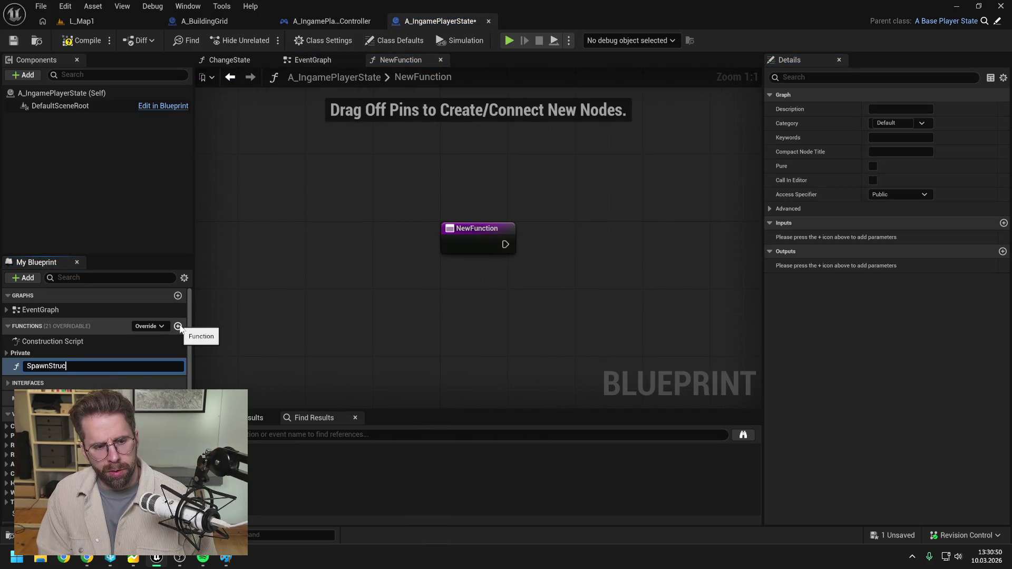
{"action": "type", "text": "ure"}
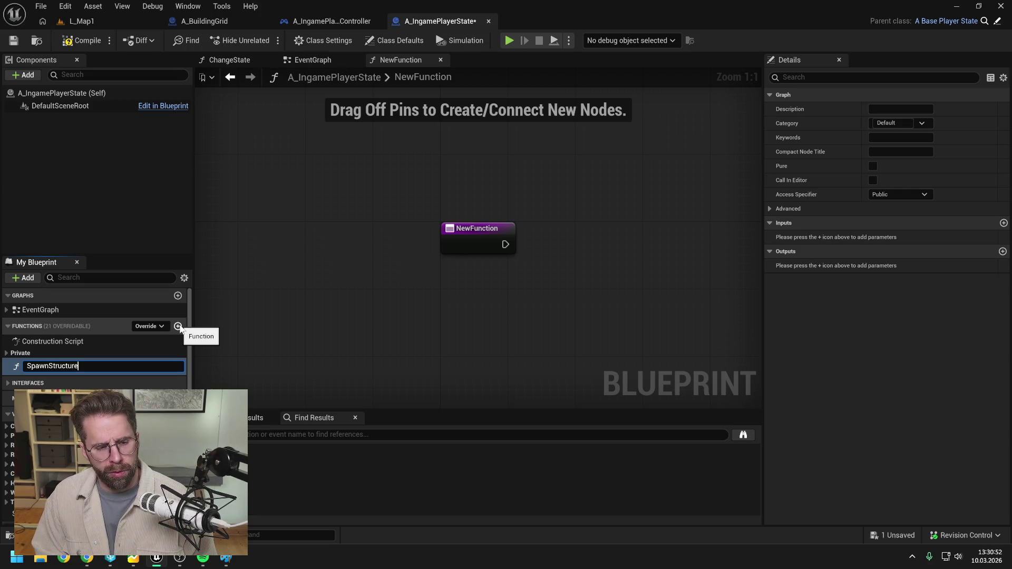
{"action": "key", "text": "Return"}
{"action": "mouse_move", "coordinate": [74, 367]}
{"action": "left_mouse_down"}
{"action": "mouse_move", "coordinate": [34, 353]}
{"action": "mouse_move", "coordinate": [162, 362]}
{"action": "left_mouse_up"}
{"action": "key", "text": "ctrl+s"}
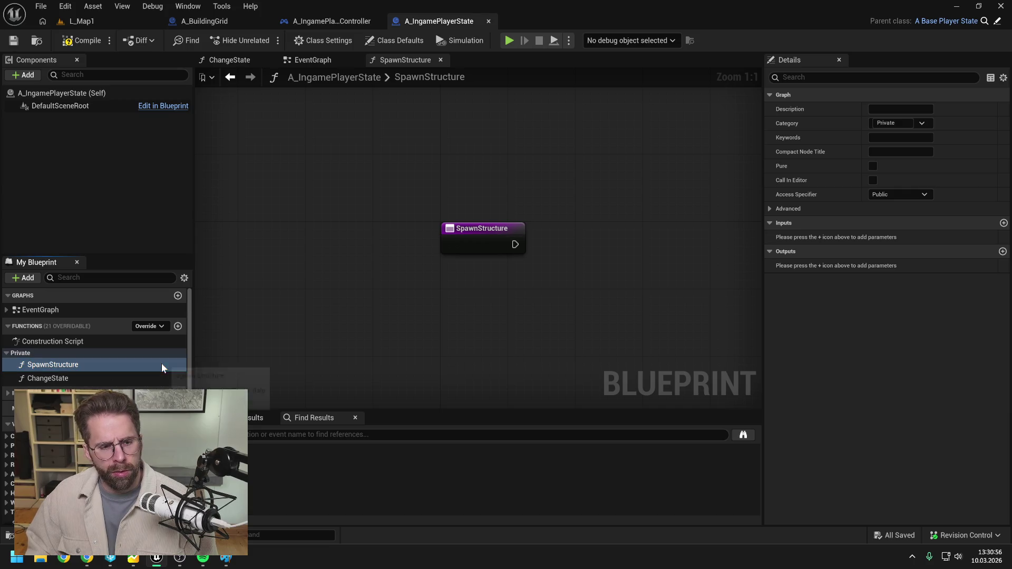
{"action": "left_click_drag", "start_coordinate": [55, 378], "coordinate": [70, 364]}
{"action": "left_click", "coordinate": [72, 377]}
{"action": "key", "text": "ctrl+s"}
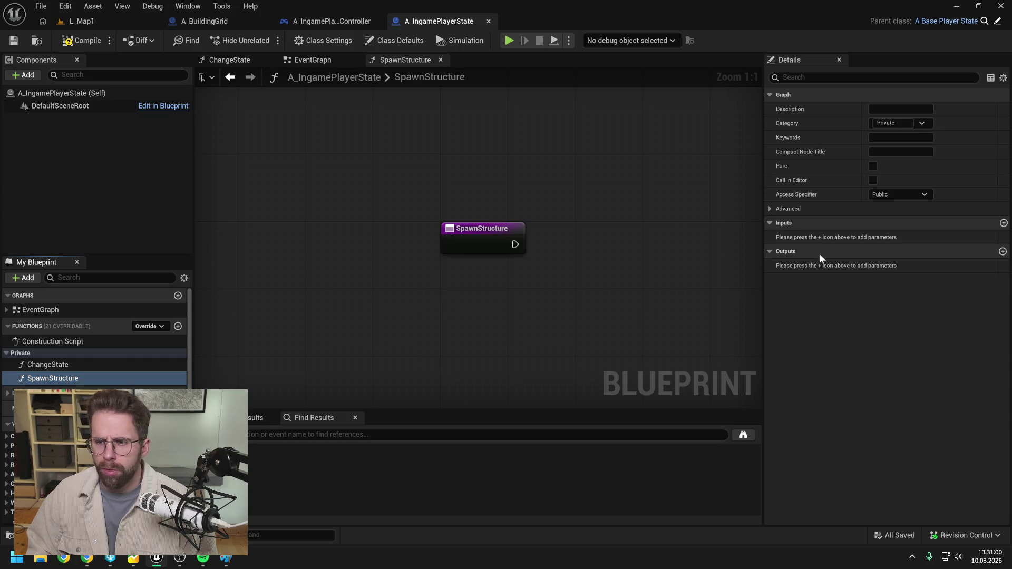
{"action": "left_click", "coordinate": [907, 194]}
Make SpawnStructure private and give it a StructureData input of type DA Structure
{"action": "left_click", "coordinate": [894, 217]}
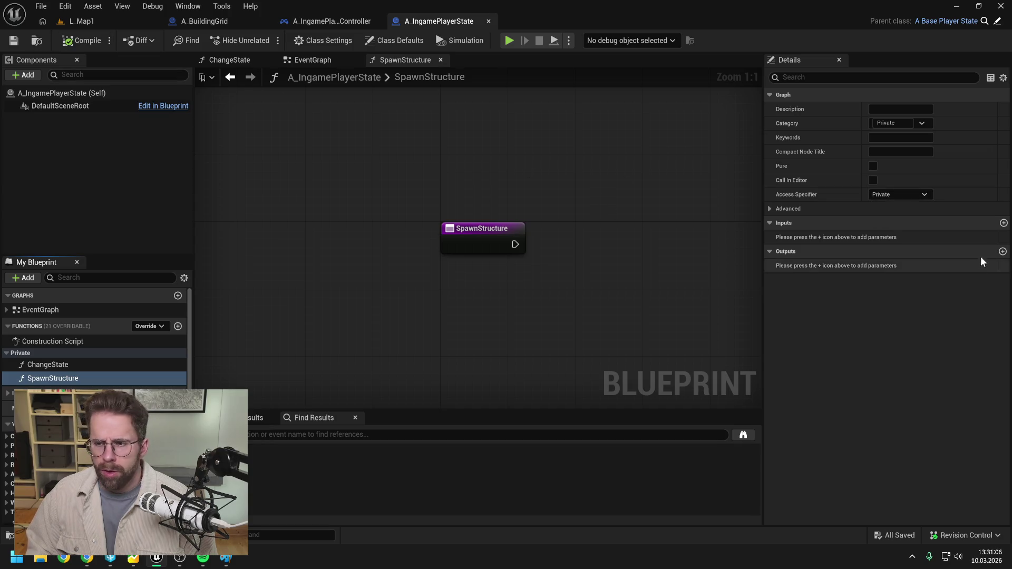
{"action": "left_click", "coordinate": [1004, 223]}
{"action": "left_click", "coordinate": [892, 237]}
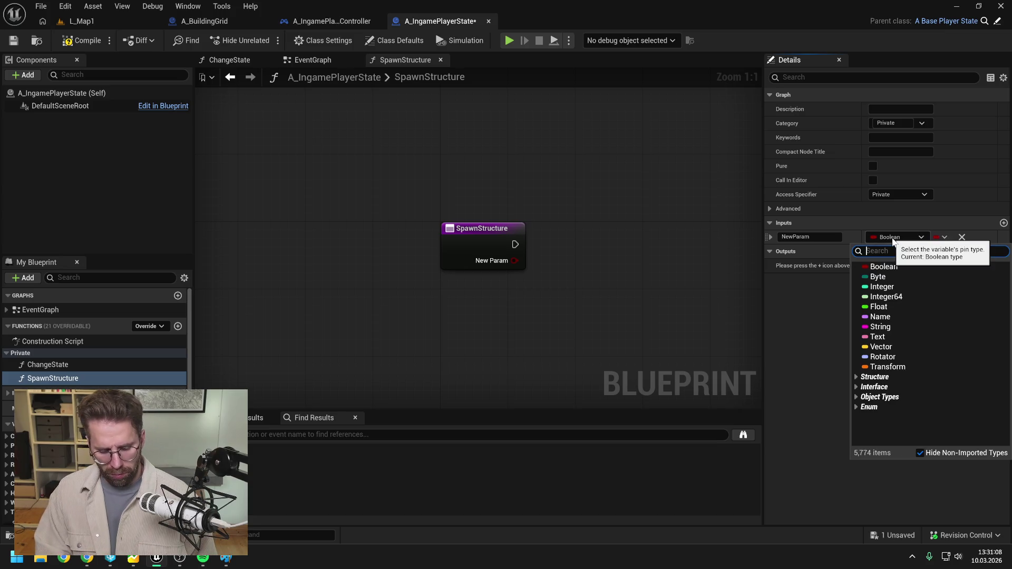
{"action": "type", "text": "da_struc"}
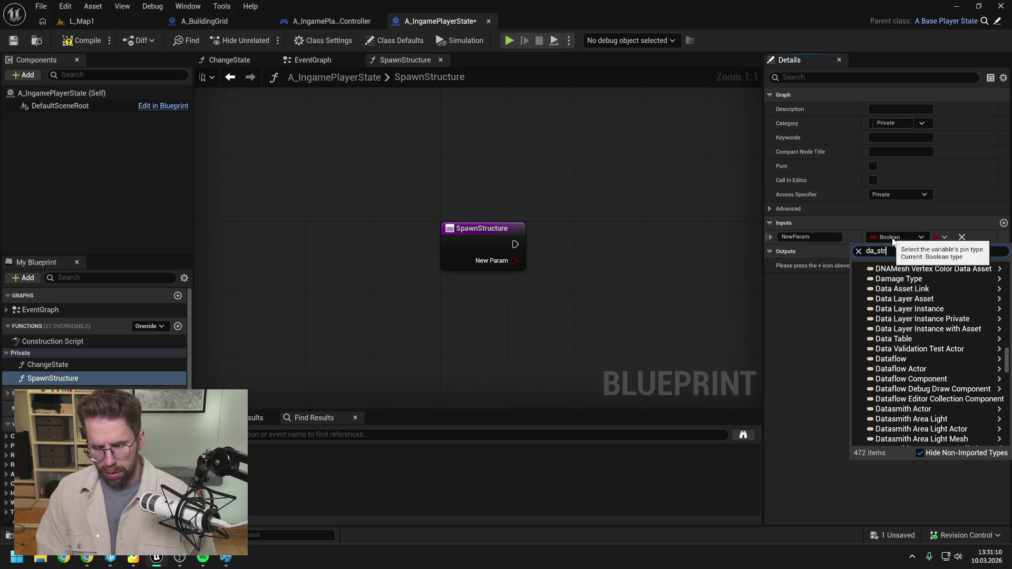
{"action": "mouse_move", "coordinate": [879, 279]}
{"action": "left_click", "coordinate": [830, 278]}
{"action": "key", "text": "ctrl+s"}
{"action": "type", "text": "Struc"}
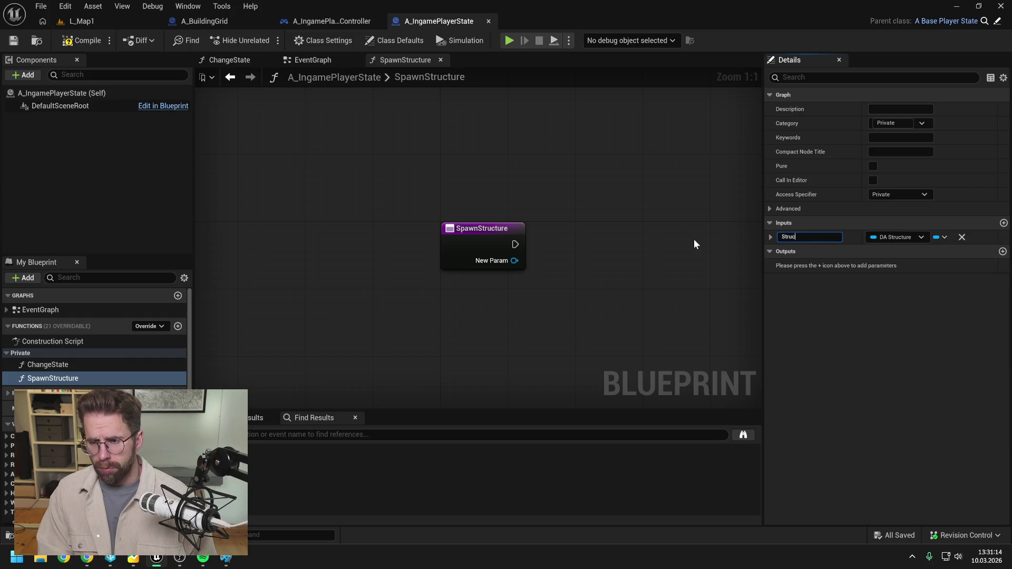
{"action": "type", "text": "tureData"}
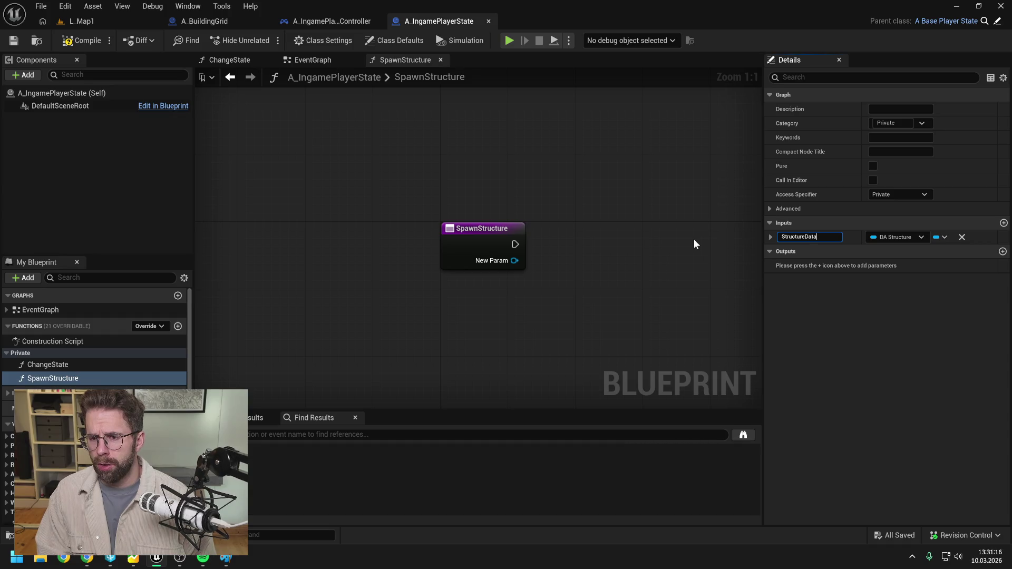
{"action": "key", "text": "Return"}
Add a second input named AnchorTile of type Int Point and save
{"action": "left_click", "coordinate": [1003, 223]}
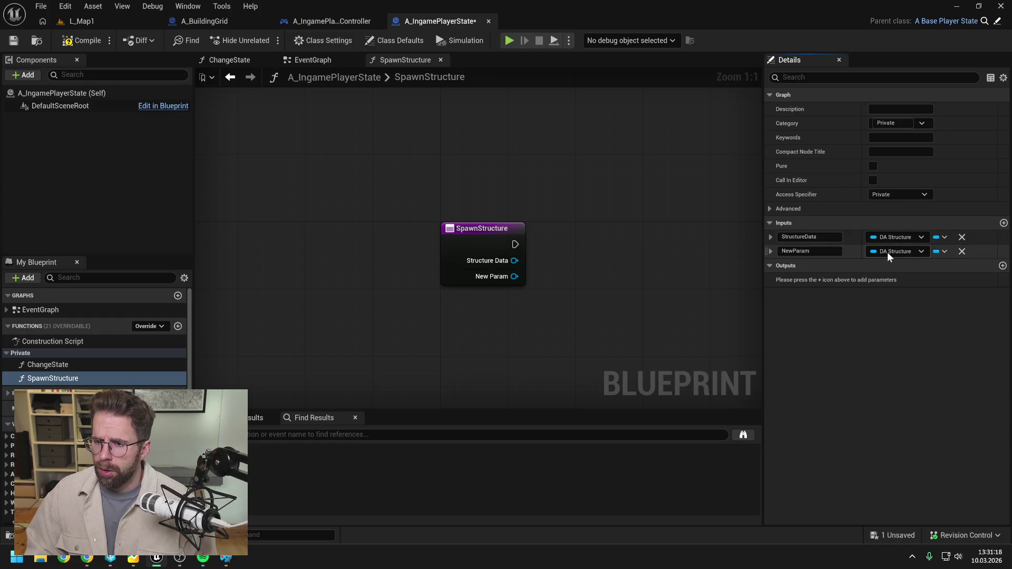
{"action": "left_click", "coordinate": [890, 252]}
{"action": "type", "text": "int point"}
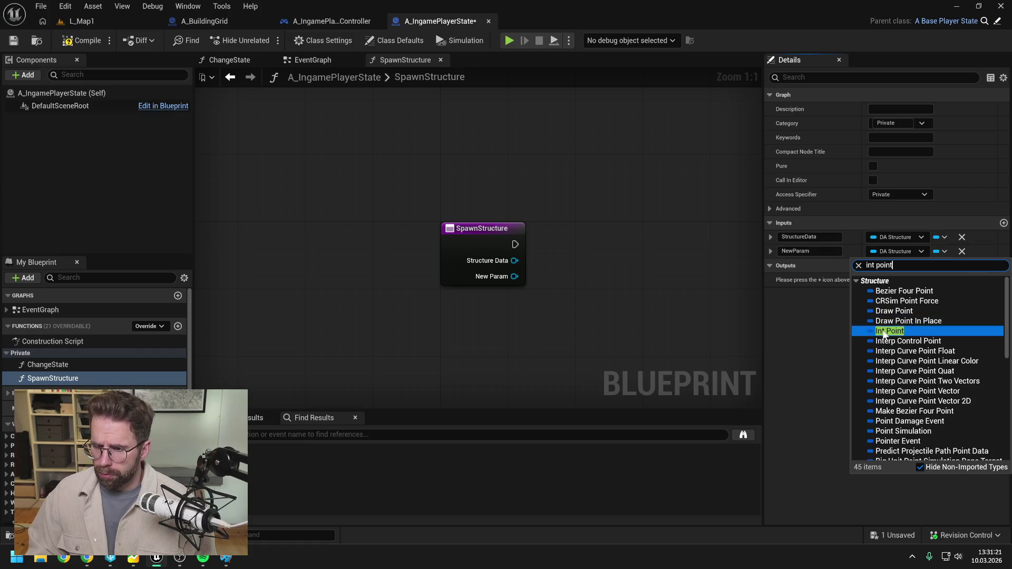
{"action": "left_click", "coordinate": [886, 331]}
{"action": "left_click", "coordinate": [812, 251]}
{"action": "key", "text": "ctrl+a"}
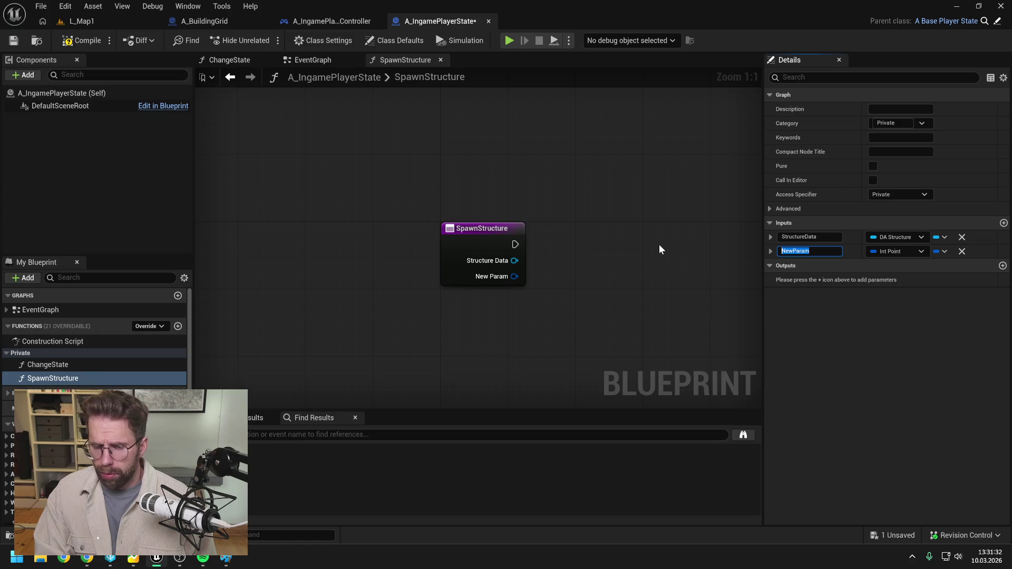
{"action": "type", "text": "Anch"}
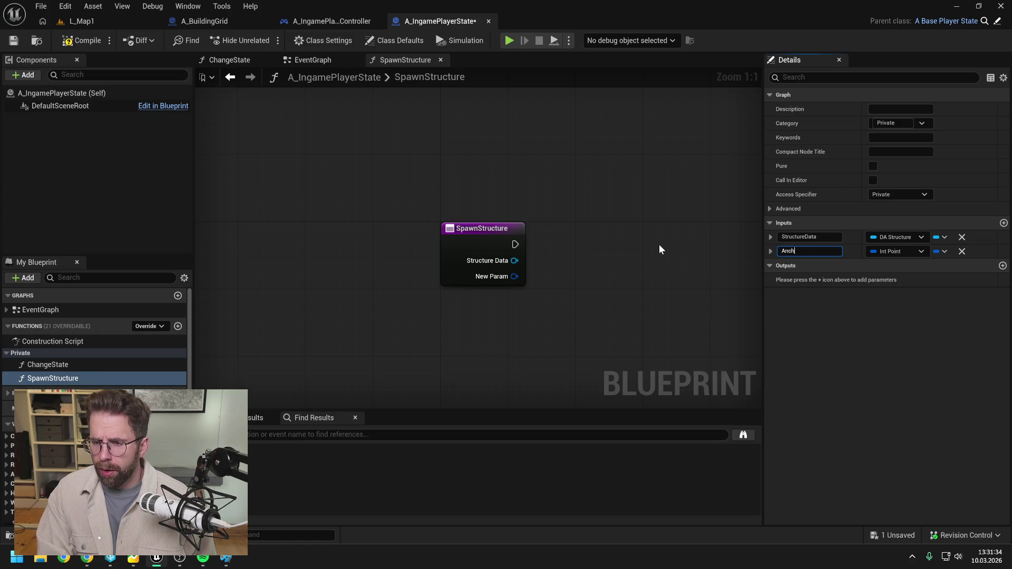
{"action": "type", "text": "orTile"}
{"action": "key", "text": "Return"}
{"action": "key", "text": "ctrl+s"}
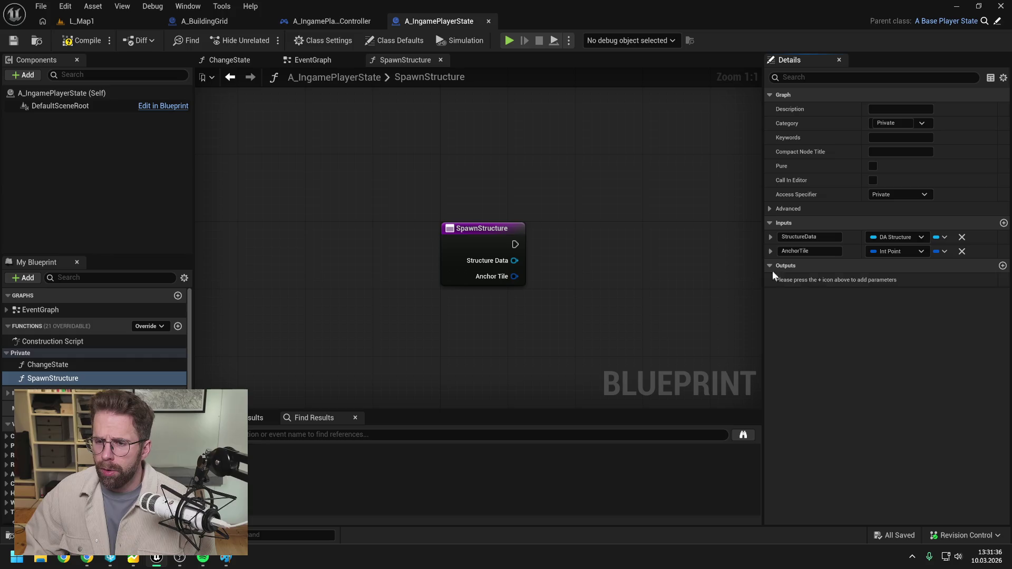
Add a ReturnValue output of type A Structure reference
{"action": "left_click", "coordinate": [1003, 267]}
{"action": "left_click", "coordinate": [900, 279]}
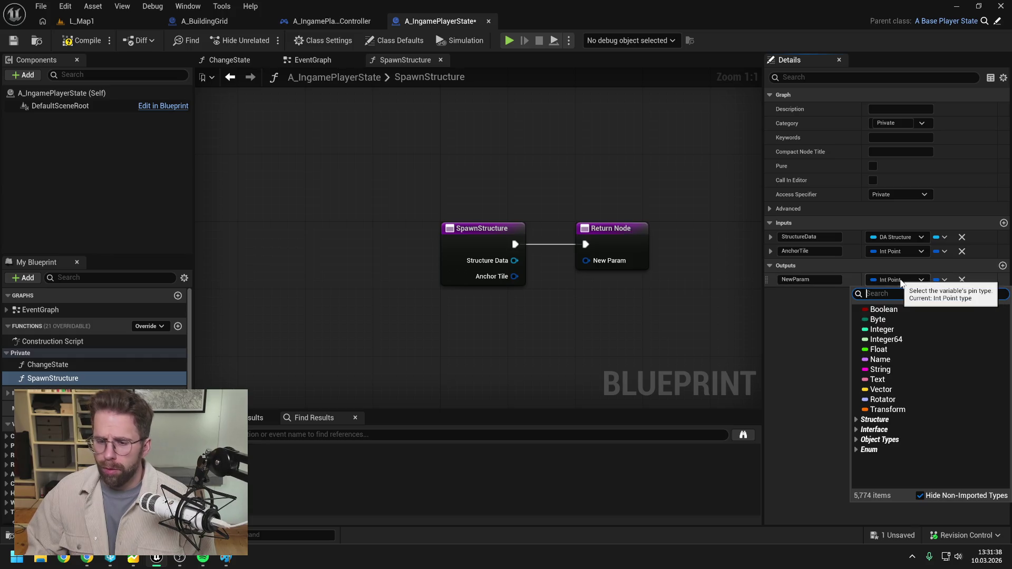
{"action": "type", "text": "A-str"}
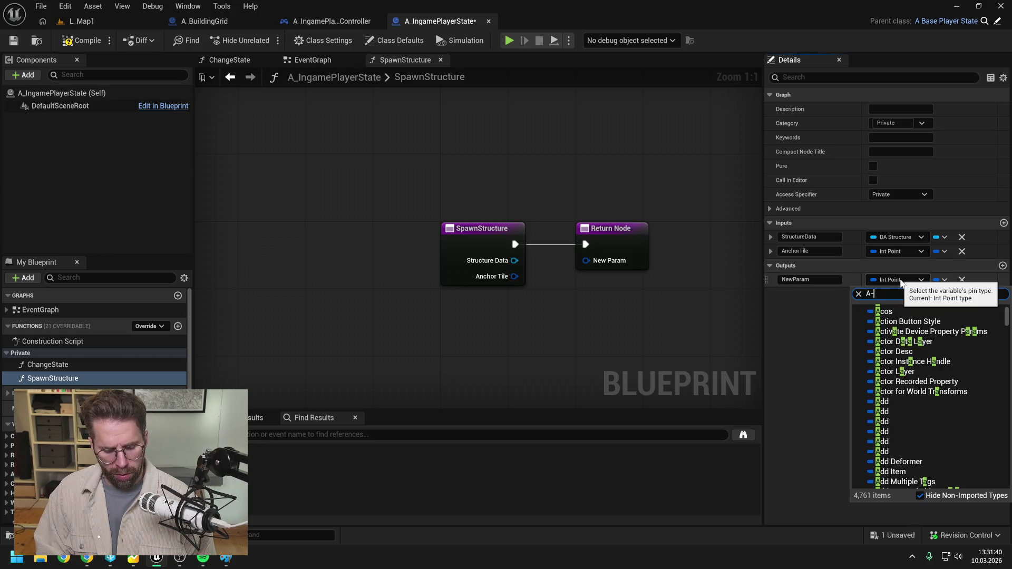
{"action": "key", "text": "BackSpace"}
{"action": "key", "text": "BackSpace"}
{"action": "key", "text": "BackSpace"}
{"action": "type", "text": "a"}
{"action": "key", "text": "BackSpace"}
{"action": "type", "text": "_str"}
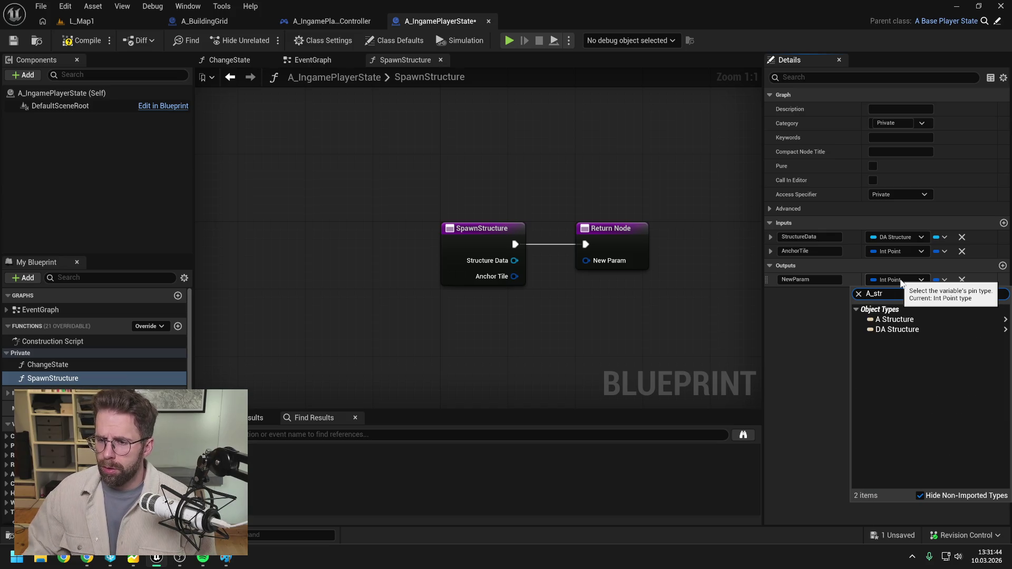
{"action": "mouse_move", "coordinate": [903, 322]}
{"action": "left_click", "coordinate": [793, 320]}
{"action": "left_click", "coordinate": [818, 280]}
{"action": "key", "text": "ctrl+s"}
{"action": "type", "text": "ReturnValue"}
{"action": "key", "text": "Return"}
Move the Return Node right, save, and select Spawn Structure on Game State in the EventGraph
{"action": "left_click_drag", "start_coordinate": [612, 244], "coordinate": [663, 244]}
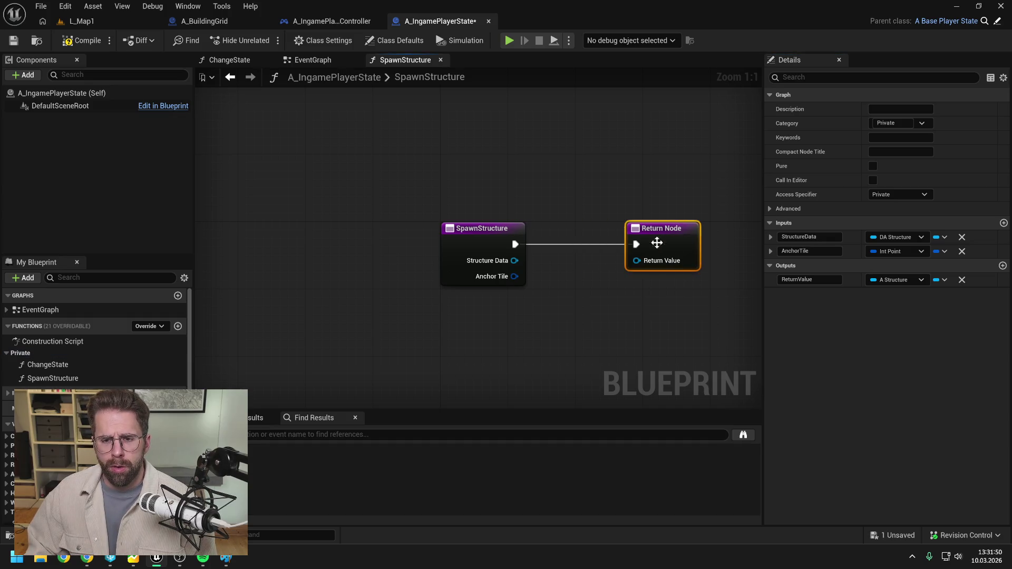
{"action": "key", "text": "ctrl+s"}
{"action": "left_click", "coordinate": [309, 59]}
{"action": "left_click", "coordinate": [468, 182]}
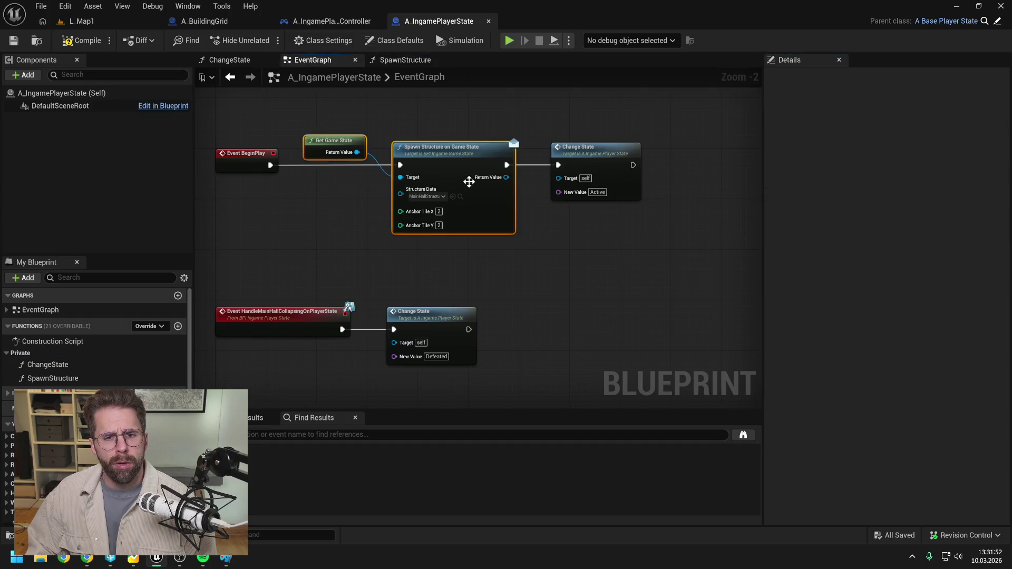
Call SpawnStructure after BeginPlay with MainHallStructure and a split Anchor Tile of 2, 2
{"action": "left_click_drag", "start_coordinate": [86, 377], "coordinate": [312, 208]}
{"action": "mouse_move", "coordinate": [271, 165]}
{"action": "left_mouse_down"}
{"action": "mouse_move", "coordinate": [318, 228]}
{"action": "mouse_move", "coordinate": [328, 220]}
{"action": "left_mouse_up"}
{"action": "left_click", "coordinate": [297, 249]}
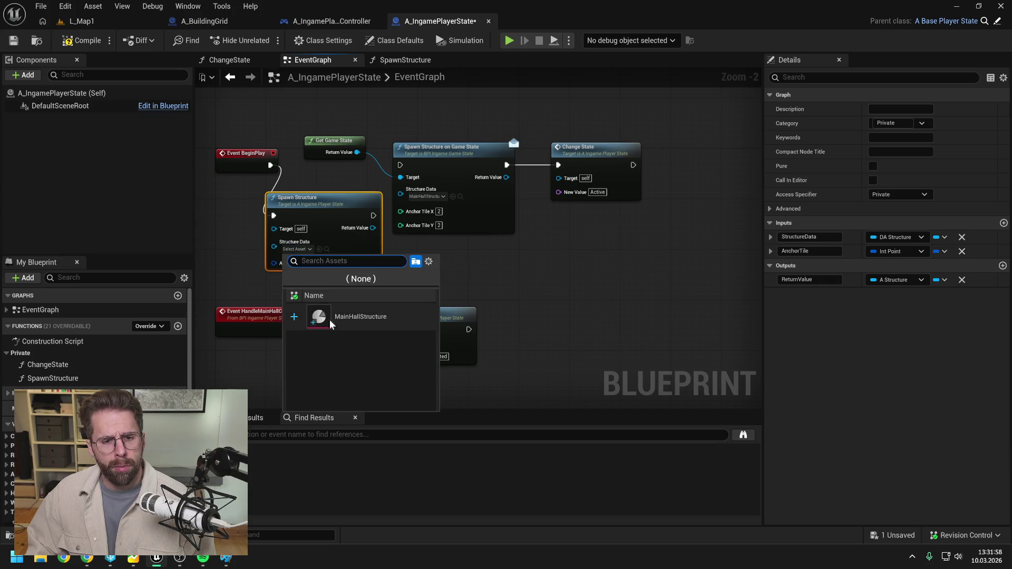
{"action": "left_click", "coordinate": [330, 323]}
{"action": "right_click", "coordinate": [274, 263]}
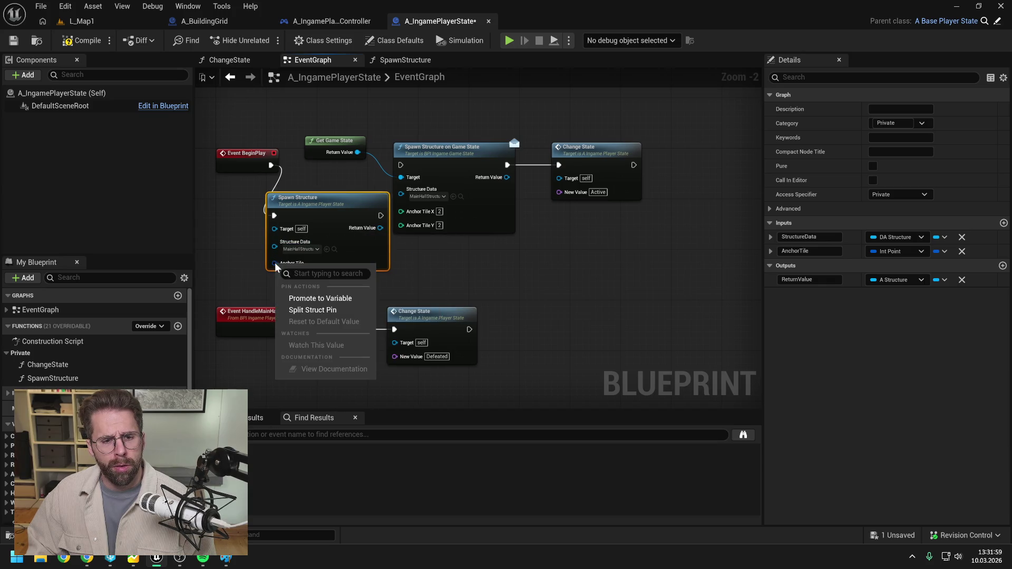
{"action": "left_click", "coordinate": [312, 314]}
{"action": "type", "text": "2"}
{"action": "key", "text": "Tab"}
{"action": "type", "text": "2"}
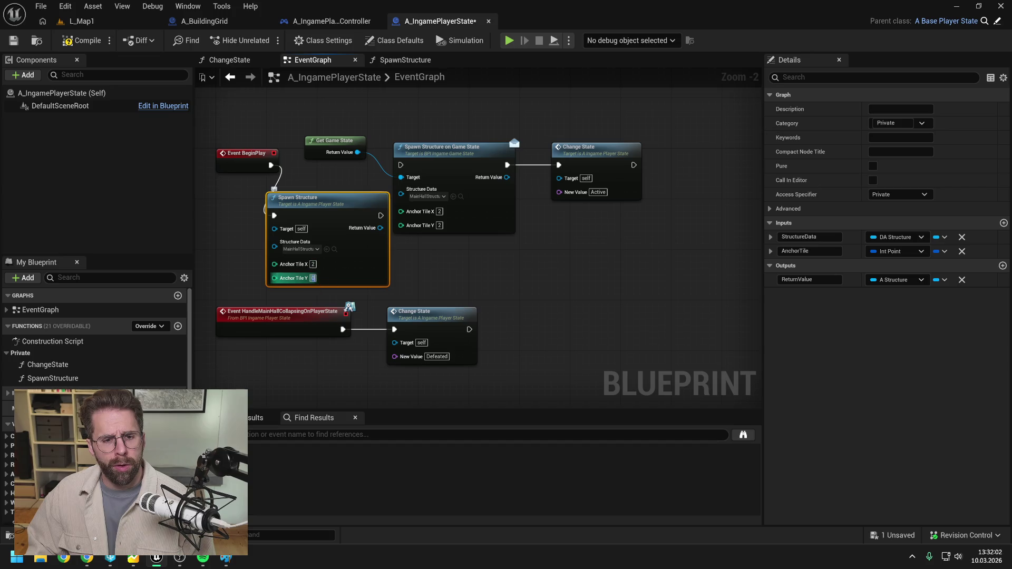
Wire Spawn Structure into Change State and cut the Get Game State and game-state spawn nodes
{"action": "left_click", "coordinate": [461, 272]}
{"action": "left_click_drag", "start_coordinate": [461, 272], "coordinate": [452, 288]}
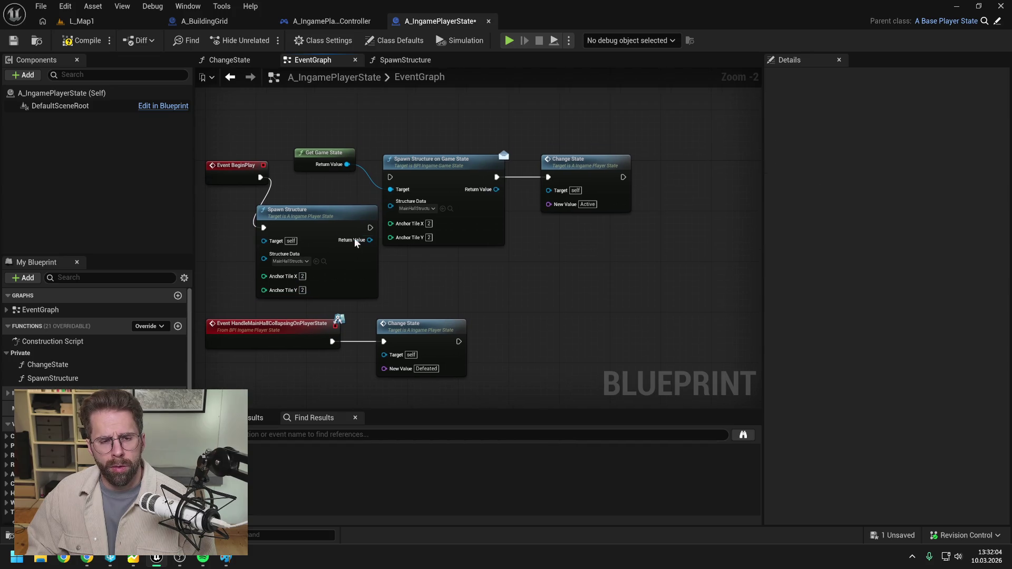
{"action": "mouse_move", "coordinate": [370, 228]}
{"action": "left_mouse_down"}
{"action": "mouse_move", "coordinate": [542, 195]}
{"action": "mouse_move", "coordinate": [548, 178]}
{"action": "left_mouse_up"}
{"action": "left_click_drag", "start_coordinate": [340, 124], "coordinate": [422, 169]}
{"action": "key", "text": "Delete"}
{"action": "left_click_drag", "start_coordinate": [333, 219], "coordinate": [377, 169]}
{"action": "left_click_drag", "start_coordinate": [568, 171], "coordinate": [492, 166]}
{"action": "left_click", "coordinate": [401, 127]}
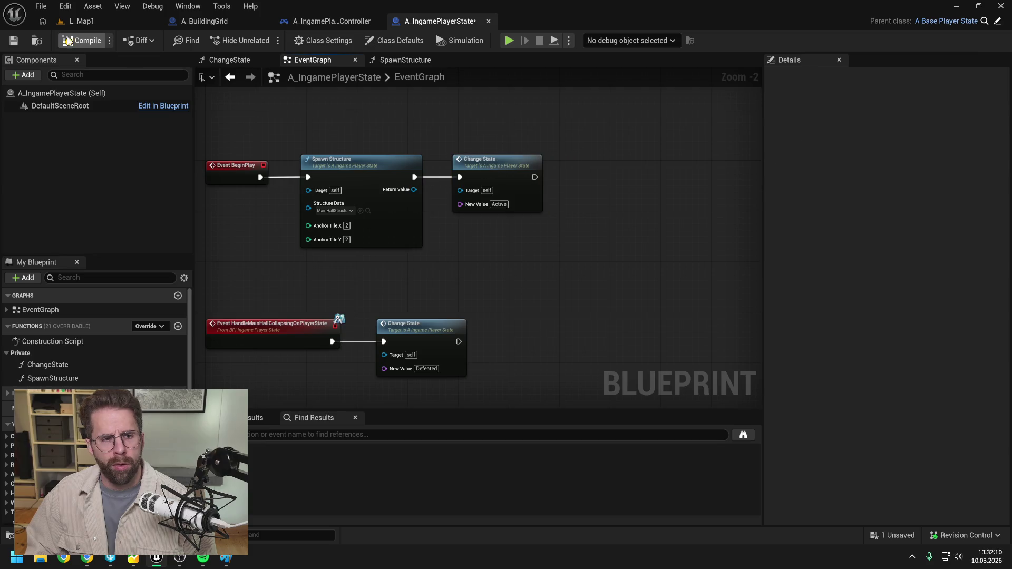
{"action": "left_click", "coordinate": [397, 60]}
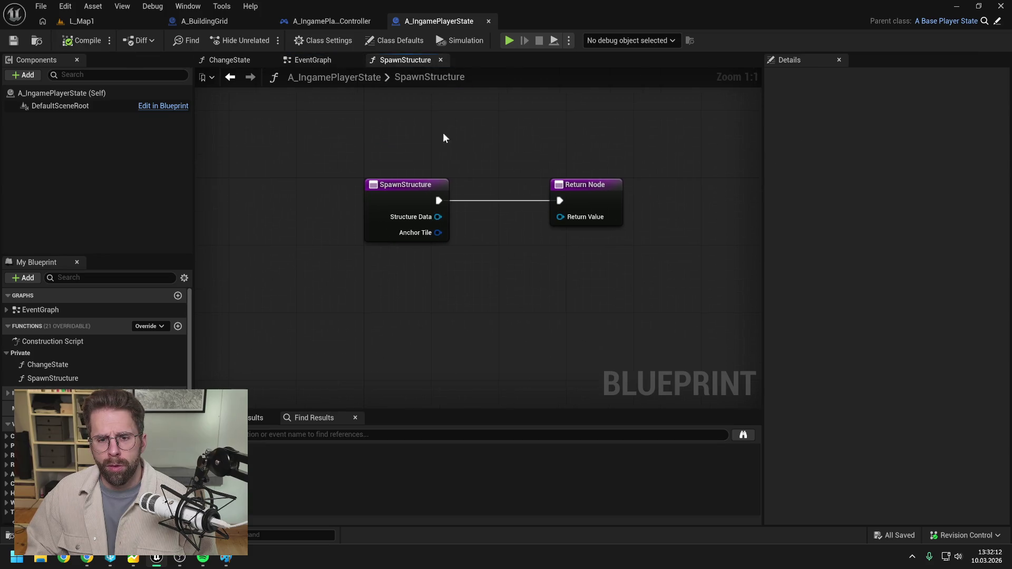
Paste the game-state nodes into SpawnStructure, add Is Valid on Structure Data, save, and search 'da_struc'
{"action": "key", "text": "ctrl+v"}
{"action": "mouse_move", "coordinate": [397, 199]}
{"action": "left_mouse_down"}
{"action": "mouse_move", "coordinate": [341, 248]}
{"action": "mouse_move", "coordinate": [333, 280]}
{"action": "mouse_move", "coordinate": [360, 299]}
{"action": "left_mouse_up"}
{"action": "type", "text": "is valid"}
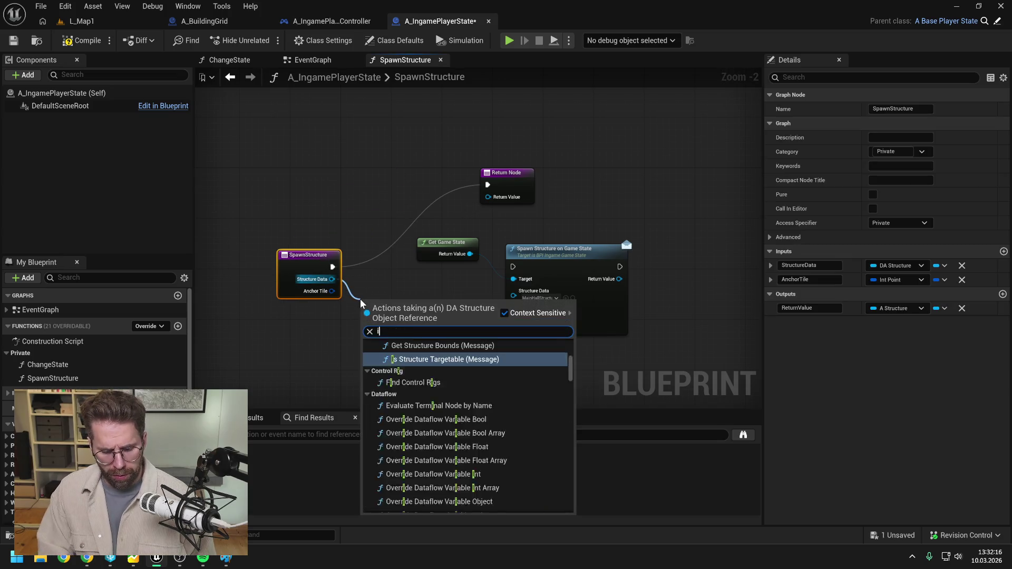
{"action": "left_click", "coordinate": [394, 369]}
{"action": "mouse_move", "coordinate": [313, 266]}
{"action": "left_mouse_down"}
{"action": "mouse_move", "coordinate": [300, 304]}
{"action": "mouse_move", "coordinate": [367, 311]}
{"action": "left_mouse_up"}
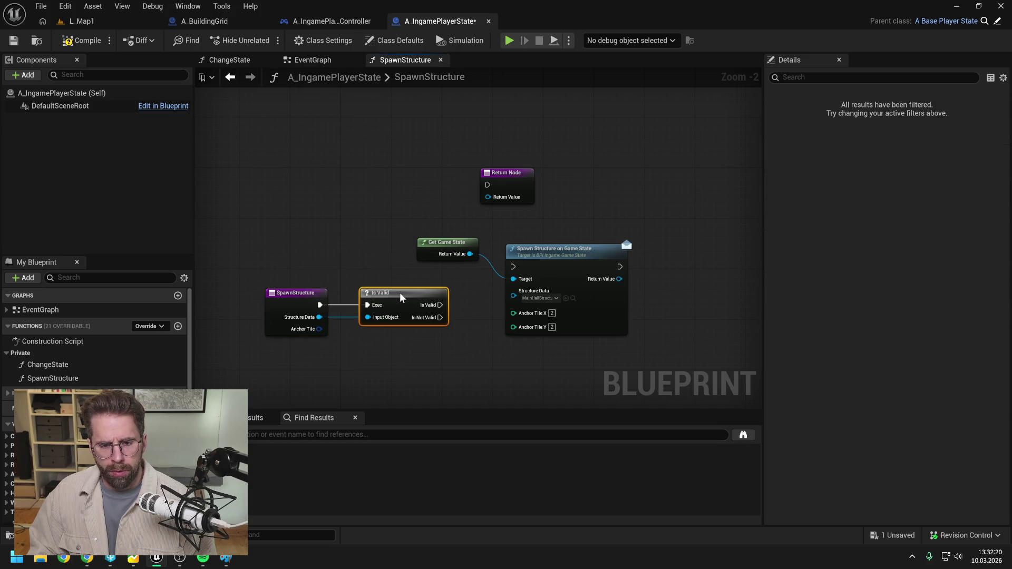
{"action": "left_click_drag", "start_coordinate": [475, 244], "coordinate": [583, 295]}
{"action": "left_click", "coordinate": [402, 218]}
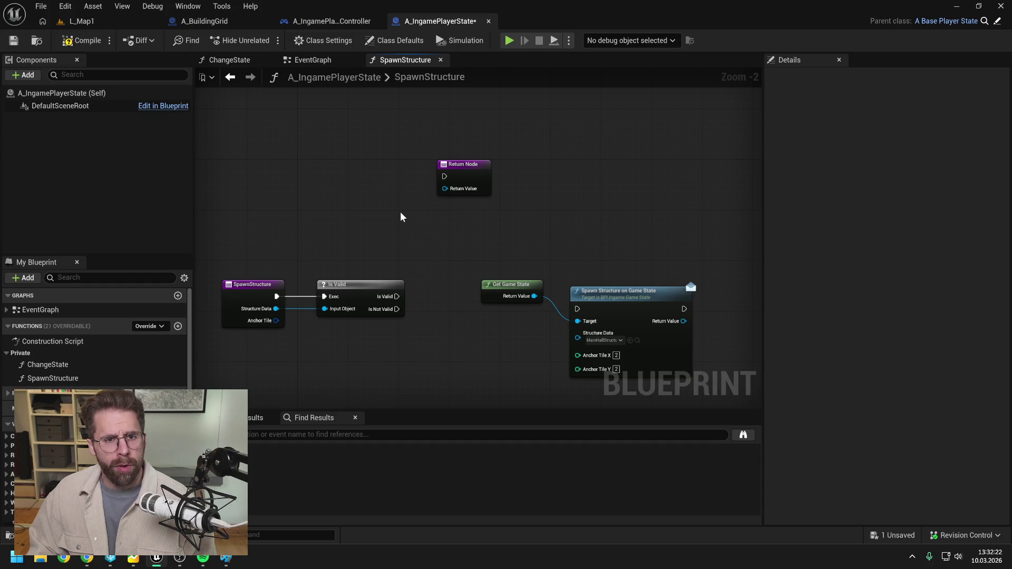
{"action": "key", "text": "ctrl+s"}
{"action": "key", "text": "ctrl+space"}
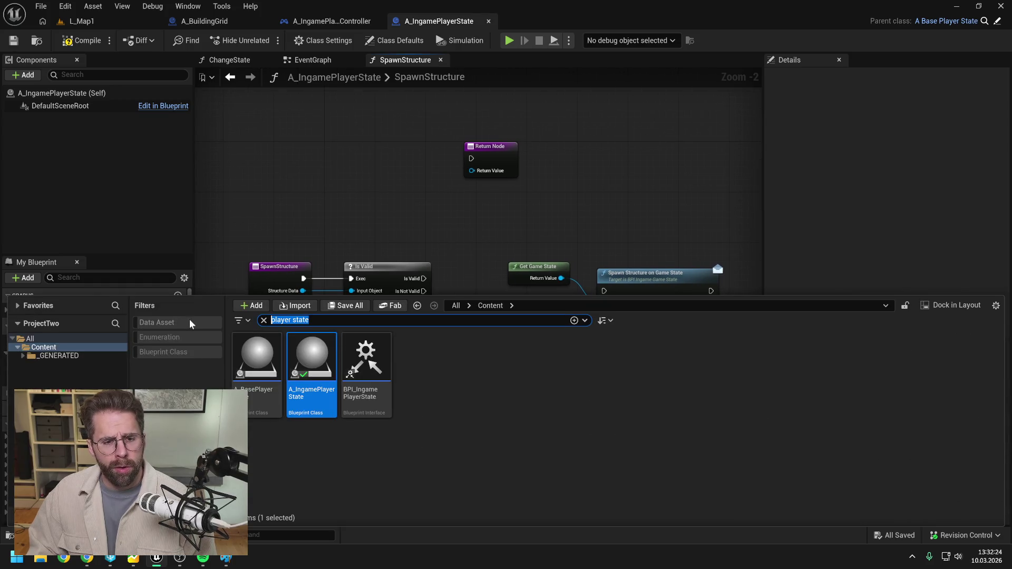
{"action": "type", "text": "da_struc"}
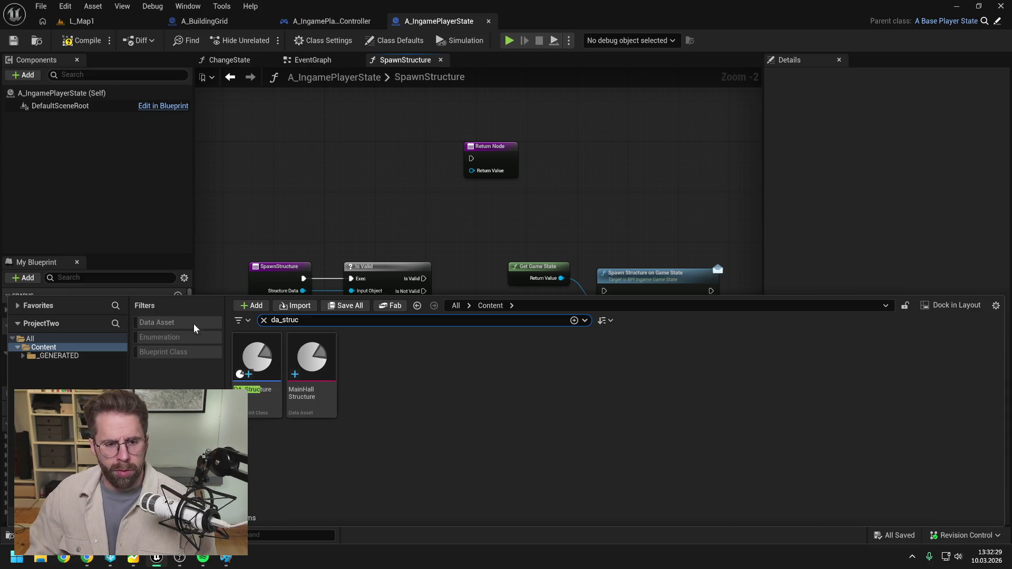
In DA_Structure, add GetPowerGridRadius under Structure Data with an Integer return output
{"action": "double_click", "coordinate": [257, 361]}
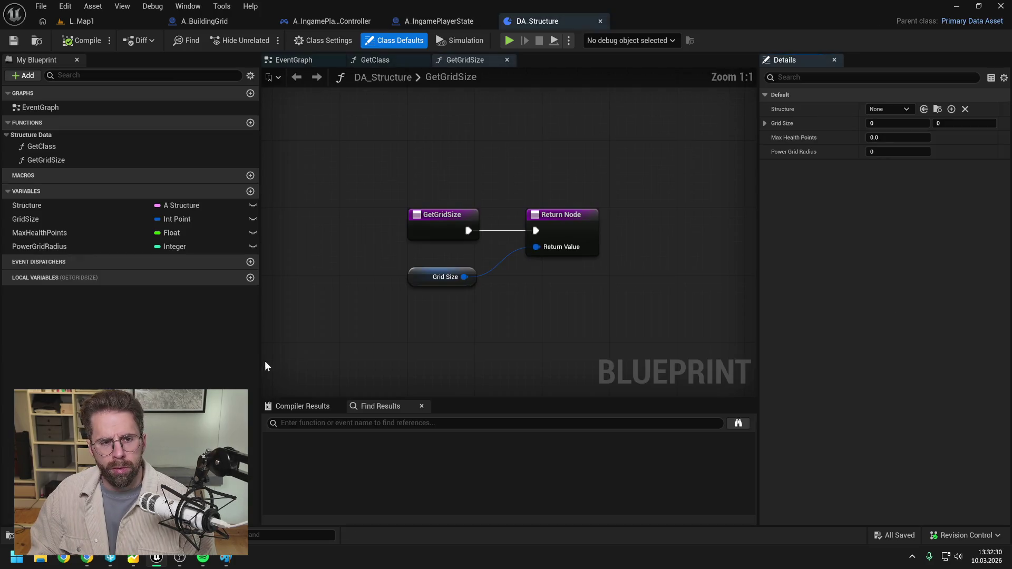
{"action": "left_click", "coordinate": [250, 123]}
{"action": "type", "text": "GetPowerGridRadi"}
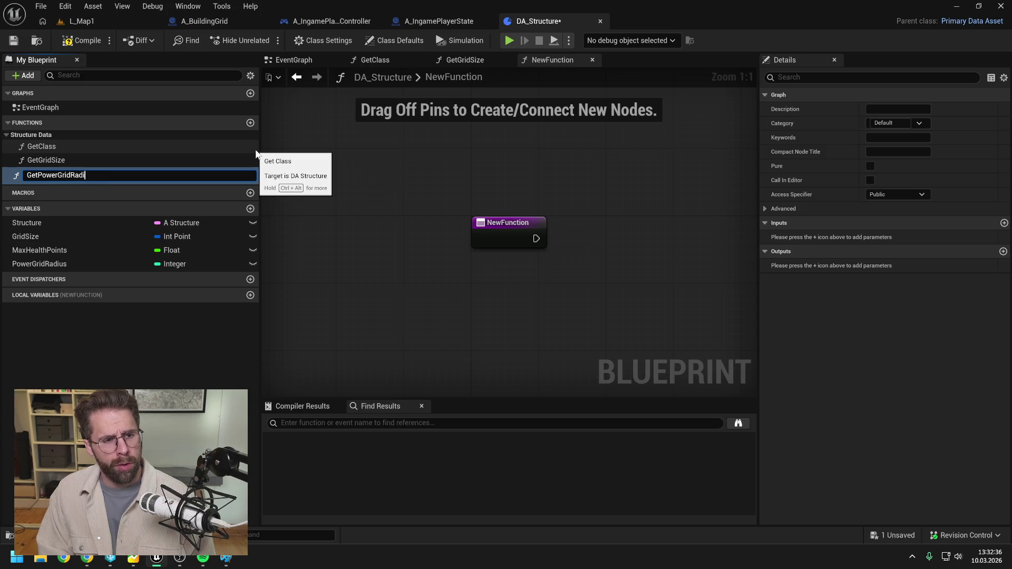
{"action": "type", "text": "us"}
{"action": "key", "text": "Return"}
{"action": "left_click_drag", "start_coordinate": [69, 173], "coordinate": [43, 133]}
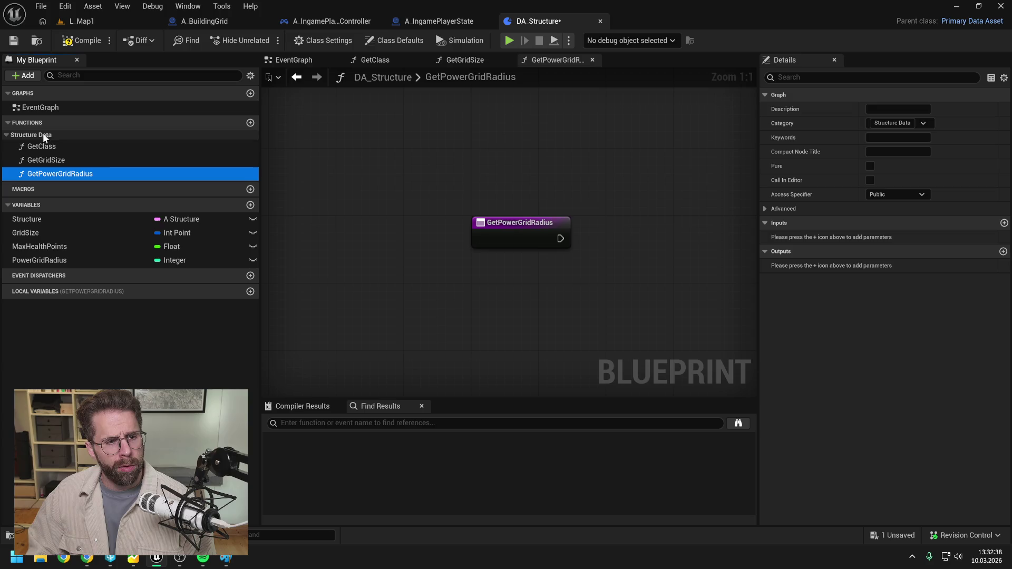
{"action": "left_click", "coordinate": [1003, 252]}
{"action": "left_click", "coordinate": [902, 265]}
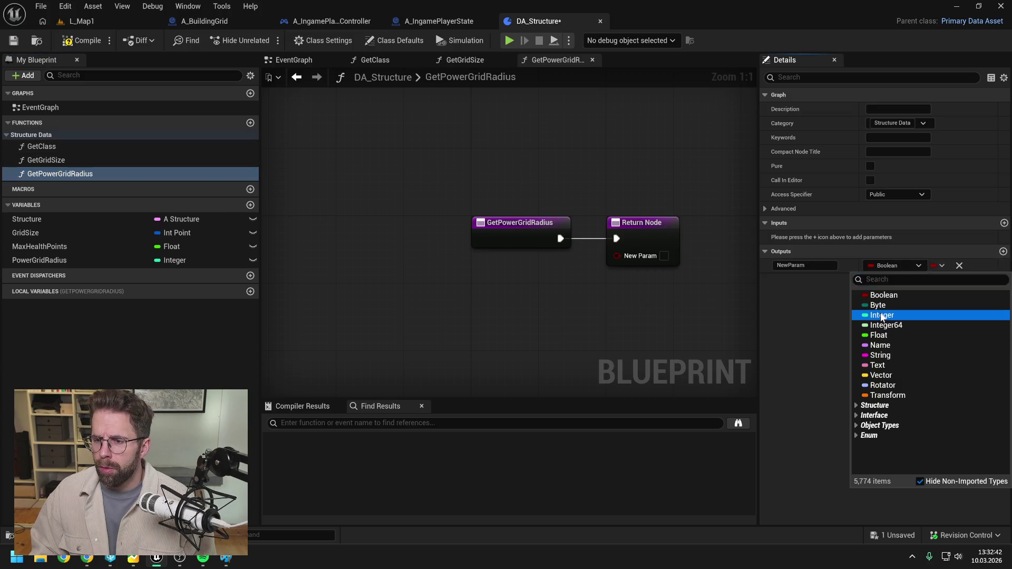
{"action": "left_click", "coordinate": [882, 316]}
{"action": "left_click", "coordinate": [805, 265]}
{"action": "type", "text": "Retur"}
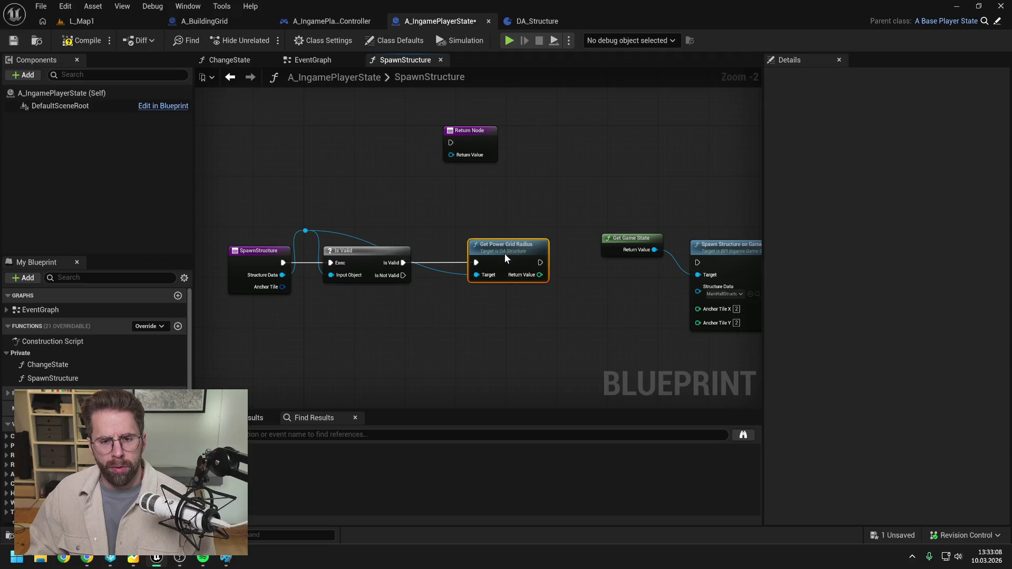
Add a reroute on the Target wire, align Get Power Grid Radius with Is Valid, compile and save
{"action": "double_click", "coordinate": [439, 276]}
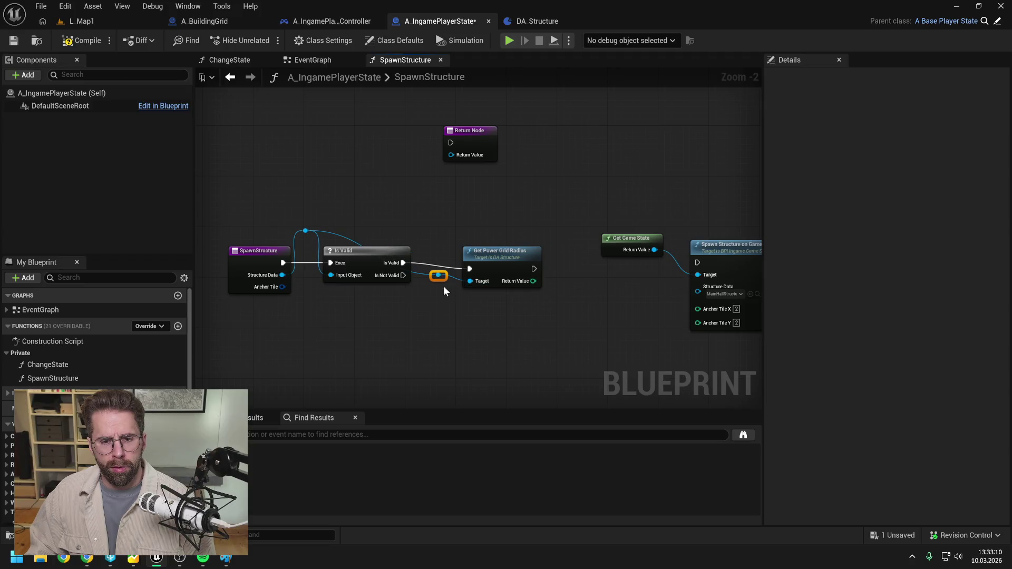
{"action": "left_click_drag", "start_coordinate": [443, 277], "coordinate": [427, 233]}
{"action": "left_click", "coordinate": [504, 254]}
{"action": "key", "text": "q"}
{"action": "left_click", "coordinate": [560, 214]}
{"action": "left_click_drag", "start_coordinate": [562, 218], "coordinate": [529, 214]}
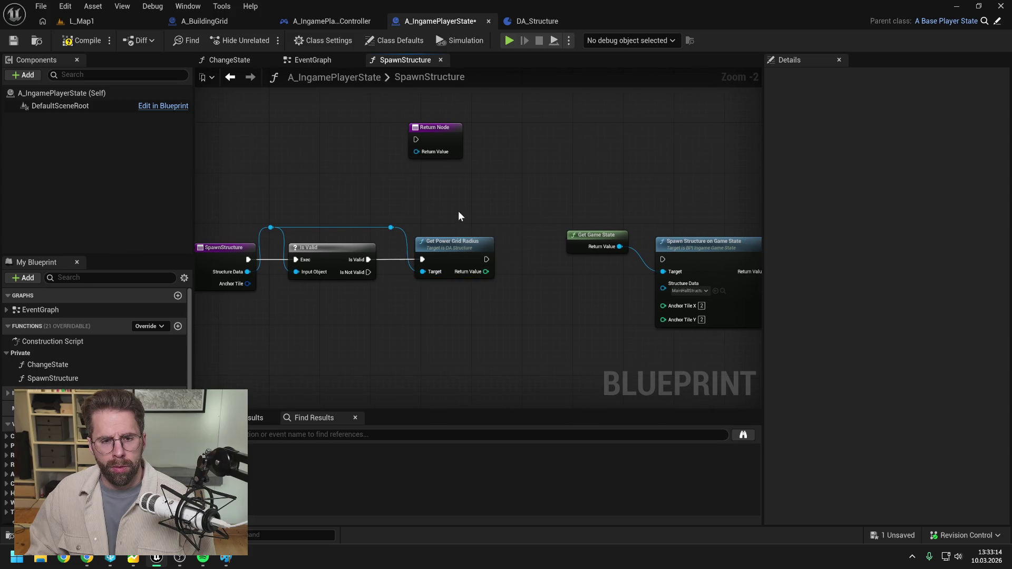
{"action": "left_click", "coordinate": [74, 42]}
{"action": "key", "text": "ctrl+s"}
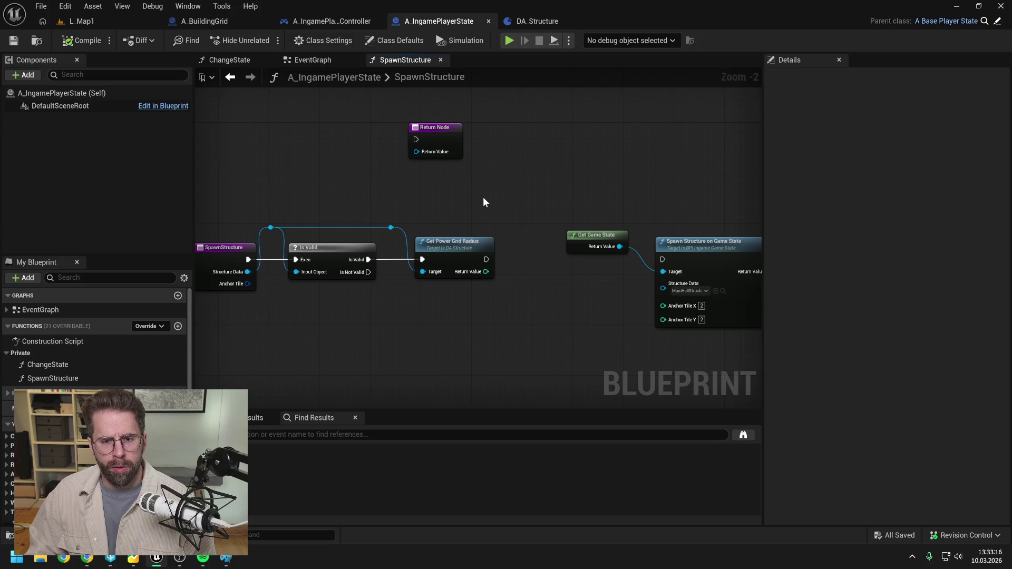
Nudge the reroute point and Get Power Grid Radius left and save the layout
{"action": "scroll", "coordinate": [482, 197], "scroll_direction": "down", "scroll_amount": 1}
{"action": "left_click_drag", "start_coordinate": [491, 206], "coordinate": [473, 204]}
{"action": "left_click_drag", "start_coordinate": [381, 223], "coordinate": [370, 224]}
{"action": "left_click_drag", "start_coordinate": [437, 236], "coordinate": [426, 236]}
{"action": "left_click", "coordinate": [481, 213]}
{"action": "key", "text": "ctrl+s"}
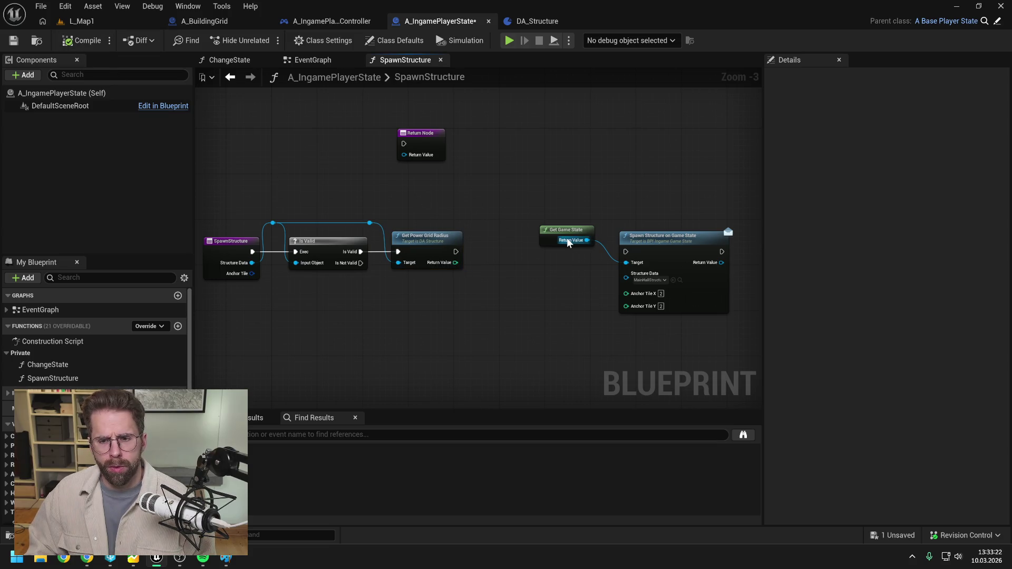
{"action": "mouse_move", "coordinate": [490, 288]}
{"action": "left_mouse_down"}
{"action": "mouse_move", "coordinate": [484, 276]}
{"action": "mouse_move", "coordinate": [512, 262]}
{"action": "mouse_move", "coordinate": [484, 266]}
{"action": "left_mouse_up"}
{"action": "left_click_drag", "start_coordinate": [432, 248], "coordinate": [462, 267]}
{"action": "left_click", "coordinate": [496, 243]}
Move Get Power Grid Radius past the spawn node and wire Is Valid into Spawn Structure on Game State
{"action": "mouse_move", "coordinate": [344, 194]}
{"action": "left_mouse_down"}
{"action": "mouse_move", "coordinate": [424, 230]}
{"action": "mouse_move", "coordinate": [741, 226]}
{"action": "mouse_move", "coordinate": [726, 227]}
{"action": "left_mouse_up"}
{"action": "mouse_move", "coordinate": [499, 272]}
{"action": "left_mouse_down"}
{"action": "mouse_move", "coordinate": [626, 223]}
{"action": "mouse_move", "coordinate": [480, 227]}
{"action": "left_mouse_up"}
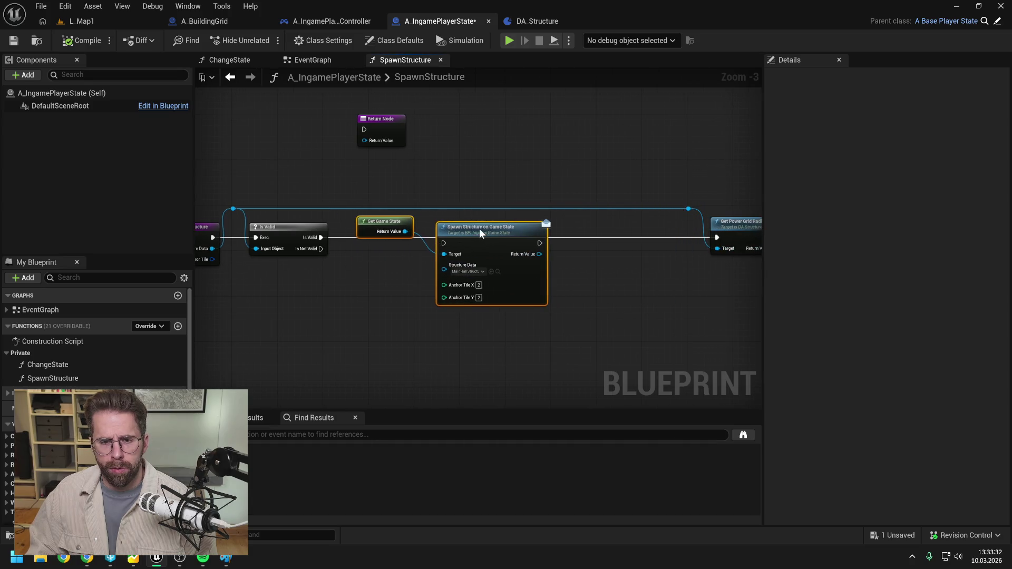
{"action": "left_click_drag", "start_coordinate": [321, 238], "coordinate": [444, 237]}
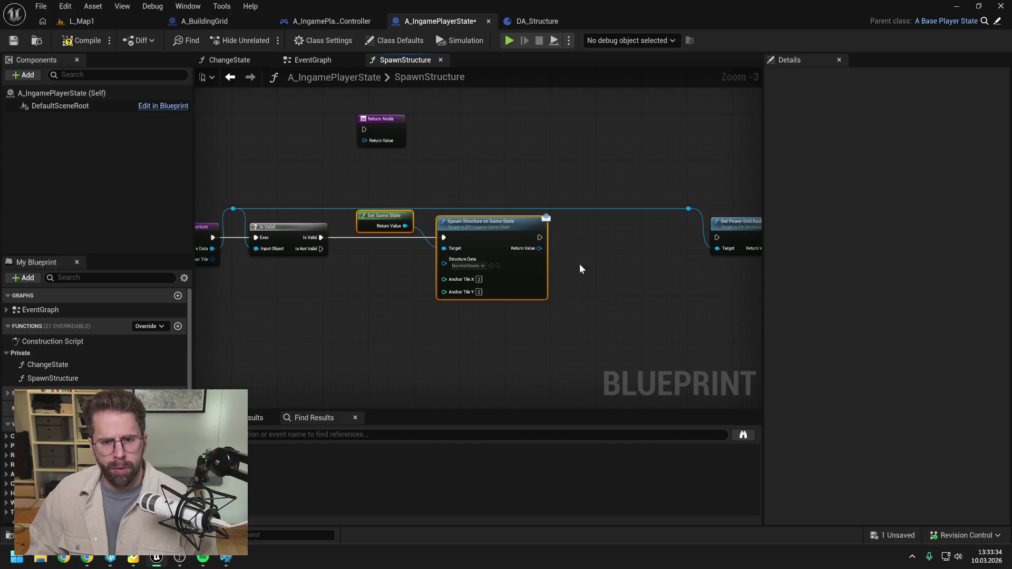
{"action": "left_click", "coordinate": [548, 274]}
{"action": "key", "text": "ctrl+s"}
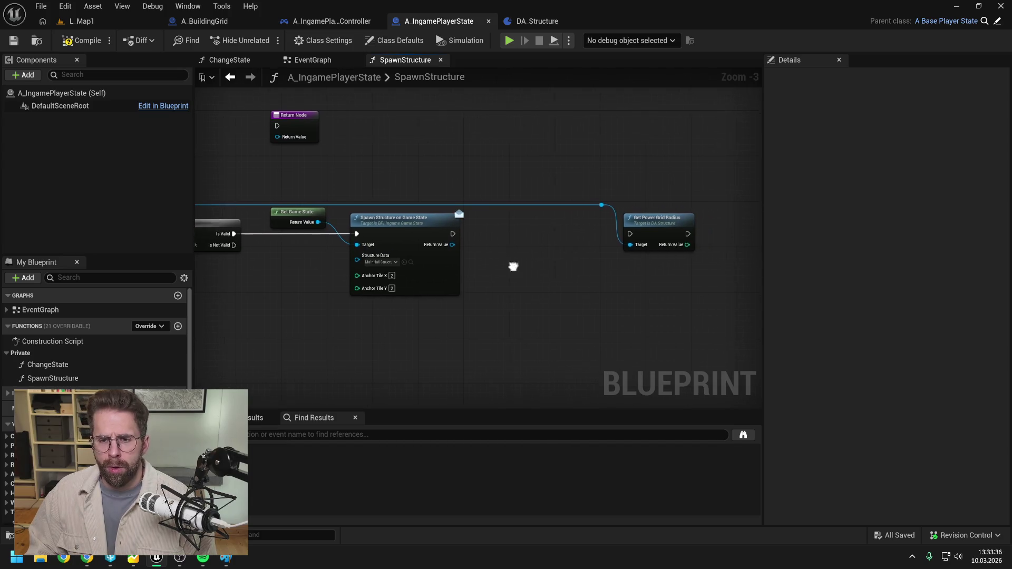
Connect Spawn Structure on Game State's execution output into Get Power Grid Radius
{"action": "left_click_drag", "start_coordinate": [431, 243], "coordinate": [501, 270]}
{"action": "left_click_drag", "start_coordinate": [496, 237], "coordinate": [547, 238]}
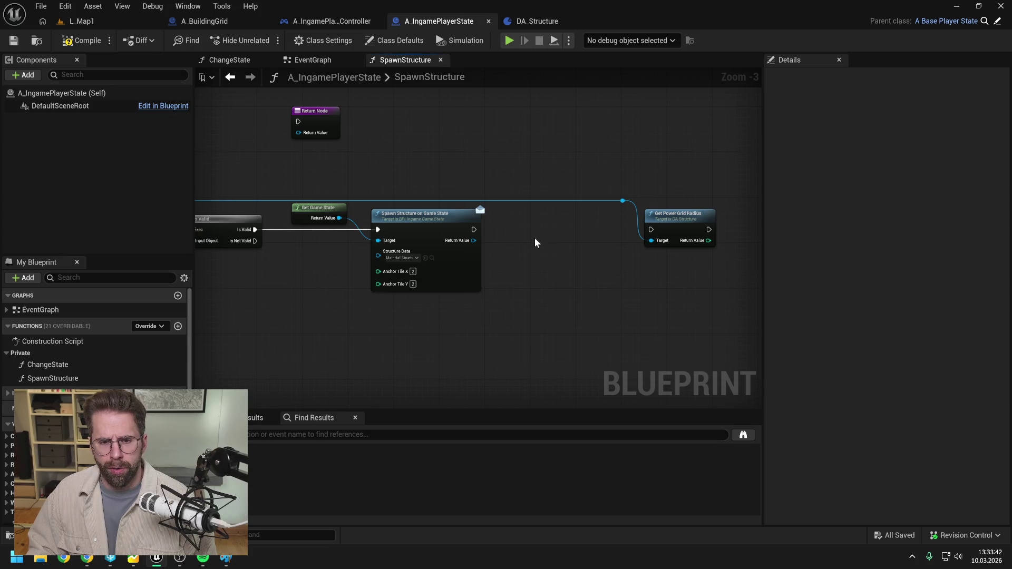
{"action": "left_click_drag", "start_coordinate": [534, 238], "coordinate": [640, 235]}
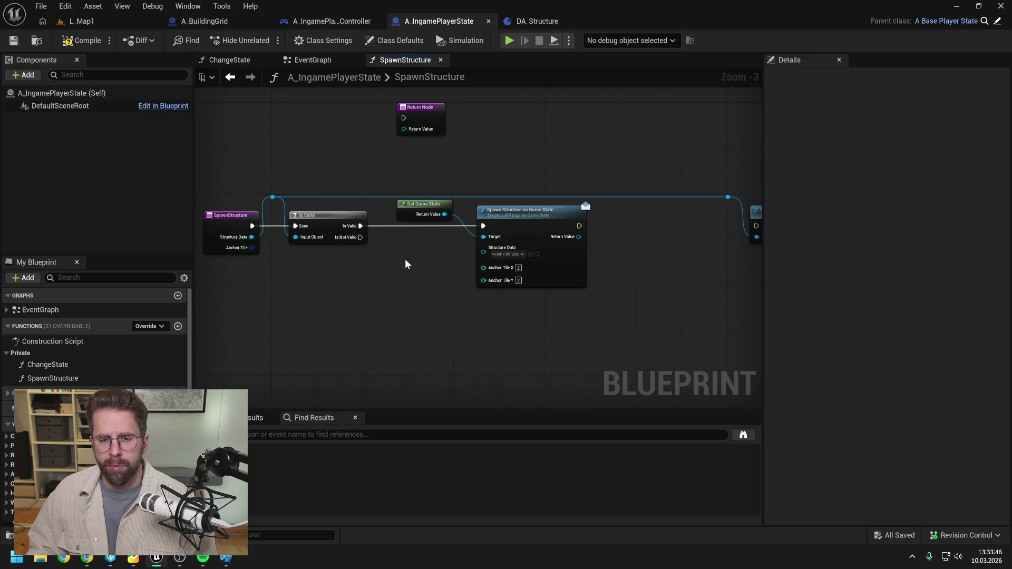
{"action": "left_click_drag", "start_coordinate": [406, 260], "coordinate": [370, 260]}
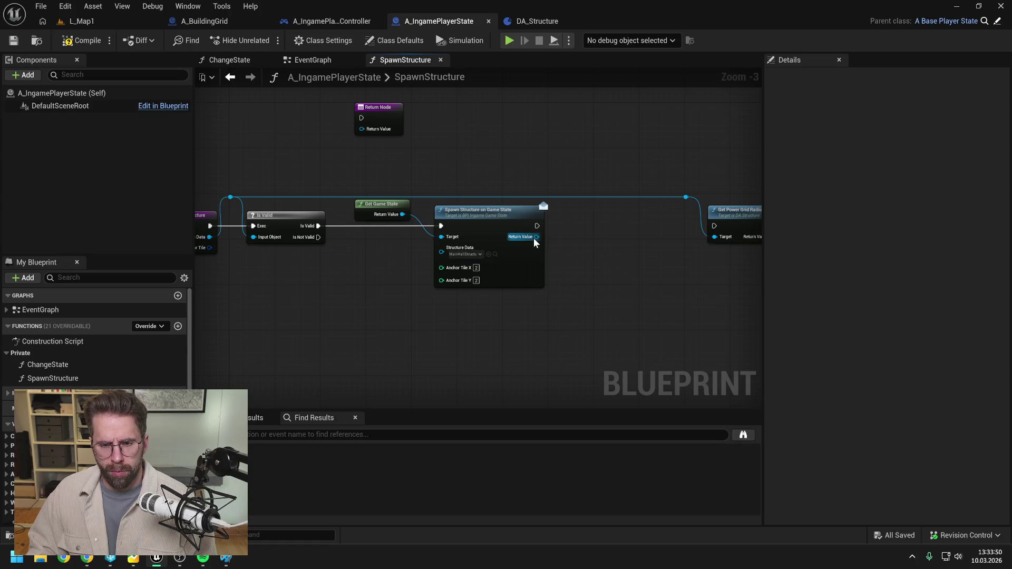
{"action": "left_click_drag", "start_coordinate": [537, 237], "coordinate": [576, 253]}
{"action": "left_click", "coordinate": [570, 229]}
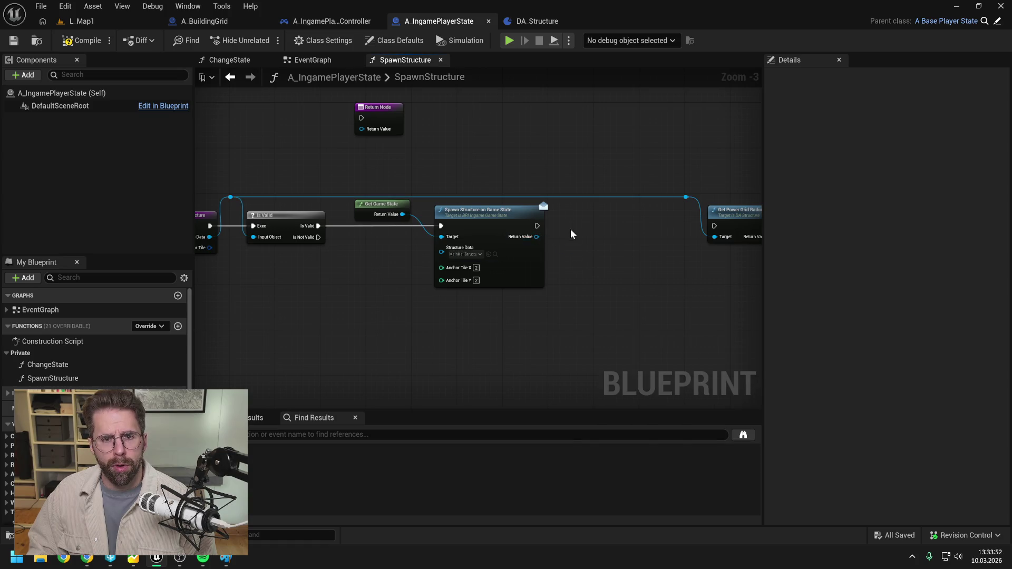
{"action": "mouse_move", "coordinate": [571, 234]}
{"action": "left_mouse_down"}
{"action": "mouse_move", "coordinate": [549, 237]}
{"action": "mouse_move", "coordinate": [549, 248]}
{"action": "mouse_move", "coordinate": [609, 228]}
{"action": "mouse_move", "coordinate": [608, 216]}
{"action": "left_mouse_up"}
{"action": "left_click", "coordinate": [535, 233]}
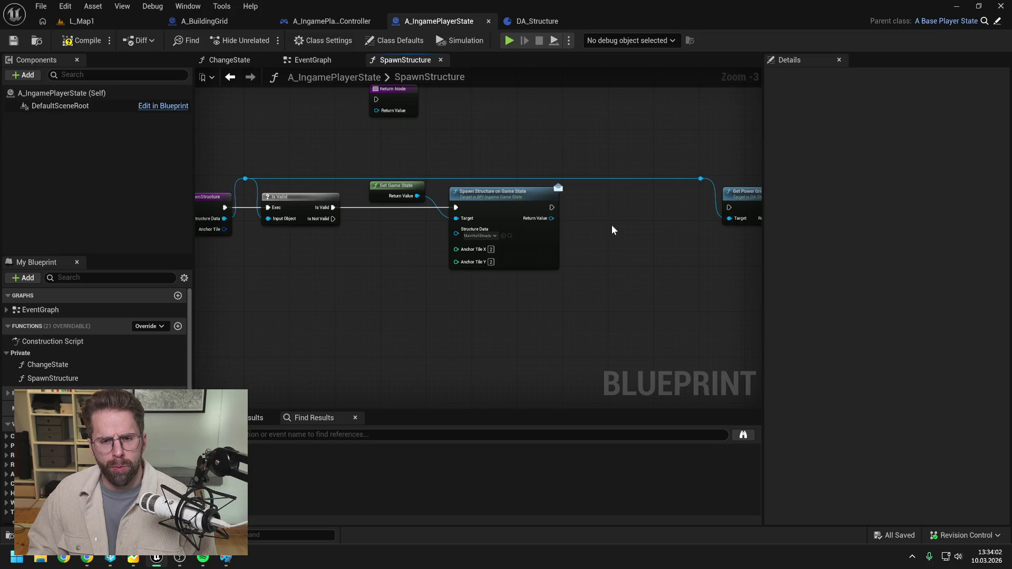
{"action": "left_click_drag", "start_coordinate": [612, 230], "coordinate": [577, 233]}
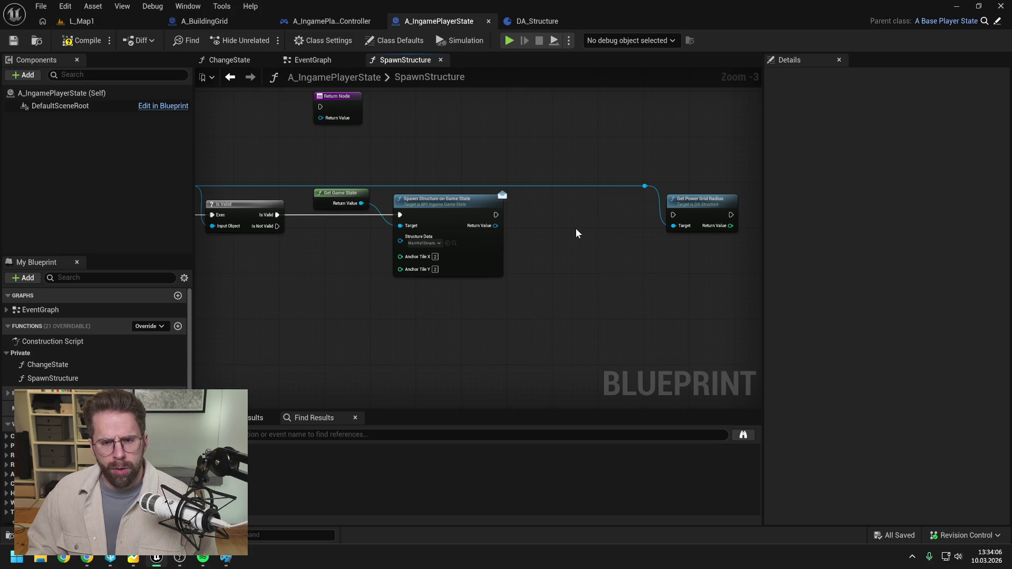
{"action": "mouse_move", "coordinate": [496, 214]}
{"action": "left_mouse_down"}
{"action": "mouse_move", "coordinate": [673, 215]}
{"action": "mouse_move", "coordinate": [608, 214]}
{"action": "mouse_move", "coordinate": [583, 232]}
{"action": "mouse_move", "coordinate": [610, 244]}
{"action": "left_mouse_up"}
{"action": "left_click", "coordinate": [630, 245]}
Compare Get Power Grid Radius's result with a > node and feed it into a Branch
{"action": "type", "text": ">"}
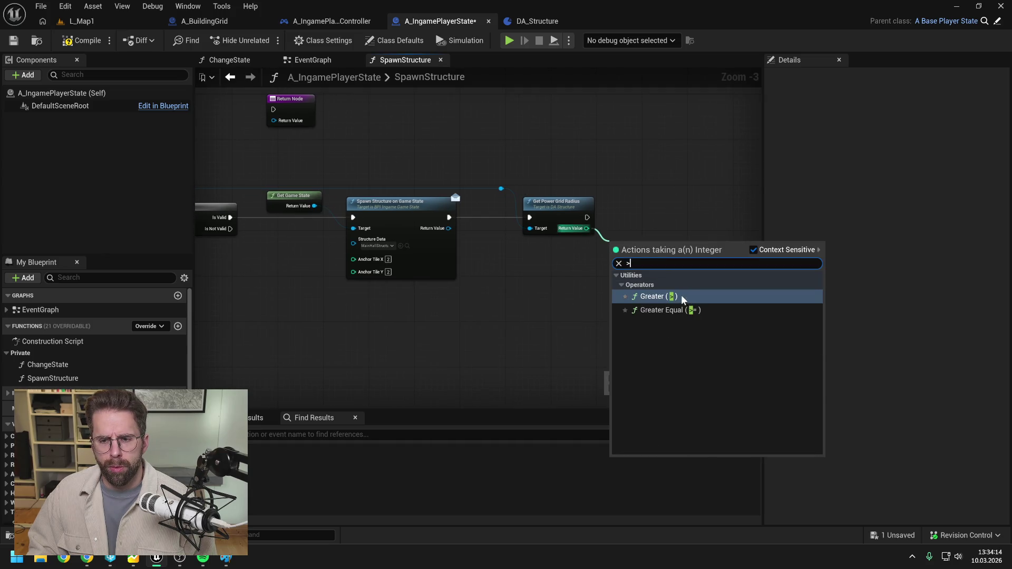
{"action": "left_click", "coordinate": [681, 297]}
{"action": "left_click_drag", "start_coordinate": [654, 250], "coordinate": [693, 207]}
{"action": "type", "text": "bran"}
{"action": "key", "text": "Return"}
{"action": "left_click_drag", "start_coordinate": [590, 217], "coordinate": [689, 217]}
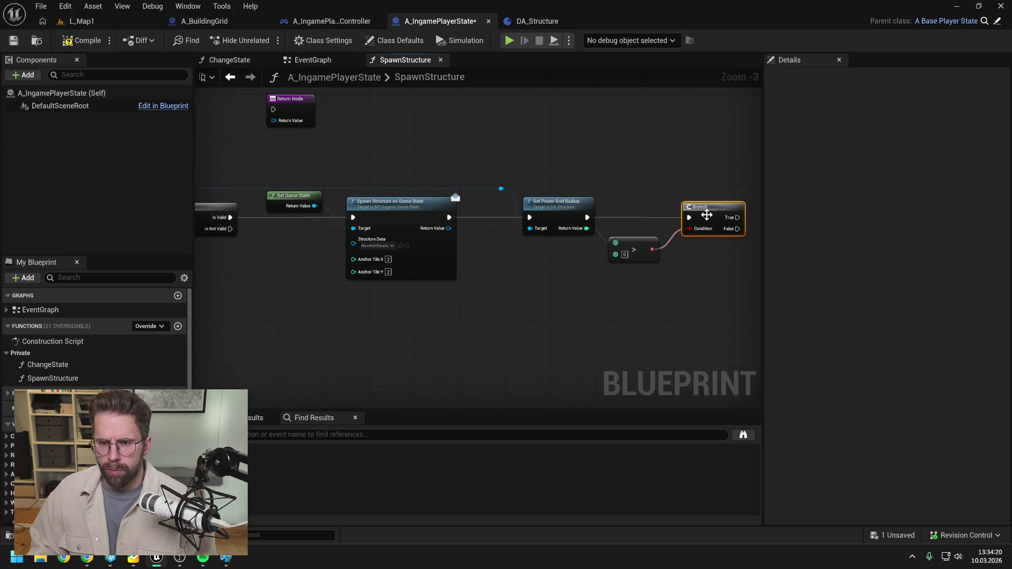
Move the Return Node right of the Branch, then save and compile the blueprint
{"action": "mouse_move", "coordinate": [267, 117]}
{"action": "left_mouse_down"}
{"action": "mouse_move", "coordinate": [673, 217]}
{"action": "mouse_move", "coordinate": [685, 198]}
{"action": "left_mouse_up"}
{"action": "left_click_drag", "start_coordinate": [594, 209], "coordinate": [697, 231]}
{"action": "left_click", "coordinate": [536, 217]}
{"action": "key", "text": "ctrl+s"}
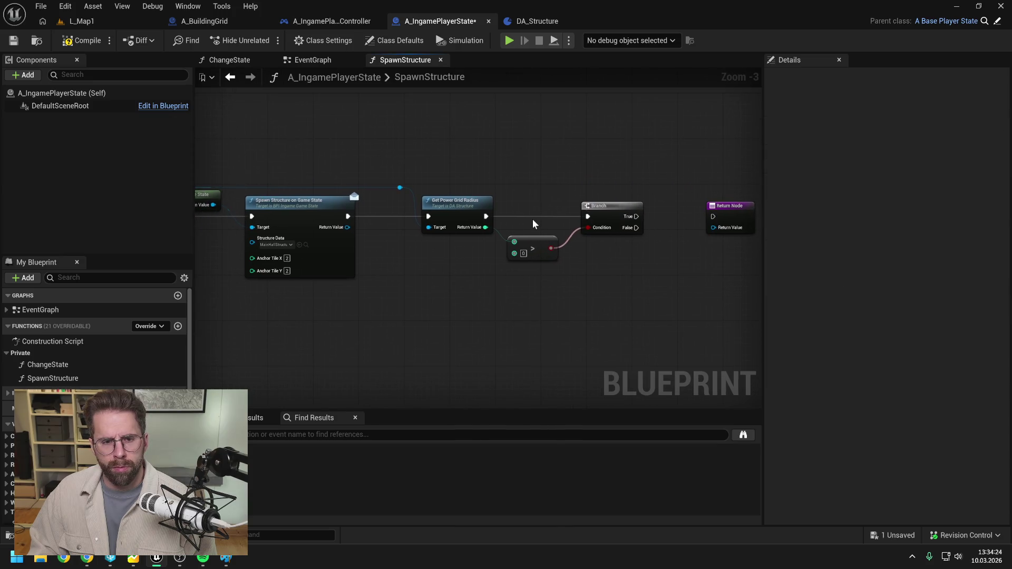
{"action": "left_click", "coordinate": [82, 41]}
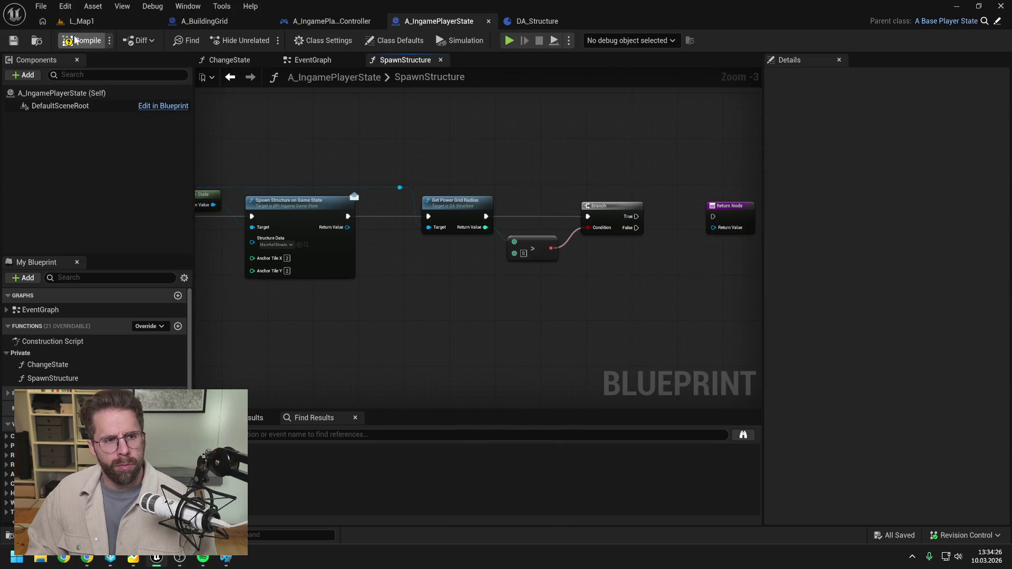
{"action": "left_click_drag", "start_coordinate": [381, 153], "coordinate": [435, 153]}
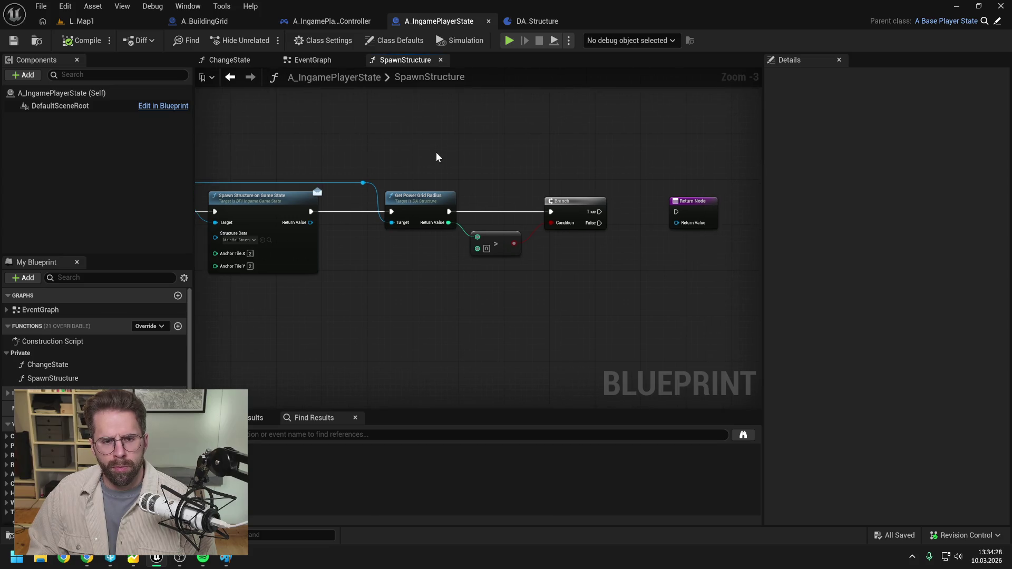
{"action": "scroll", "coordinate": [106, 350], "scroll_direction": "down", "scroll_amount": 3}
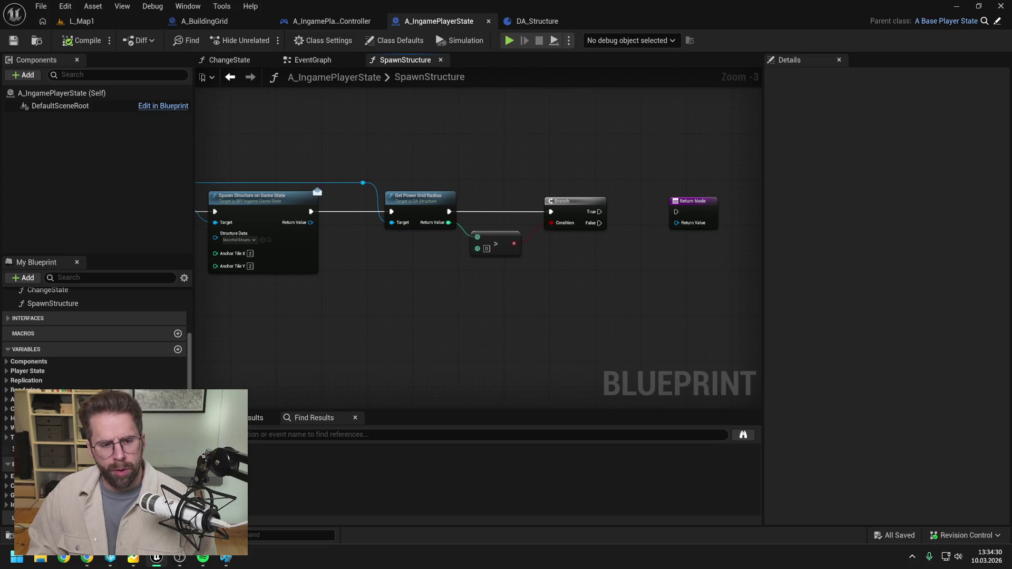
{"action": "left_click_drag", "start_coordinate": [307, 228], "coordinate": [390, 270]}
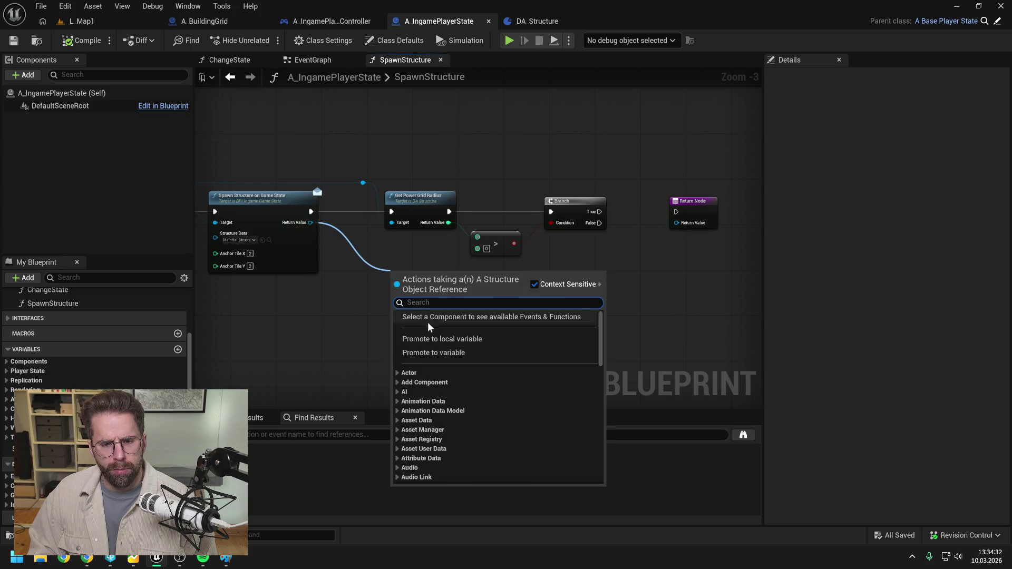
Promote Spawn Structure's Return Value to a PowerStructures array variable, compile, and delete the SET node
{"action": "left_click", "coordinate": [452, 352]}
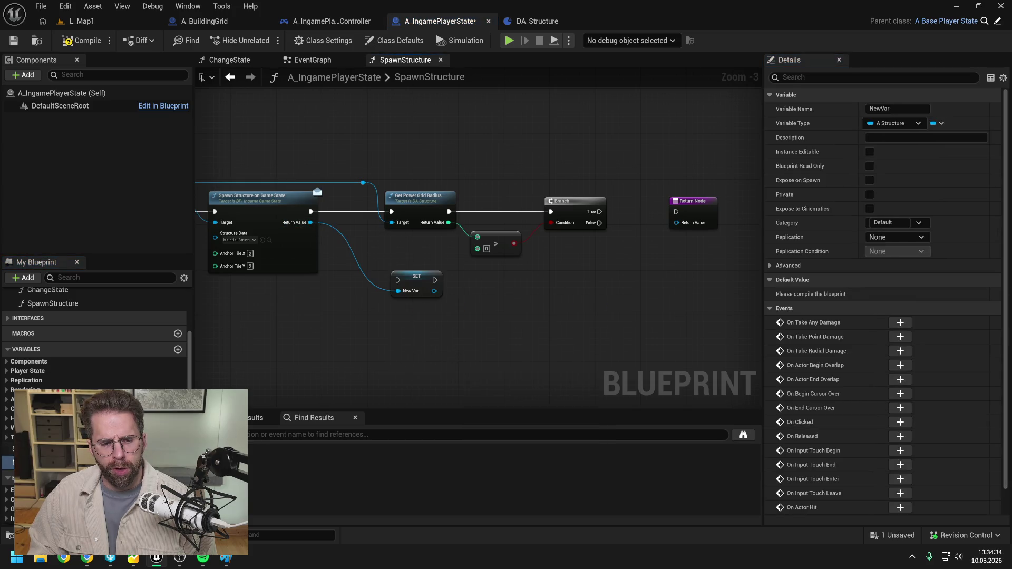
{"action": "left_click", "coordinate": [547, 296]}
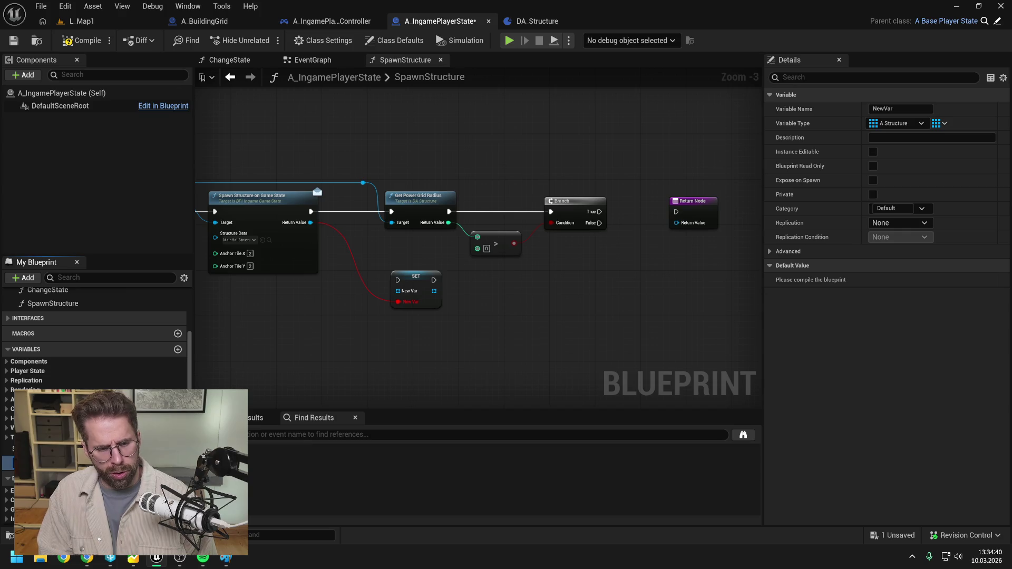
{"action": "key", "text": "Return"}
{"action": "key", "text": "ctrl+s"}
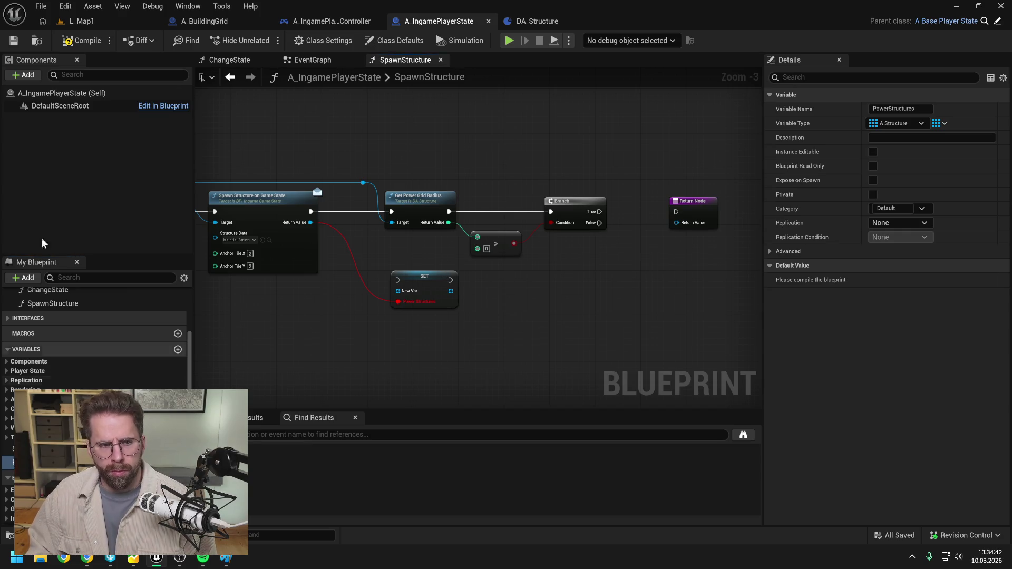
{"action": "left_click", "coordinate": [84, 40]}
{"action": "left_click", "coordinate": [424, 285]}
{"action": "key", "text": "Delete"}
Add a PowerStructures getter with an array ADD node driven by the Branch's True output
{"action": "mouse_move", "coordinate": [32, 462]}
{"action": "left_mouse_down"}
{"action": "mouse_move", "coordinate": [627, 224]}
{"action": "mouse_move", "coordinate": [630, 185]}
{"action": "left_mouse_up"}
{"action": "left_click", "coordinate": [667, 199]}
{"action": "left_click_drag", "start_coordinate": [690, 203], "coordinate": [696, 213]}
{"action": "left_click_drag", "start_coordinate": [618, 186], "coordinate": [645, 211]}
{"action": "type", "text": "add"}
{"action": "key", "text": "Return"}
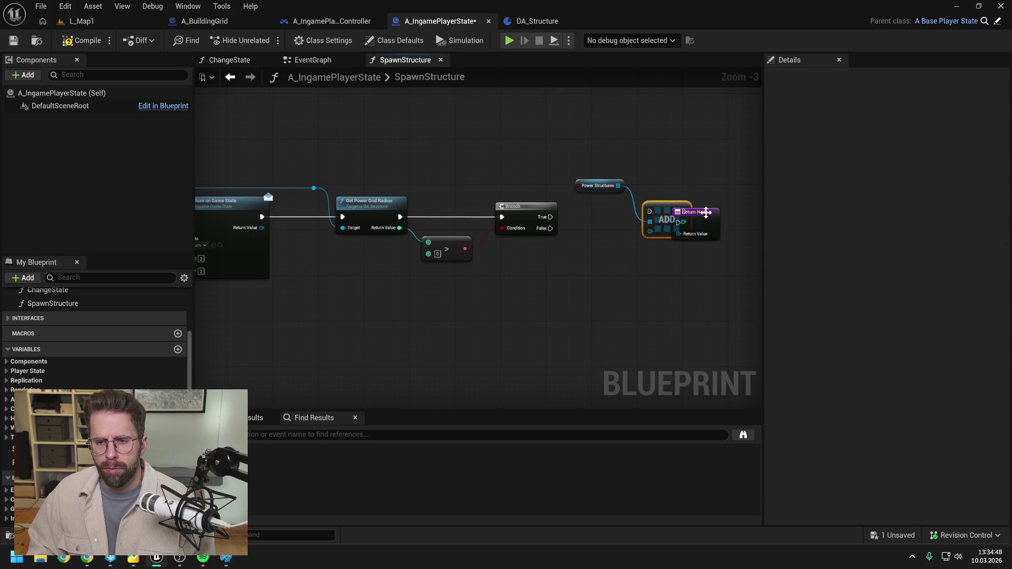
{"action": "left_click", "coordinate": [575, 251]}
{"action": "left_click_drag", "start_coordinate": [535, 216], "coordinate": [634, 211]}
{"action": "left_click_drag", "start_coordinate": [651, 220], "coordinate": [656, 191]}
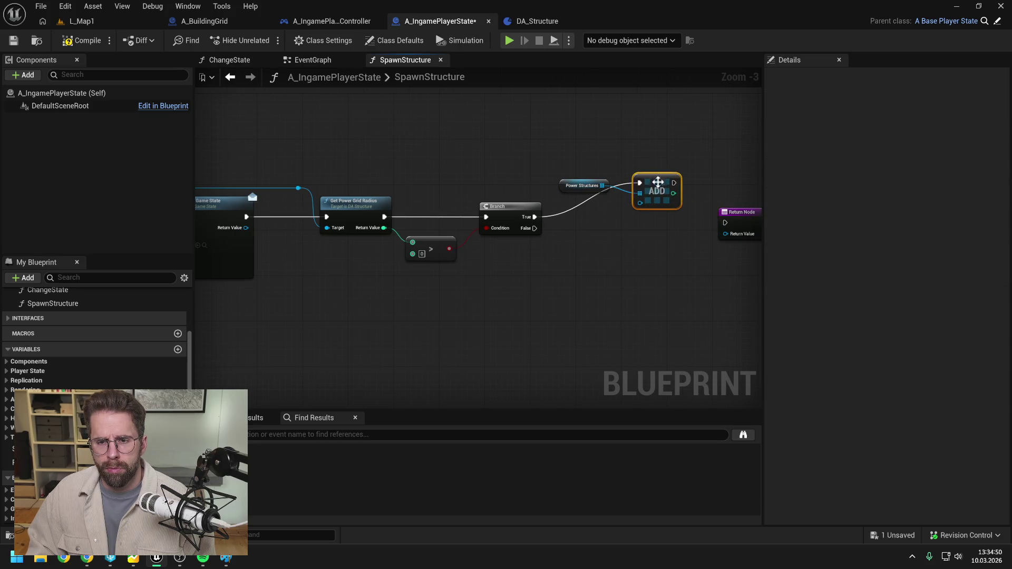
Tidy the ADD wiring with a reroute point and save A_IngamePlayerState
{"action": "left_click_drag", "start_coordinate": [573, 191], "coordinate": [576, 169]}
{"action": "left_click", "coordinate": [592, 214]}
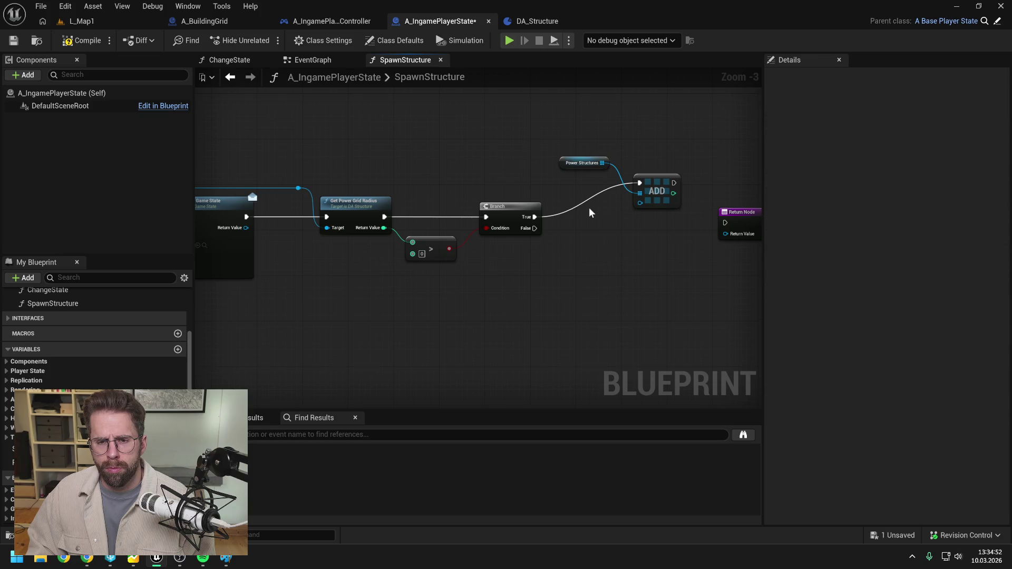
{"action": "double_click", "coordinate": [595, 198]}
{"action": "mouse_move", "coordinate": [593, 197]}
{"action": "left_mouse_down"}
{"action": "mouse_move", "coordinate": [560, 184]}
{"action": "mouse_move", "coordinate": [595, 181]}
{"action": "left_mouse_up"}
{"action": "left_click", "coordinate": [593, 211]}
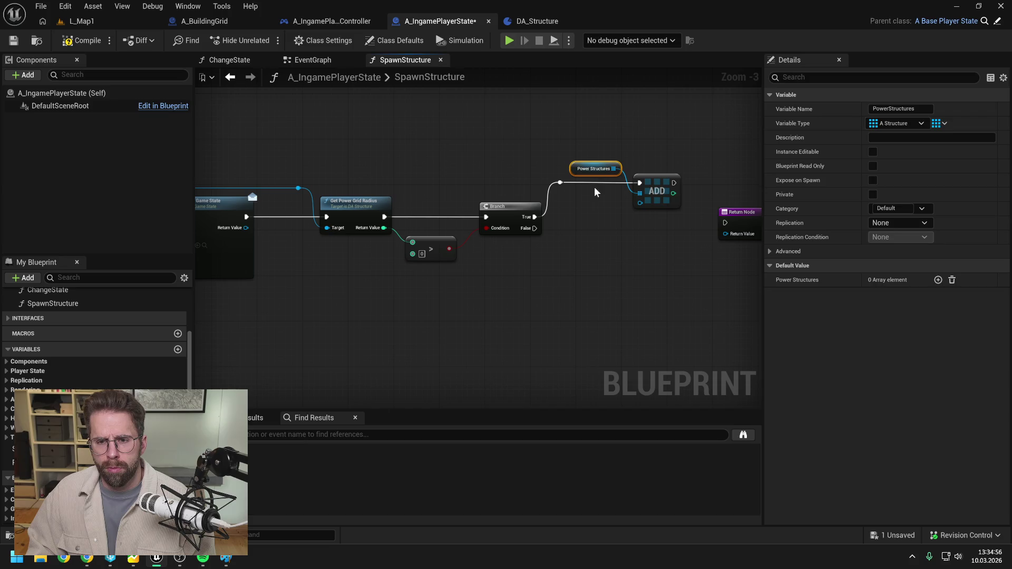
{"action": "left_click", "coordinate": [610, 204]}
{"action": "key", "text": "ctrl+s"}
{"action": "mouse_move", "coordinate": [389, 158]}
{"action": "left_mouse_down"}
{"action": "mouse_move", "coordinate": [439, 145]}
{"action": "mouse_move", "coordinate": [413, 163]}
{"action": "left_mouse_up"}
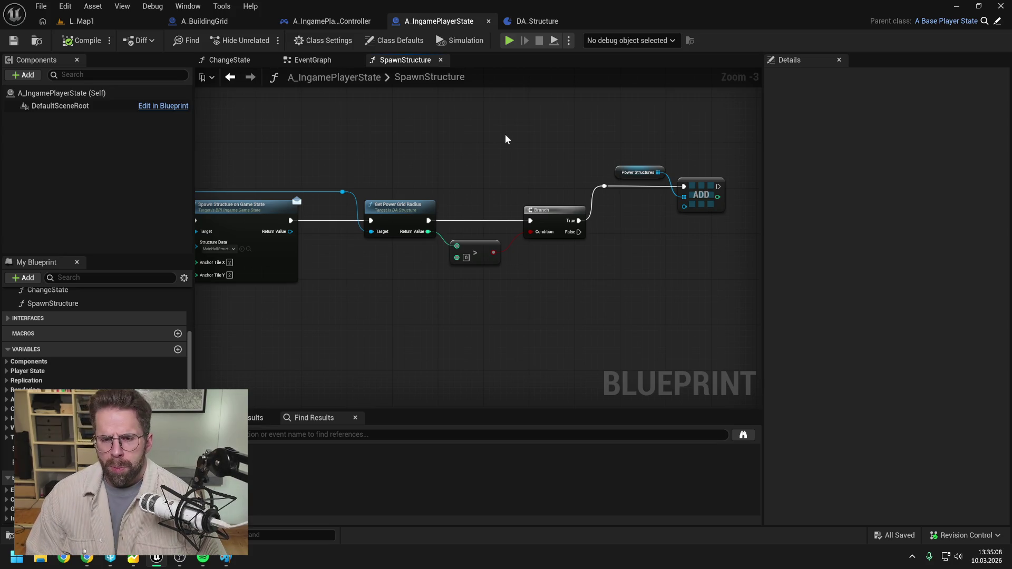
{"action": "mouse_move", "coordinate": [505, 139]}
{"action": "left_mouse_down"}
{"action": "mouse_move", "coordinate": [547, 130]}
{"action": "mouse_move", "coordinate": [527, 166]}
{"action": "mouse_move", "coordinate": [623, 190]}
{"action": "mouse_move", "coordinate": [674, 227]}
{"action": "left_mouse_up"}
Delete the Power Structures getter and ADD node, recompile, and save A_IngamePlayerState
{"action": "key", "text": "Delete"}
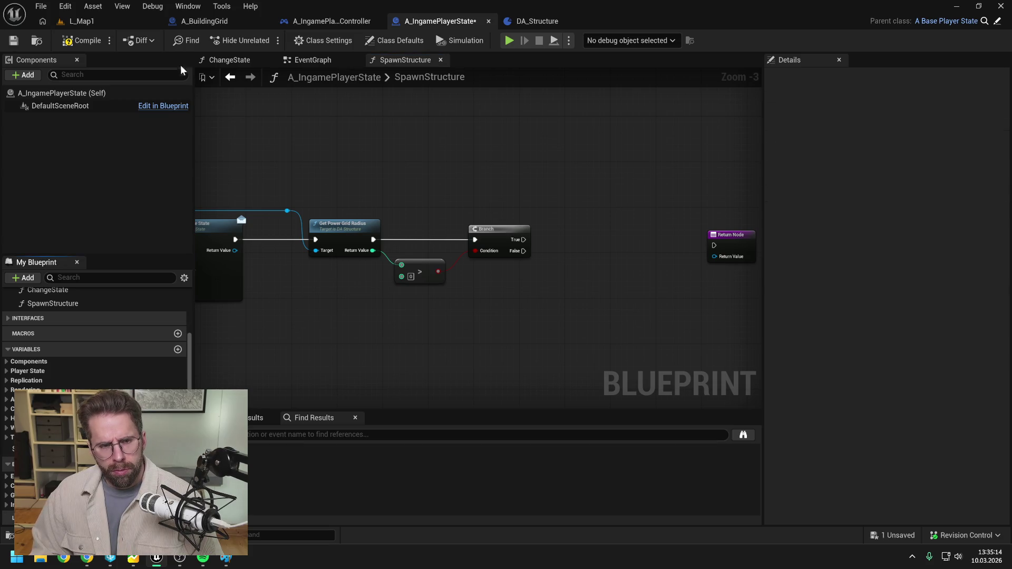
{"action": "left_click", "coordinate": [85, 41]}
{"action": "mouse_move", "coordinate": [501, 197]}
{"action": "left_mouse_down"}
{"action": "mouse_move", "coordinate": [584, 141]}
{"action": "mouse_move", "coordinate": [588, 154]}
{"action": "mouse_move", "coordinate": [555, 178]}
{"action": "left_mouse_up"}
{"action": "mouse_move", "coordinate": [405, 233]}
{"action": "left_mouse_down"}
{"action": "mouse_move", "coordinate": [417, 227]}
{"action": "mouse_move", "coordinate": [409, 223]}
{"action": "left_mouse_up"}
{"action": "left_click", "coordinate": [527, 164]}
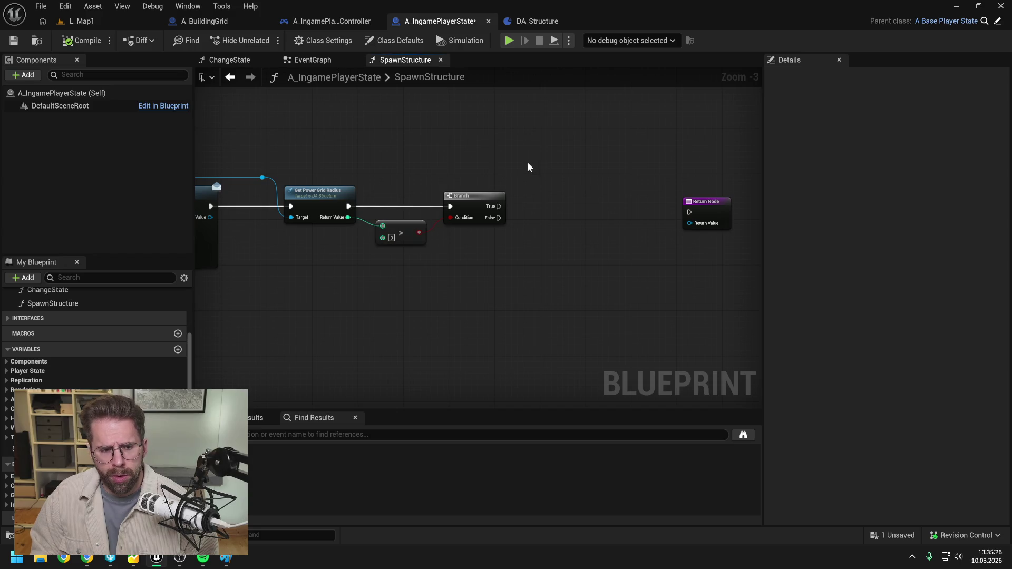
{"action": "key", "text": "ctrl+s"}
Check the EventGraph, then move to the A_IngamePlayerController blueprint
{"action": "scroll", "coordinate": [114, 362], "scroll_direction": "up", "scroll_amount": 3}
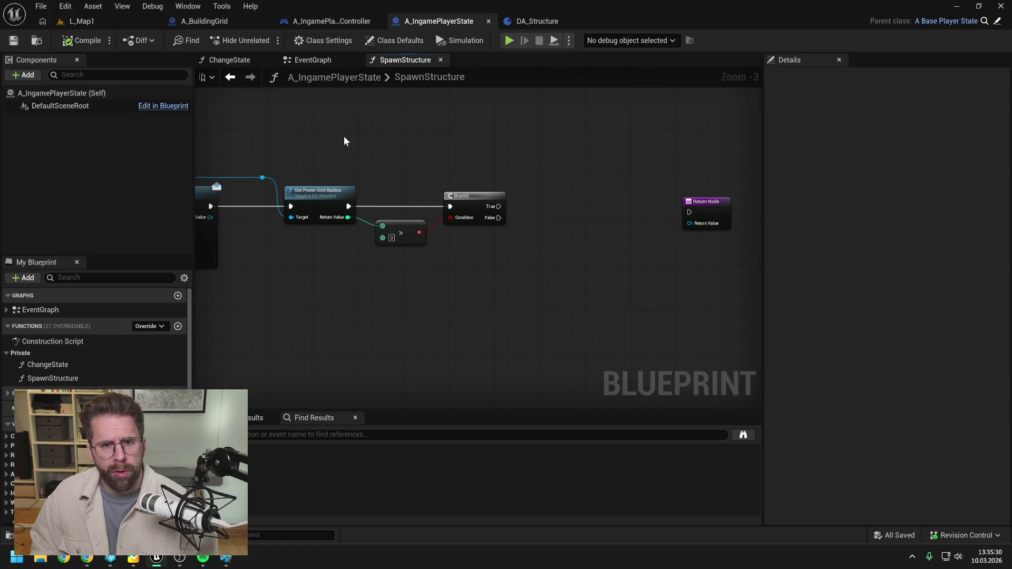
{"action": "left_click", "coordinate": [329, 59]}
{"action": "mouse_move", "coordinate": [434, 130]}
{"action": "left_mouse_down"}
{"action": "mouse_move", "coordinate": [508, 160]}
{"action": "mouse_move", "coordinate": [485, 136]}
{"action": "left_mouse_up"}
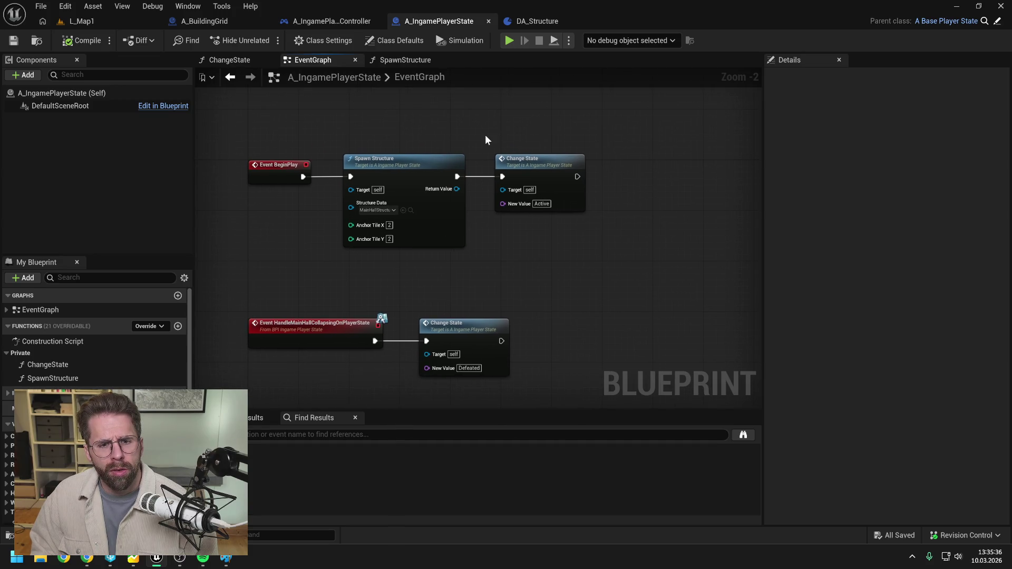
{"action": "left_click", "coordinate": [323, 22]}
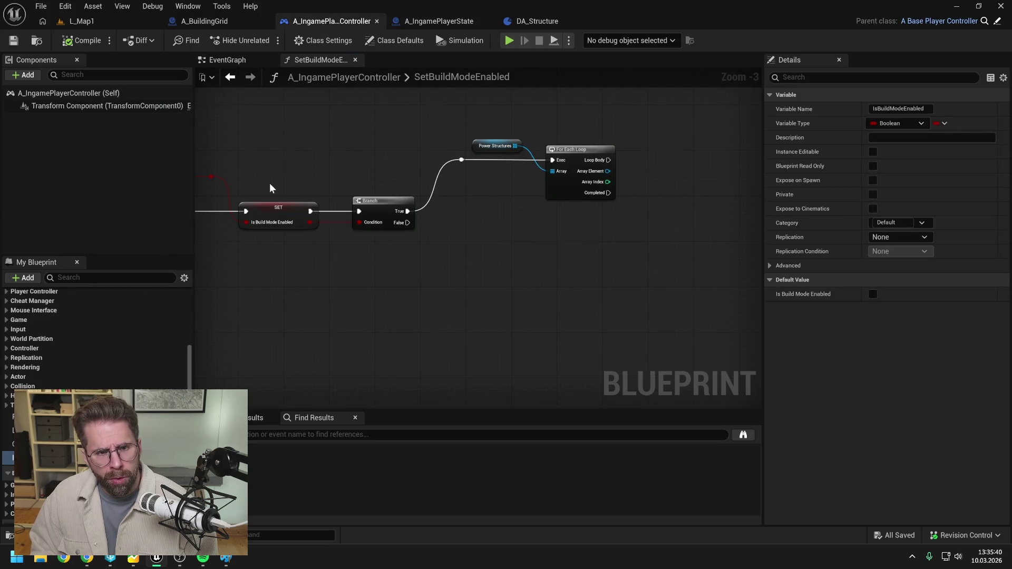
Locate the SpawnActor A Building Grid node in the controller's EventGraph, then open the Content Drawer
{"action": "left_click", "coordinate": [247, 59]}
{"action": "mouse_move", "coordinate": [422, 182]}
{"action": "left_mouse_down"}
{"action": "mouse_move", "coordinate": [401, 249]}
{"action": "mouse_move", "coordinate": [429, 330]}
{"action": "left_mouse_up"}
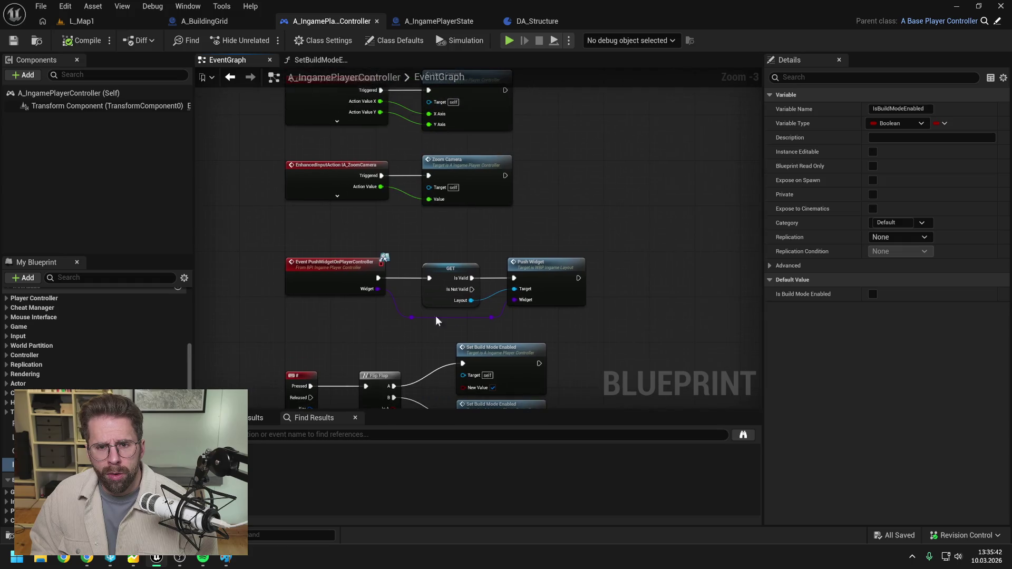
{"action": "mouse_move", "coordinate": [535, 270]}
{"action": "left_mouse_down"}
{"action": "mouse_move", "coordinate": [536, 321]}
{"action": "mouse_move", "coordinate": [559, 295]}
{"action": "mouse_move", "coordinate": [549, 330]}
{"action": "mouse_move", "coordinate": [420, 303]}
{"action": "mouse_move", "coordinate": [196, 305]}
{"action": "left_mouse_up"}
{"action": "left_click_drag", "start_coordinate": [447, 300], "coordinate": [402, 320]}
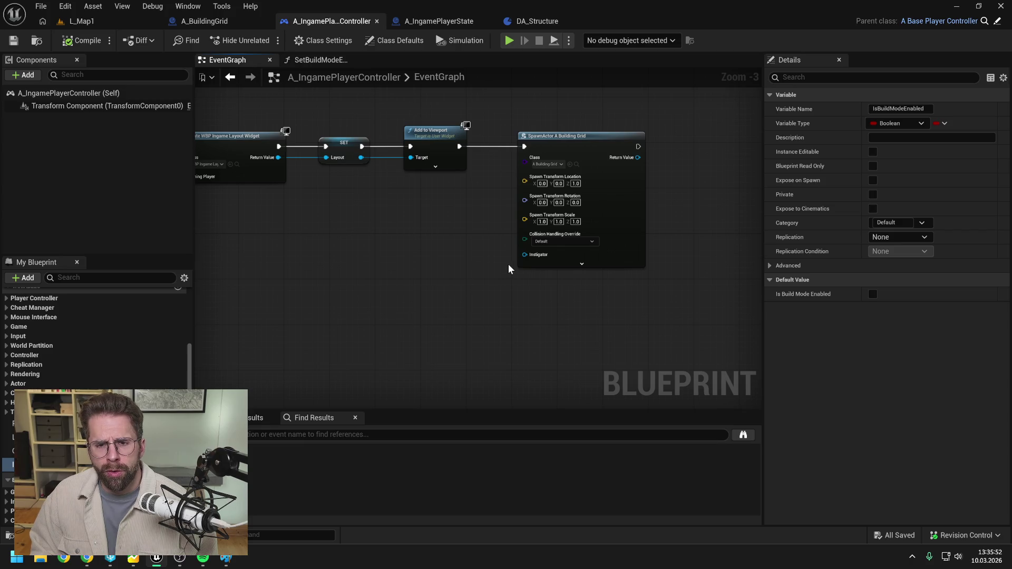
{"action": "left_click_drag", "start_coordinate": [513, 128], "coordinate": [600, 273]}
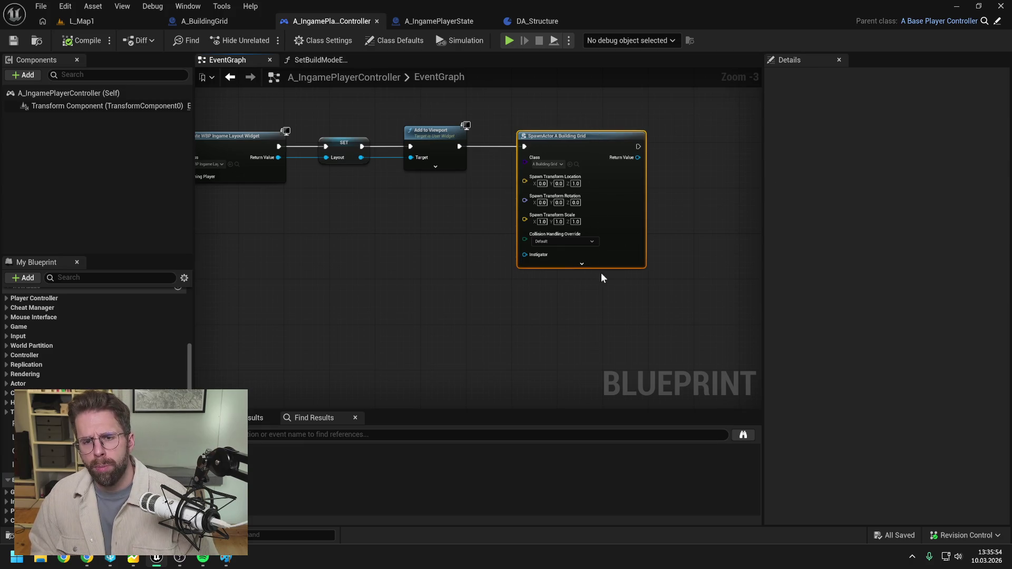
{"action": "left_click", "coordinate": [480, 264]}
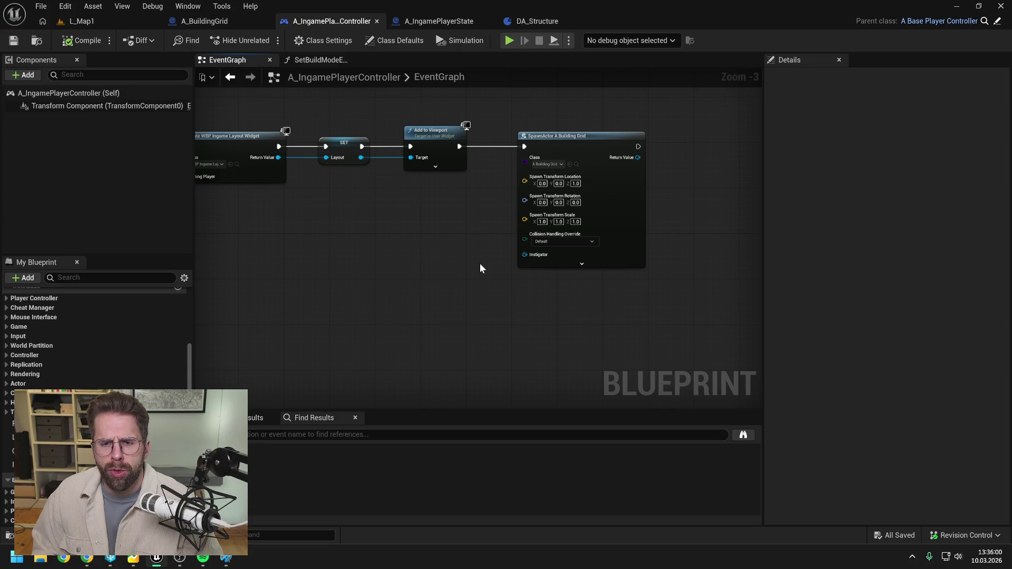
{"action": "left_click_drag", "start_coordinate": [500, 115], "coordinate": [590, 245]}
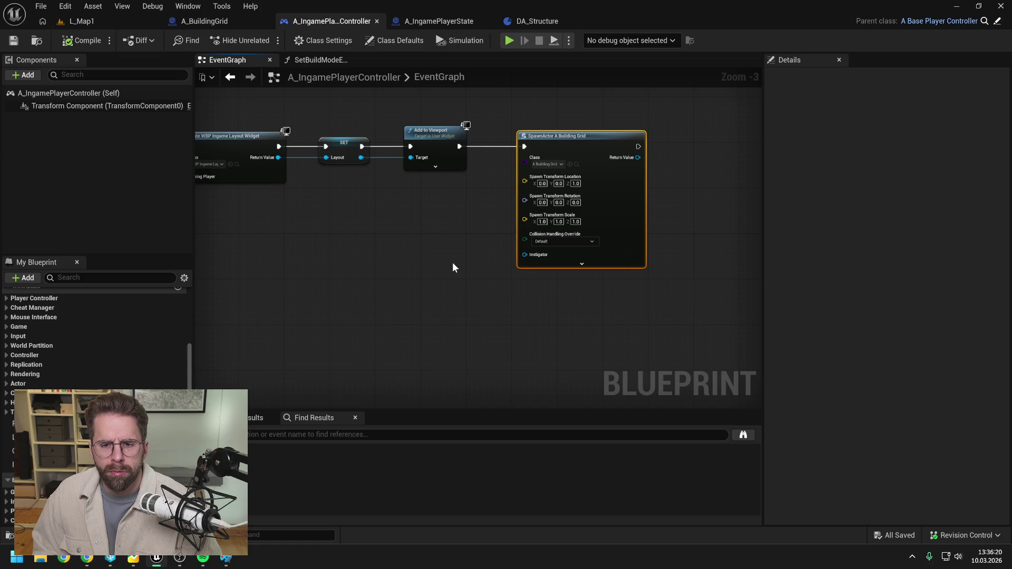
{"action": "left_click", "coordinate": [452, 261]}
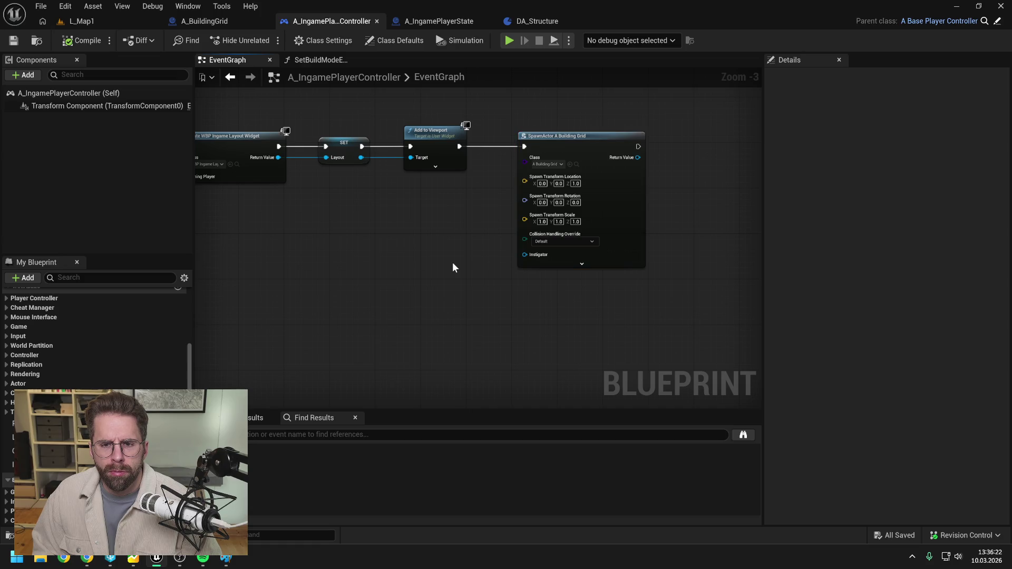
{"action": "key", "text": "ctrl+space"}
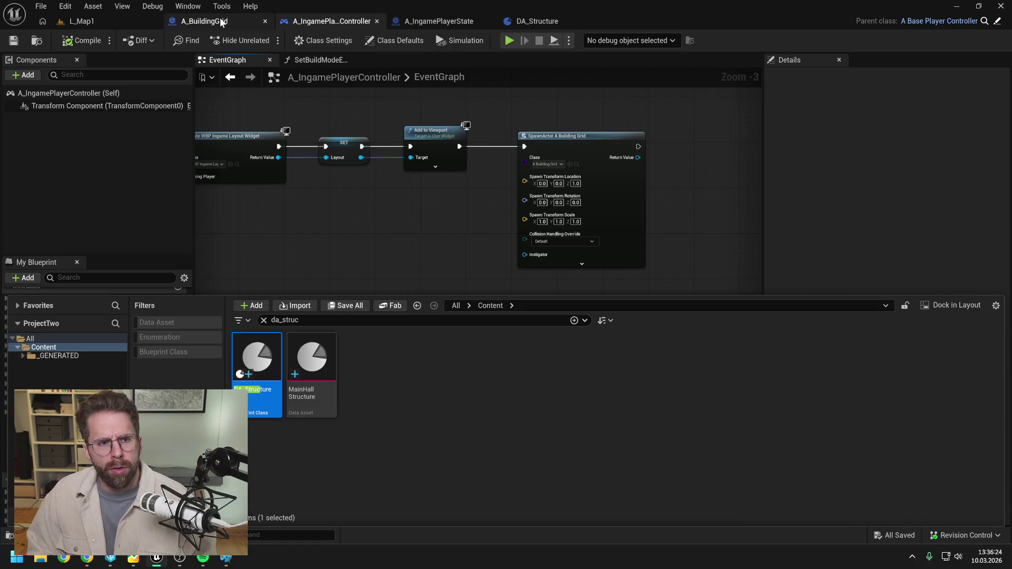
Look over A_BuildingGrid's HandleBuildingModeEnabled and EventGraph, then return to A_IngamePlayerState
{"action": "left_click", "coordinate": [206, 21]}
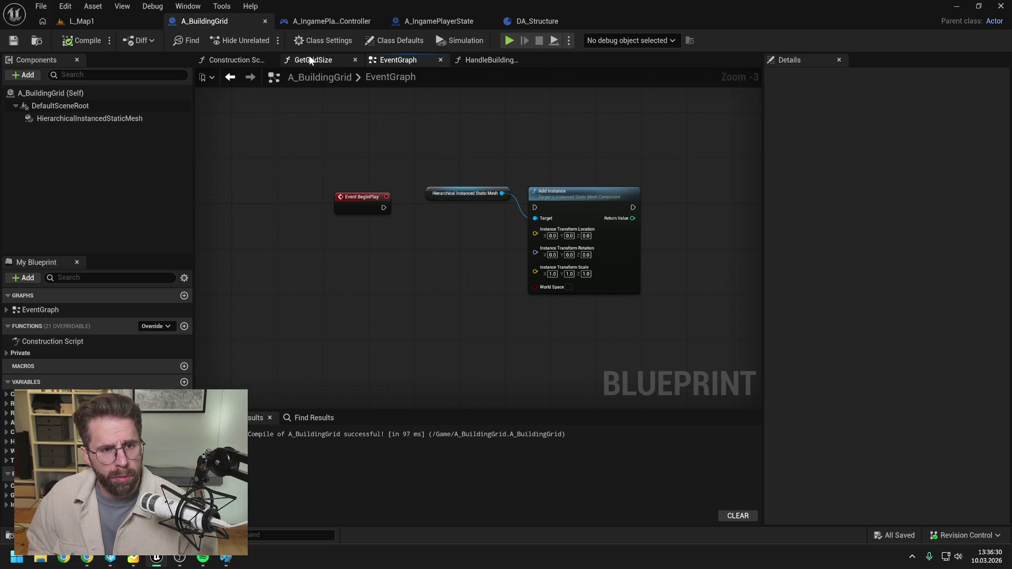
{"action": "left_click", "coordinate": [490, 60]}
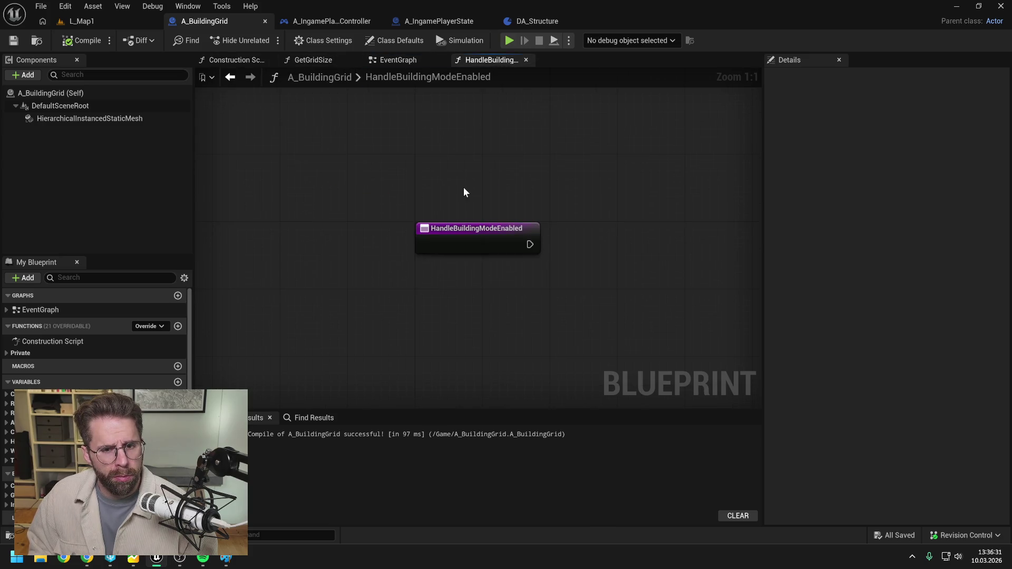
{"action": "left_click", "coordinate": [404, 60]}
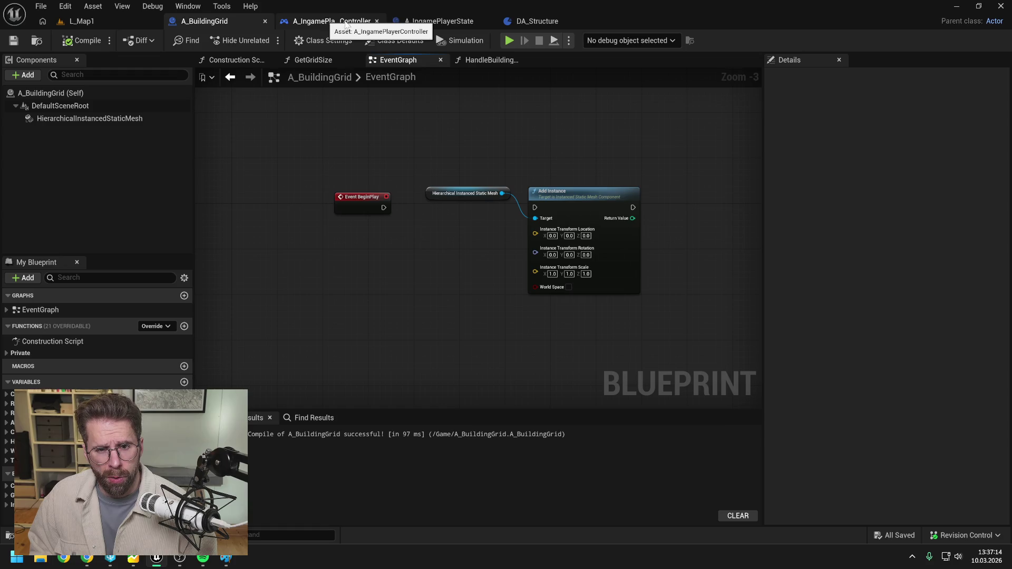
{"action": "left_click", "coordinate": [422, 22]}
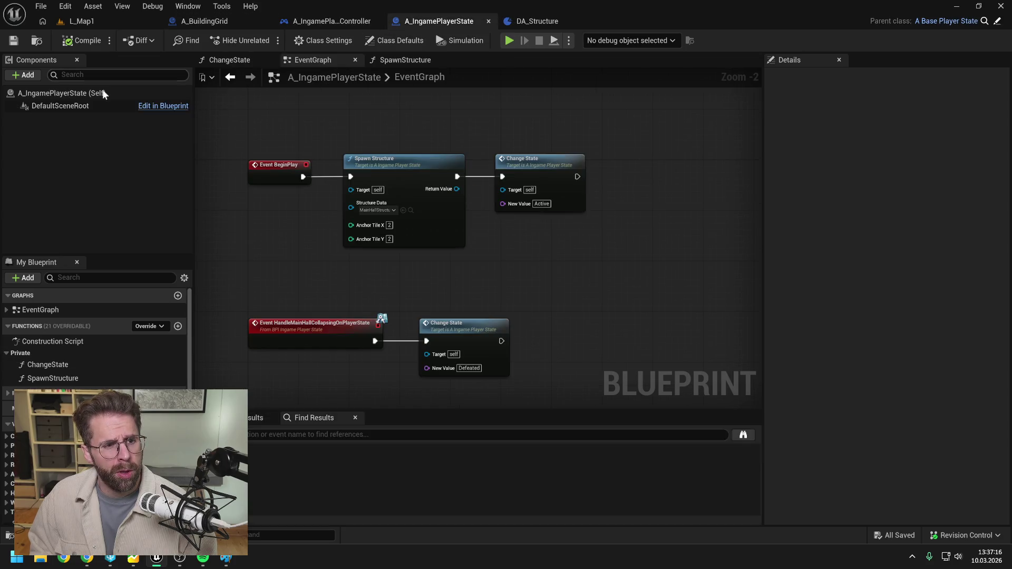
Add a Hierarchical Instanced Static Mesh component and compile the blueprint
{"action": "left_click", "coordinate": [30, 75]}
{"action": "type", "text": "hier"}
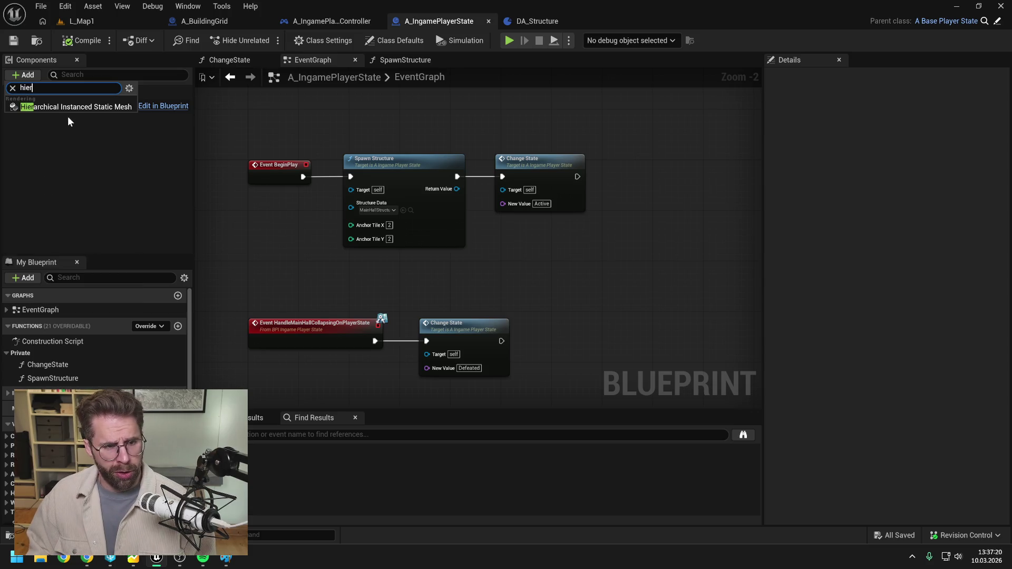
{"action": "left_click", "coordinate": [72, 105]}
{"action": "left_click", "coordinate": [97, 155]}
{"action": "left_click", "coordinate": [75, 46]}
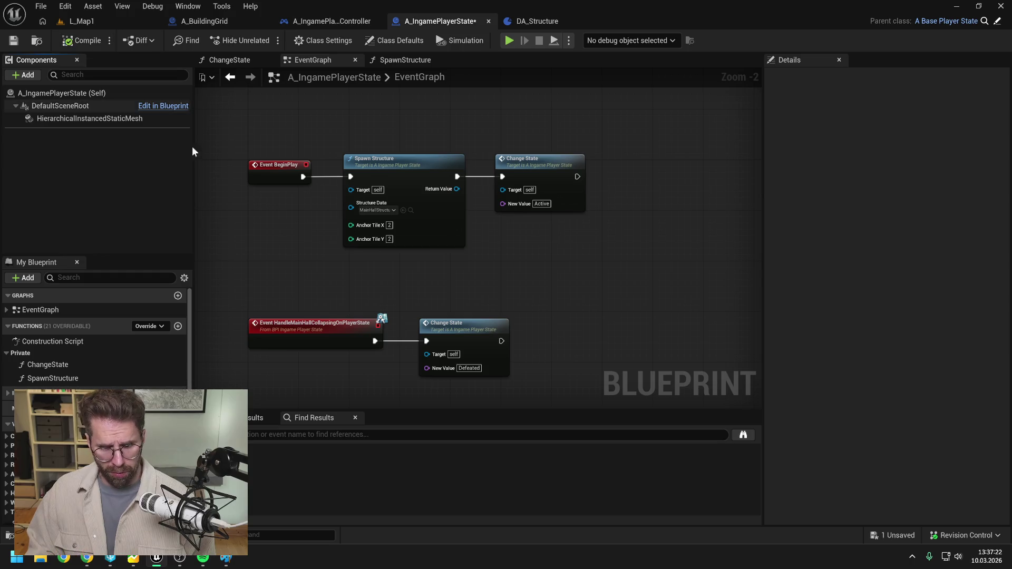
{"action": "left_click", "coordinate": [551, 246]}
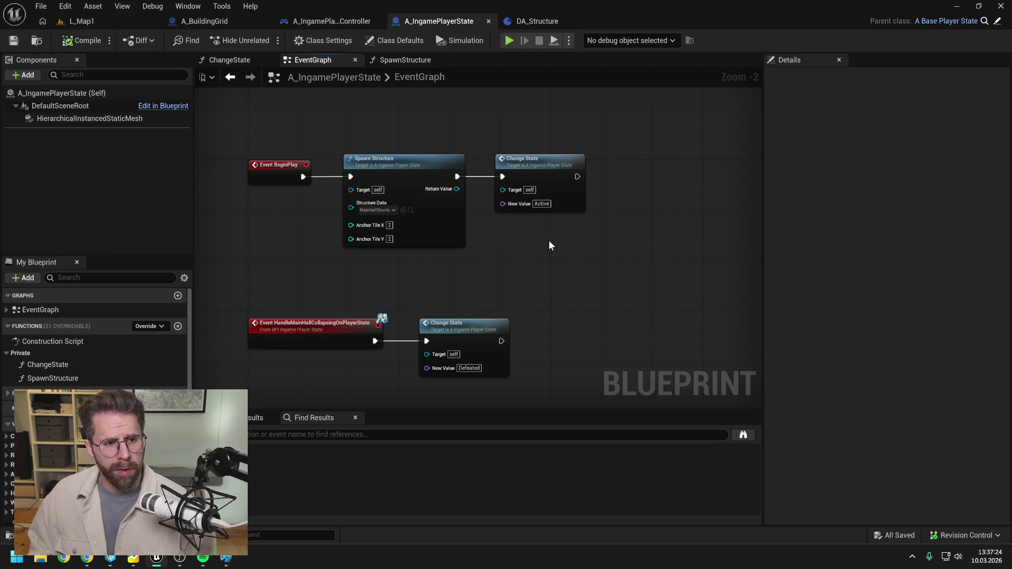
Close A_BuildingGrid and delete the SpawnActor A Building Grid node and its obsolete variable
{"action": "left_click", "coordinate": [207, 21]}
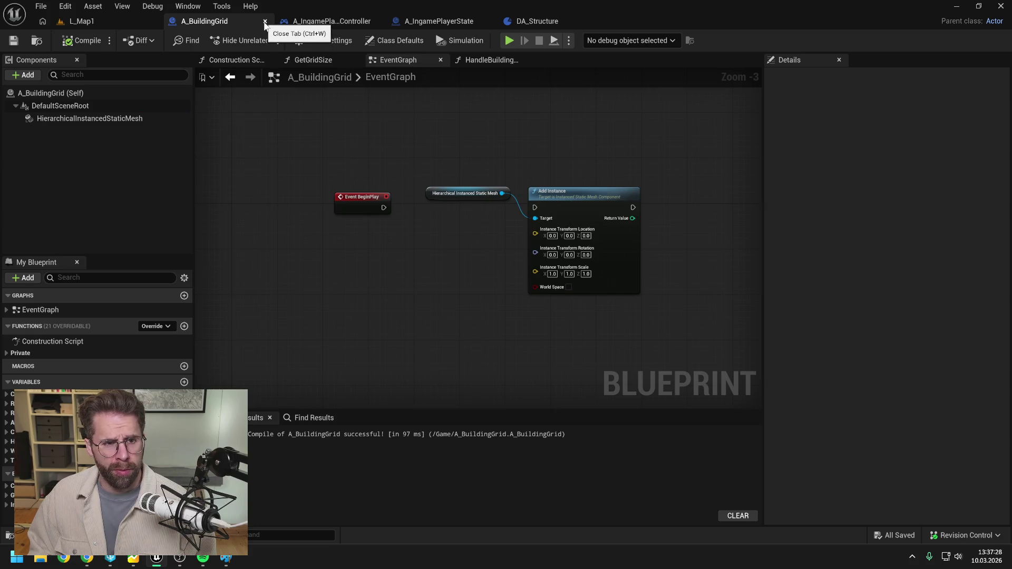
{"action": "left_click", "coordinate": [265, 22]}
{"action": "left_click", "coordinate": [598, 174]}
{"action": "key", "text": "Delete"}
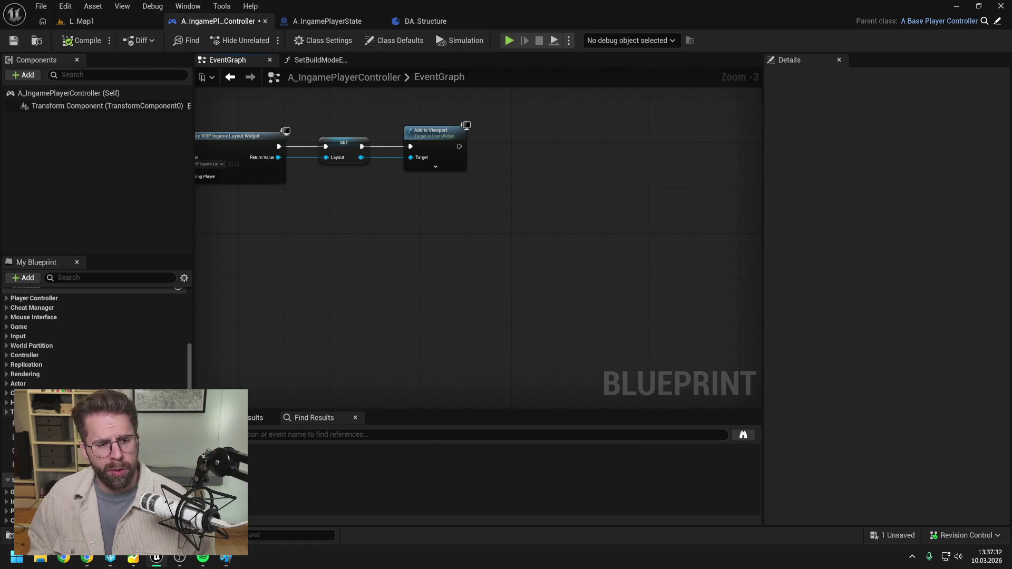
{"action": "left_click", "coordinate": [42, 423]}
{"action": "key", "text": "Delete"}
{"action": "left_click", "coordinate": [580, 296]}
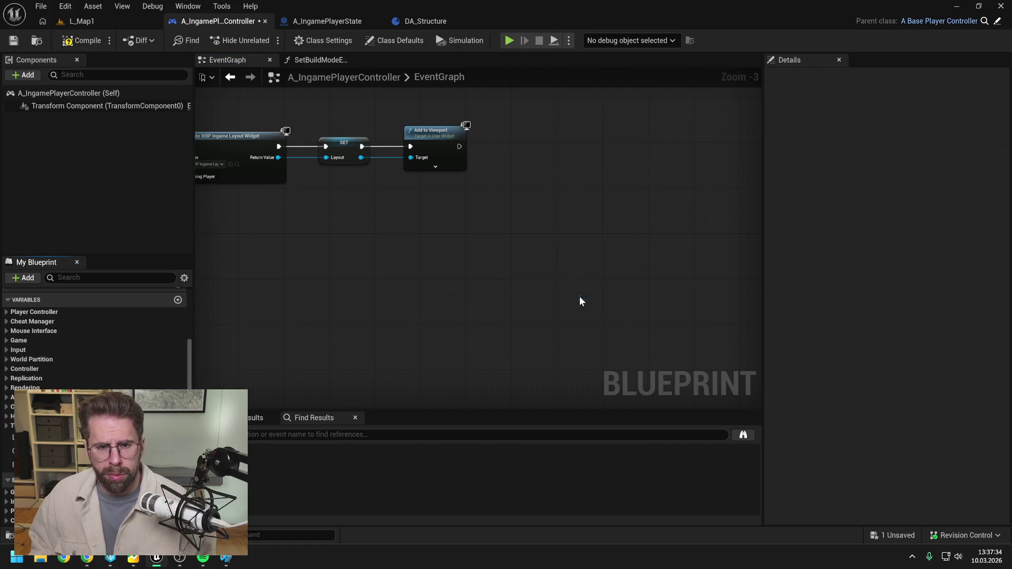
Fix compile errors by deleting the broken ADDUNIQUE and REMOVE nodes, save, and search 'ingame player cont'
{"action": "left_click", "coordinate": [74, 41]}
{"action": "left_click", "coordinate": [340, 434]}
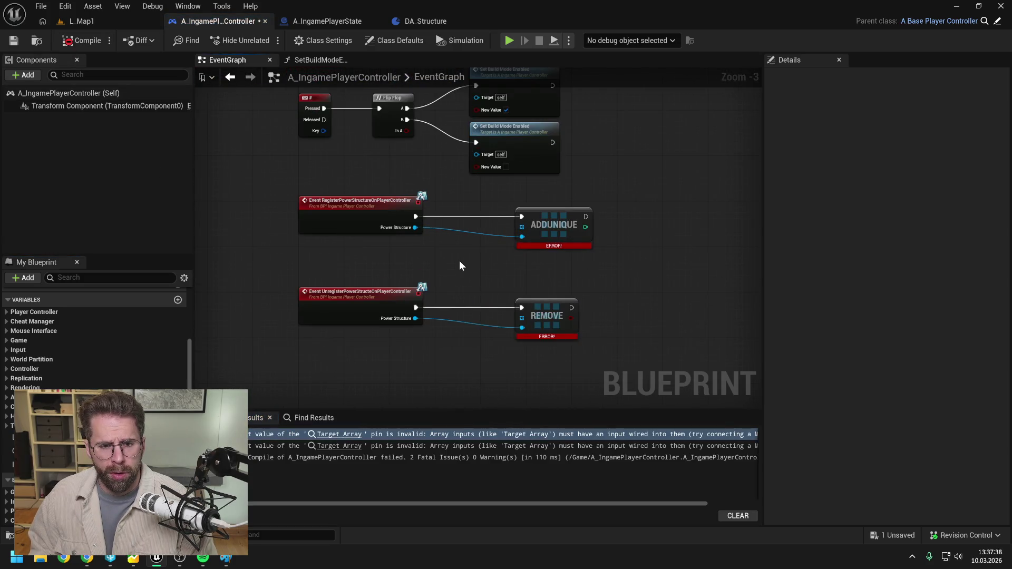
{"action": "left_click_drag", "start_coordinate": [506, 227], "coordinate": [580, 349]}
{"action": "key", "text": "Delete"}
{"action": "left_click", "coordinate": [88, 42]}
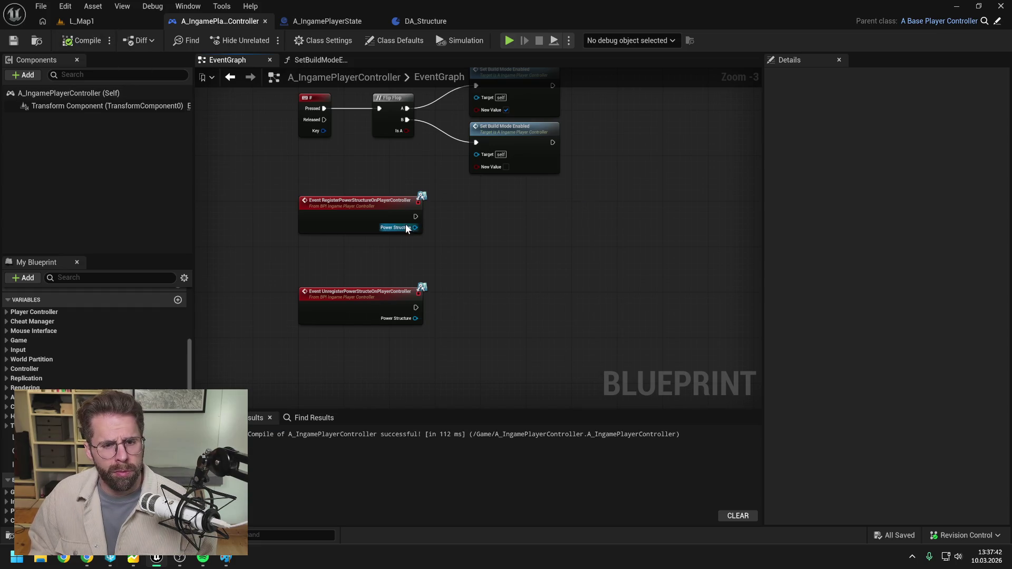
{"action": "key", "text": "ctrl+space"}
{"action": "type", "text": "i"}
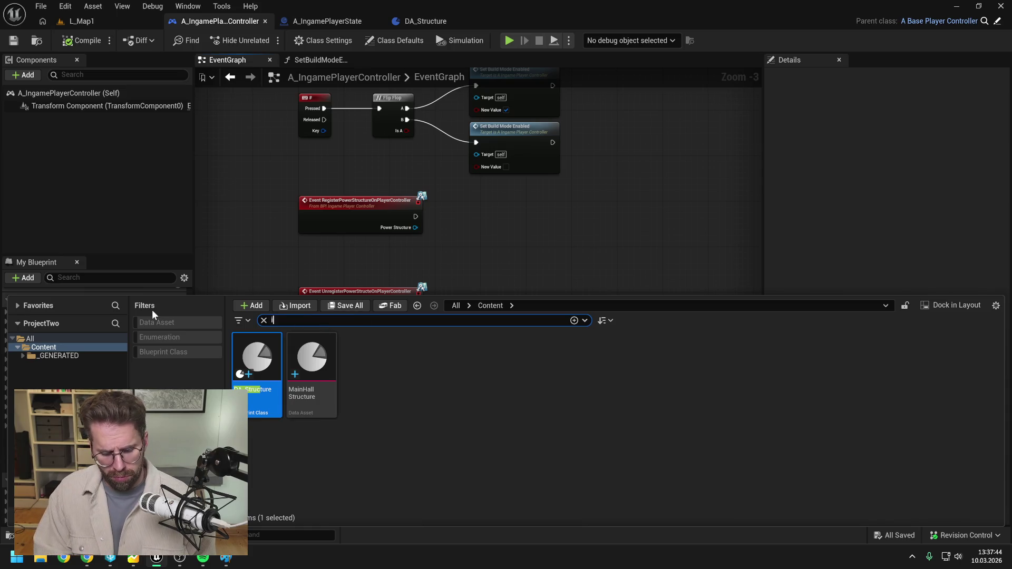
{"action": "type", "text": "ngame player cont"}
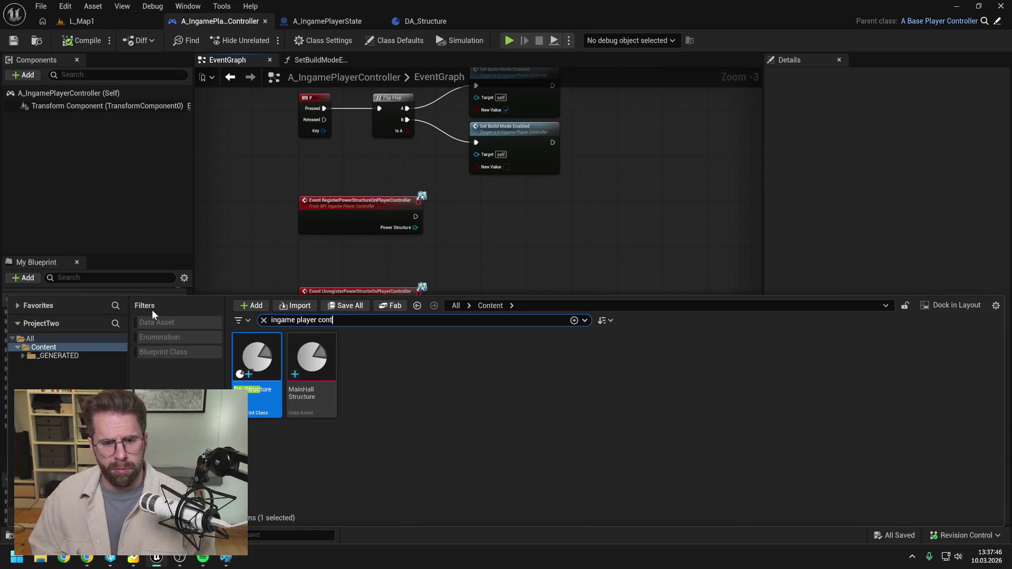
Open BPI_IngamePlayerController and delete the register and unregister power structure functions
{"action": "left_click", "coordinate": [316, 363]}
{"action": "double_click", "coordinate": [316, 363]}
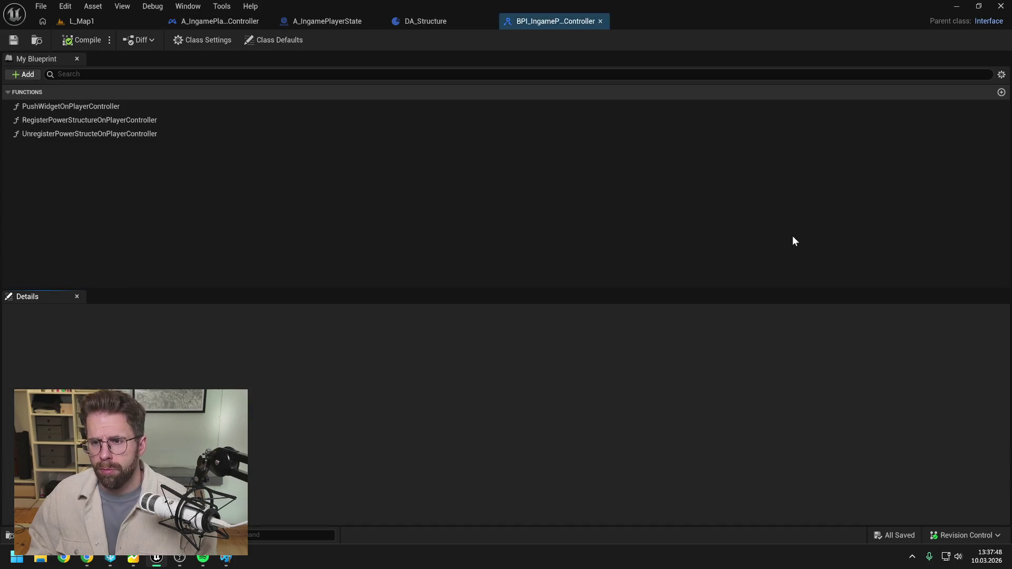
{"action": "left_click", "coordinate": [167, 134]}
{"action": "key", "text": "Delete"}
{"action": "left_click", "coordinate": [113, 120]}
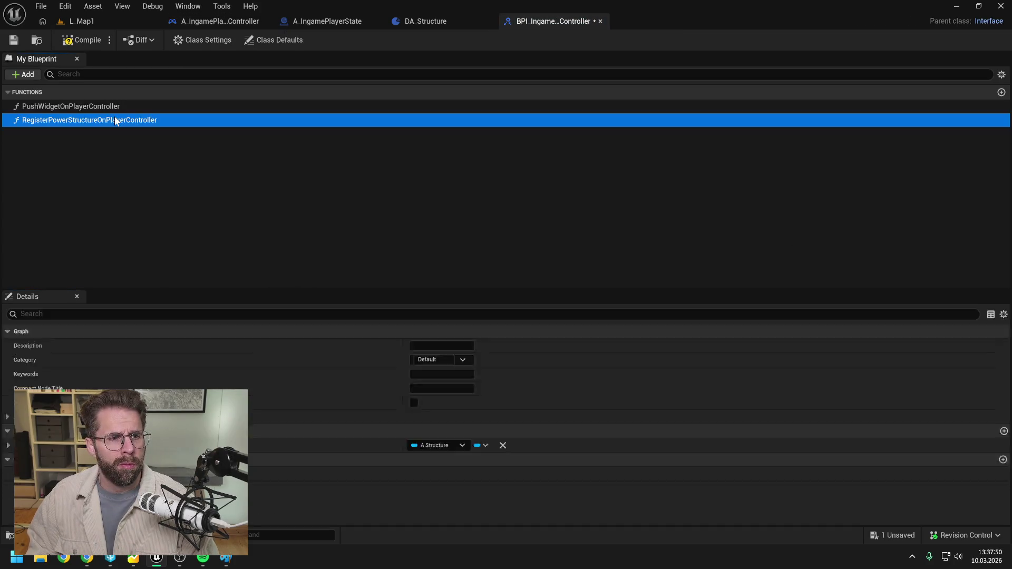
{"action": "key", "text": "Delete"}
Set PushWidgetOnPlayerController's category to IngamePlayerController, save and close the interface
{"action": "left_click", "coordinate": [94, 106]}
{"action": "key", "text": "ctrl+shift+s"}
{"action": "left_click", "coordinate": [432, 360]}
{"action": "type", "text": "IngamePlayerController"}
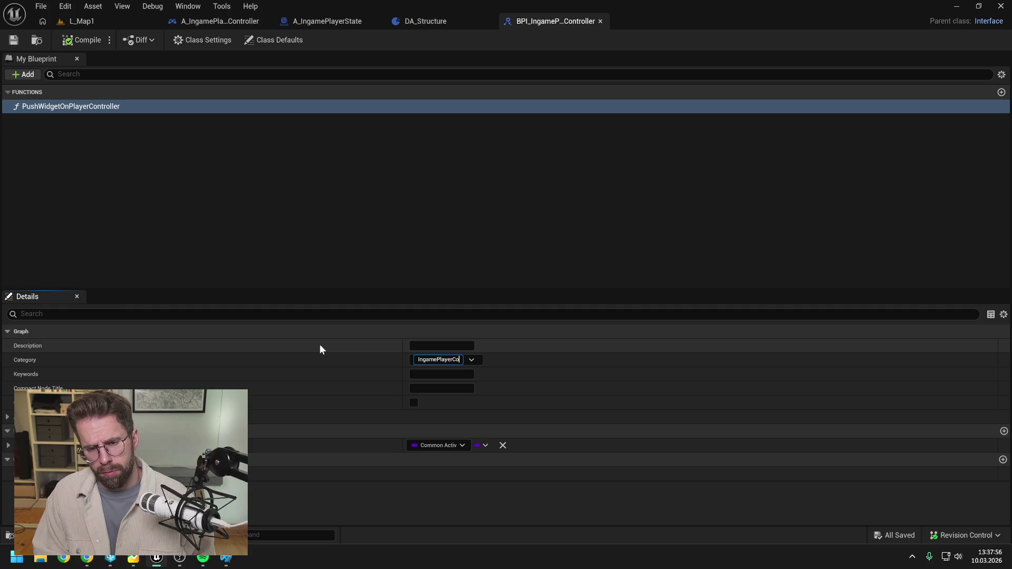
{"action": "key", "text": "Return"}
{"action": "left_click", "coordinate": [20, 41]}
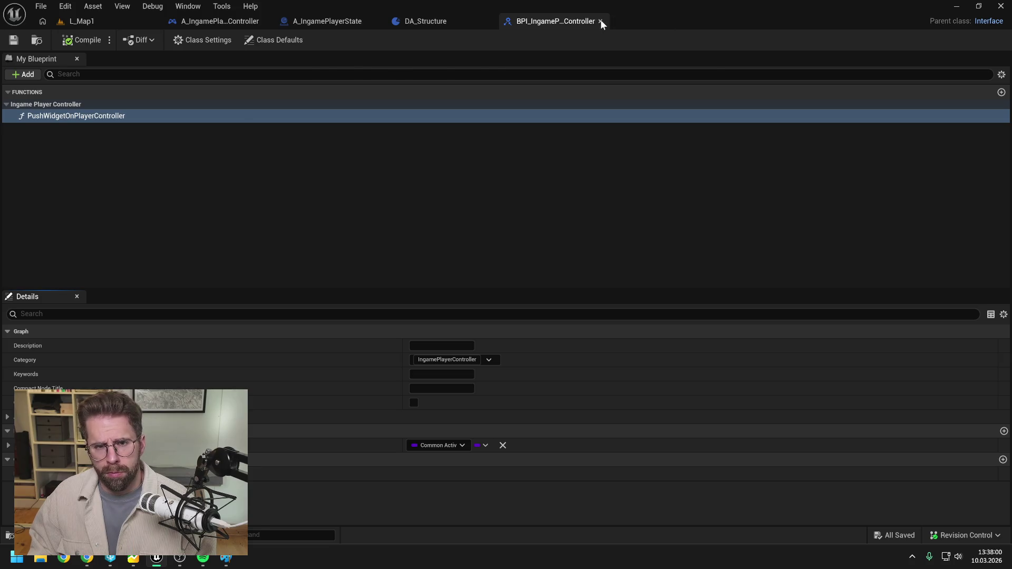
{"action": "left_click", "coordinate": [599, 22]}
{"action": "left_click", "coordinate": [324, 28]}
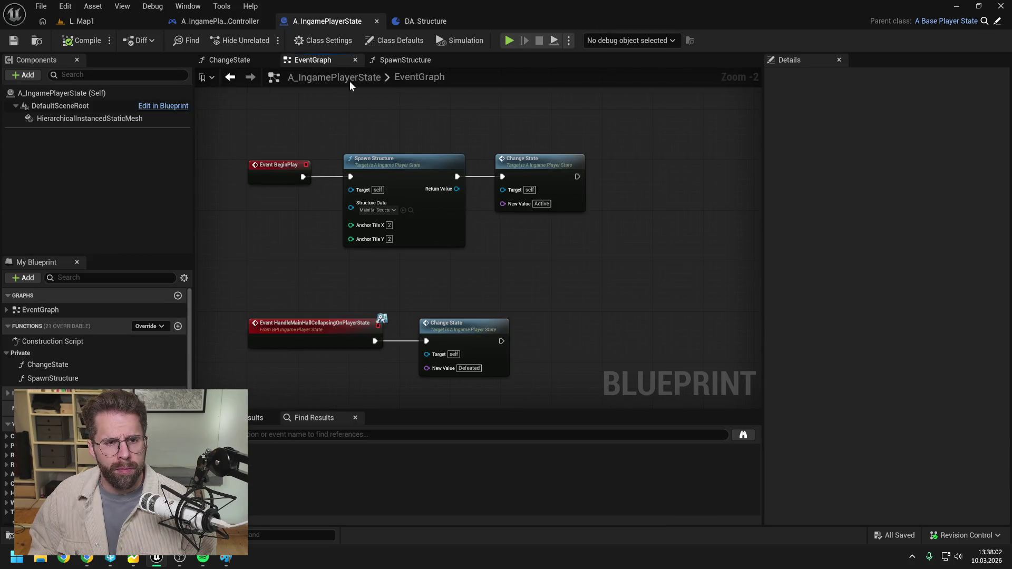
Delete the two leftover power structure custom events, then recompile and save the controller
{"action": "left_click", "coordinate": [220, 21]}
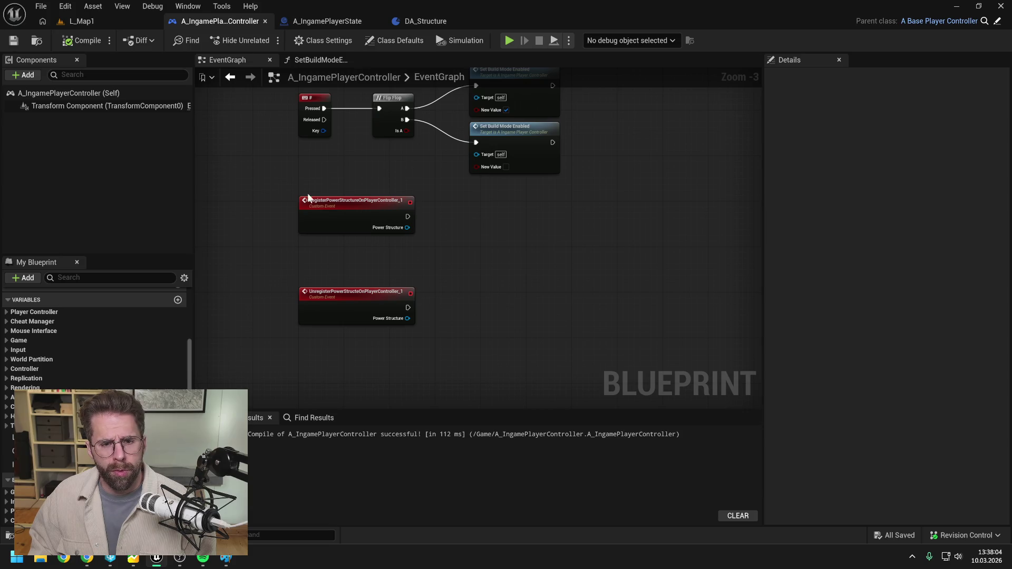
{"action": "left_click_drag", "start_coordinate": [317, 200], "coordinate": [451, 358]}
{"action": "key", "text": "Delete"}
{"action": "left_click", "coordinate": [500, 135]}
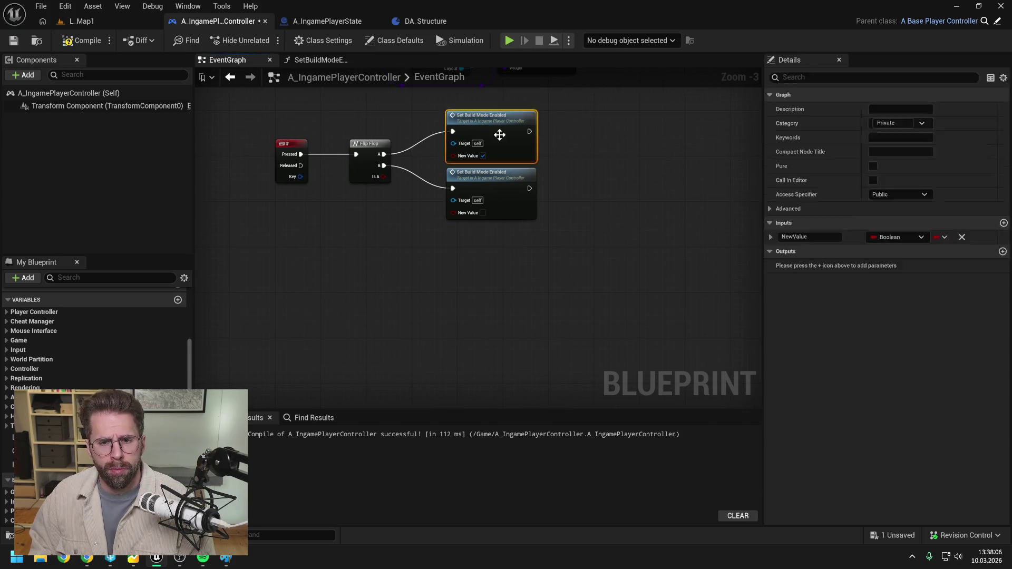
{"action": "double_click", "coordinate": [500, 135]}
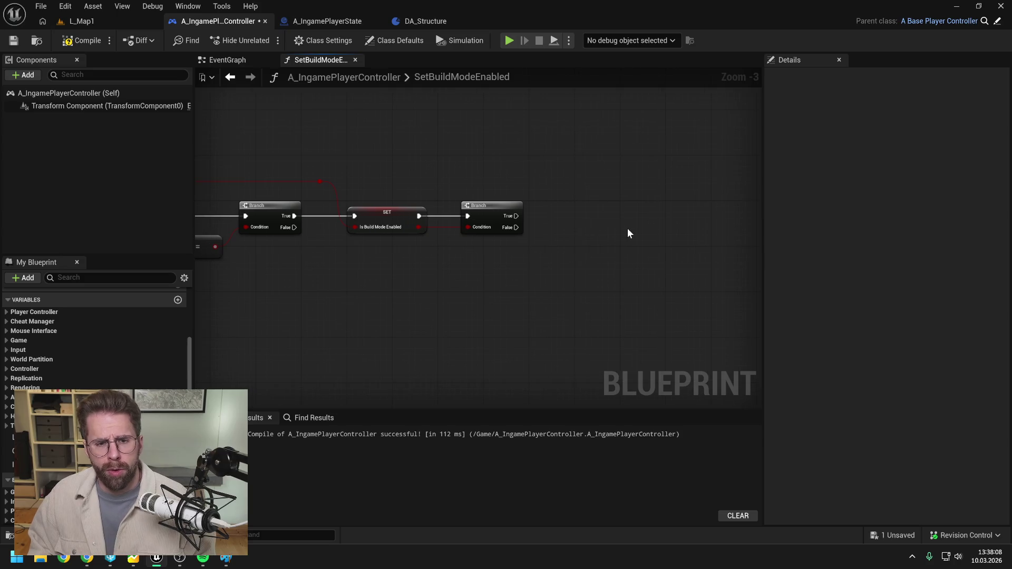
{"action": "left_click", "coordinate": [78, 46]}
{"action": "key", "text": "ctrl+s"}
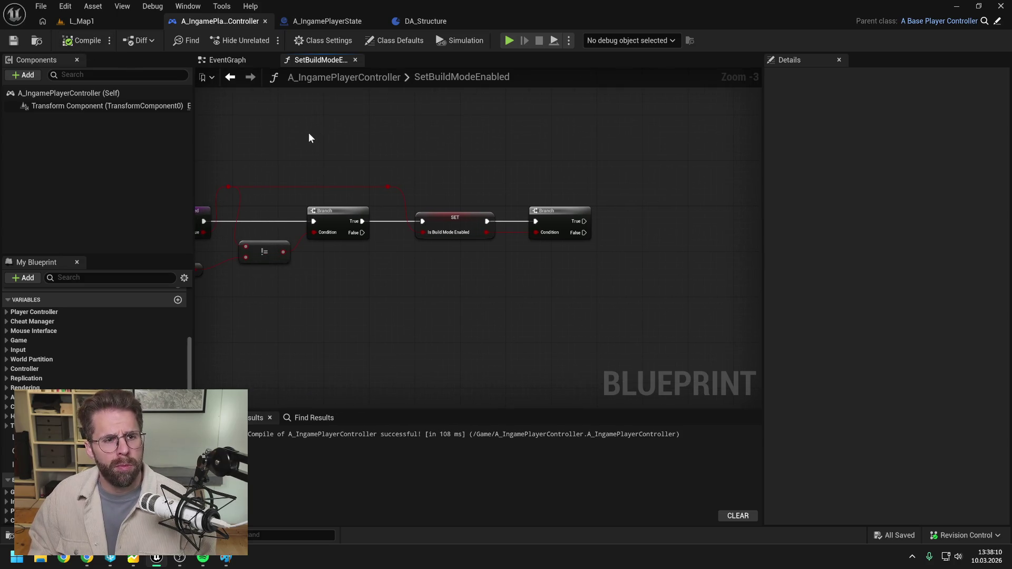
Open A_IngamePlayerState's SpawnStructure graph and add a new function
{"action": "left_click", "coordinate": [329, 21]}
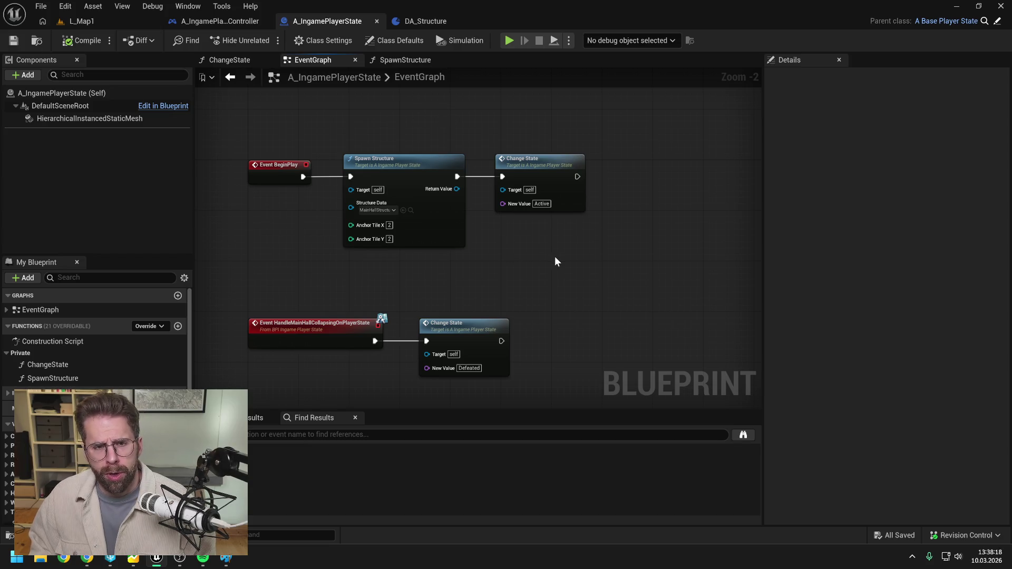
{"action": "left_click_drag", "start_coordinate": [554, 256], "coordinate": [537, 215]}
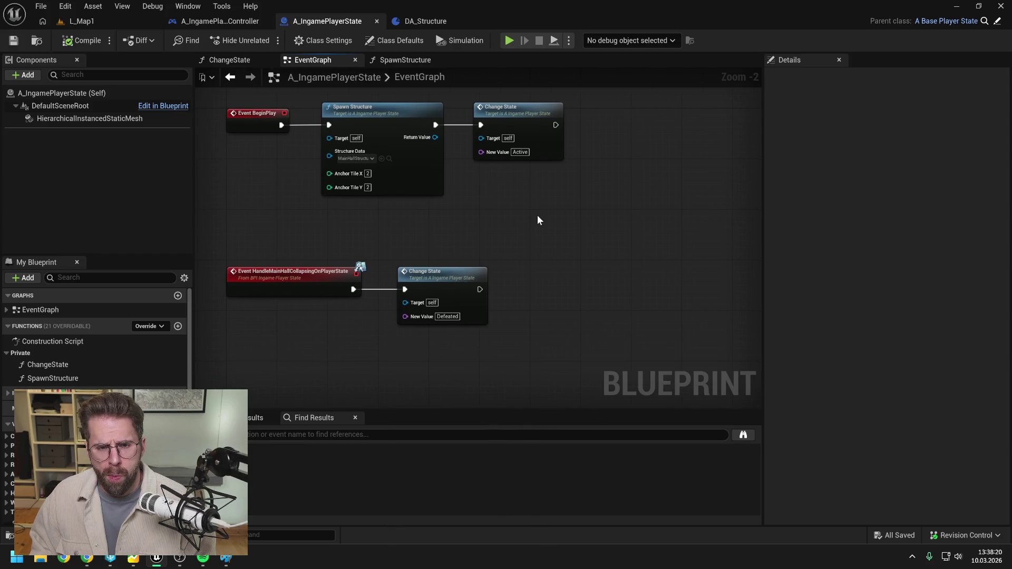
{"action": "double_click", "coordinate": [422, 140]}
{"action": "mouse_move", "coordinate": [591, 205]}
{"action": "left_mouse_down"}
{"action": "mouse_move", "coordinate": [636, 173]}
{"action": "mouse_move", "coordinate": [565, 158]}
{"action": "mouse_move", "coordinate": [542, 176]}
{"action": "left_mouse_up"}
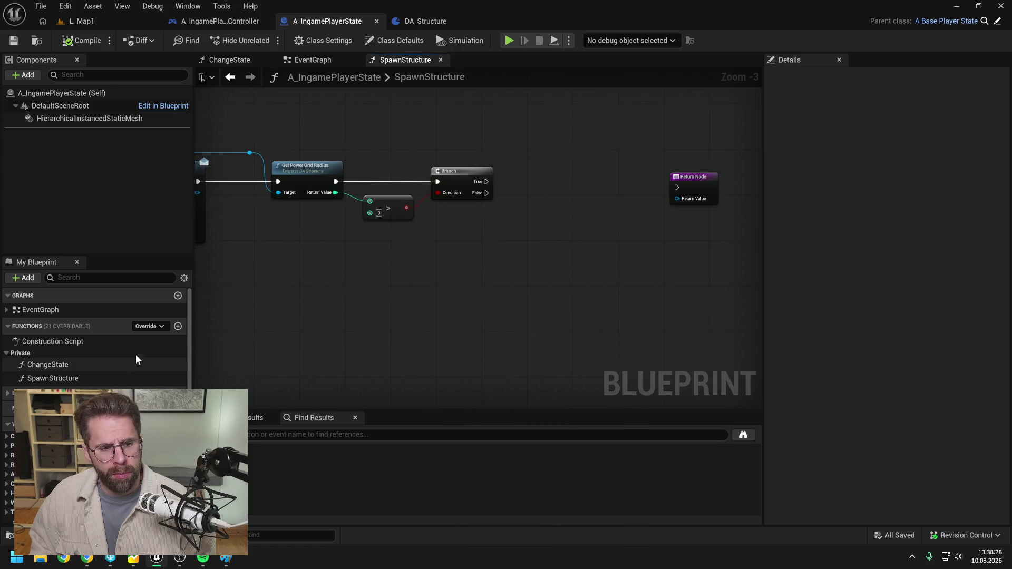
{"action": "left_click", "coordinate": [178, 326]}
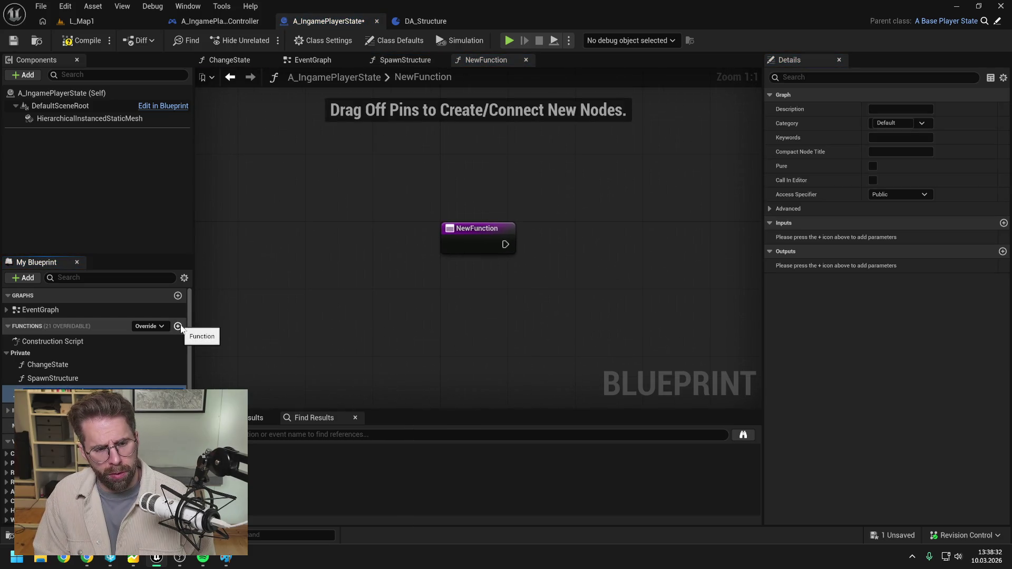
Name the new function UpdatePowerGrid, move it into the Private category, and save
{"action": "type", "text": "UpdatePowerGrid"}
{"action": "key", "text": "Return"}
{"action": "key", "text": "ctrl+s"}
{"action": "left_click_drag", "start_coordinate": [55, 376], "coordinate": [25, 352]}
{"action": "key", "text": "ctrl+s"}
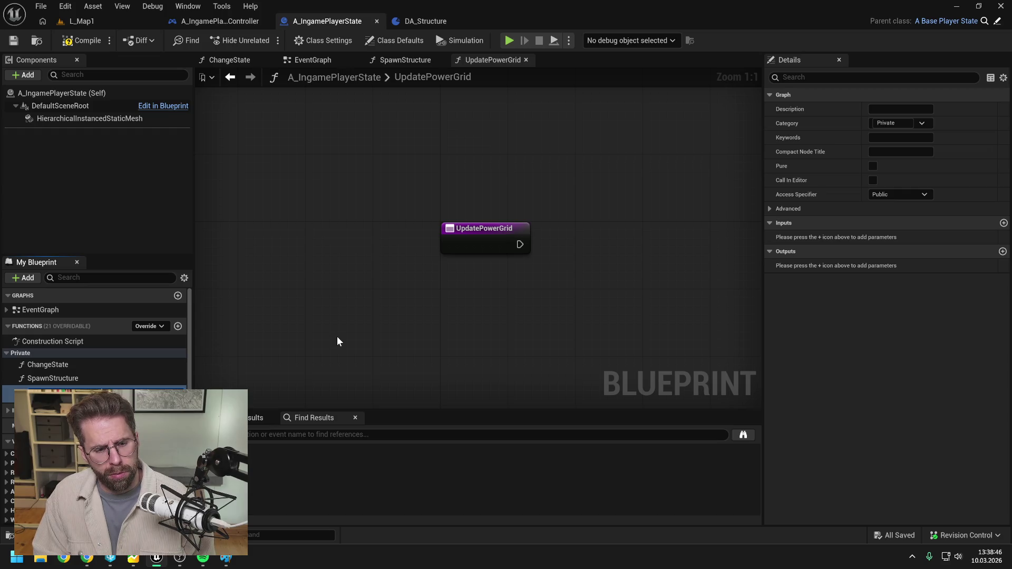
Rename it RegisterPowerStructure with Private access and place its call after the Branch
{"action": "key", "text": "Return"}
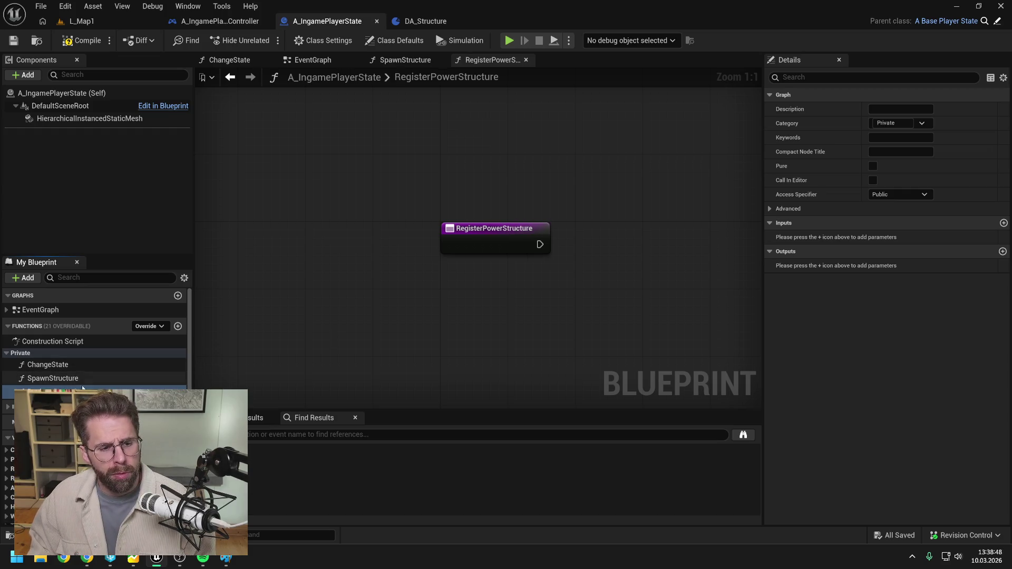
{"action": "left_click", "coordinate": [895, 192]}
{"action": "left_click", "coordinate": [884, 217]}
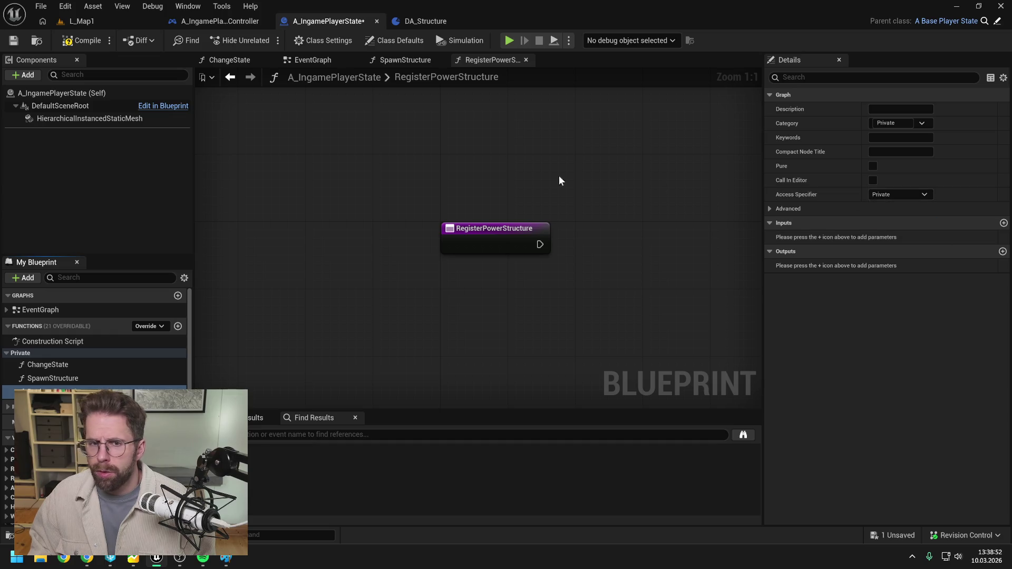
{"action": "double_click", "coordinate": [399, 76]}
{"action": "left_click", "coordinate": [403, 60]}
{"action": "mouse_move", "coordinate": [52, 392]}
{"action": "left_mouse_down"}
{"action": "mouse_move", "coordinate": [250, 356]}
{"action": "mouse_move", "coordinate": [527, 167]}
{"action": "left_mouse_up"}
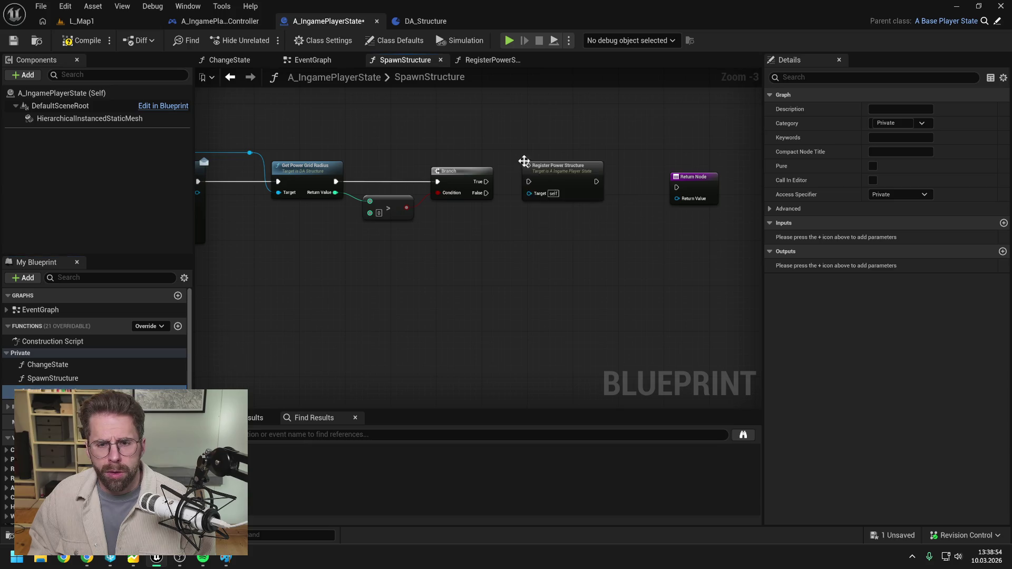
Delete the power grid radius check and Branch nodes from SpawnStructure
{"action": "mouse_move", "coordinate": [529, 222]}
{"action": "left_mouse_down"}
{"action": "mouse_move", "coordinate": [597, 221]}
{"action": "mouse_move", "coordinate": [572, 222]}
{"action": "left_mouse_up"}
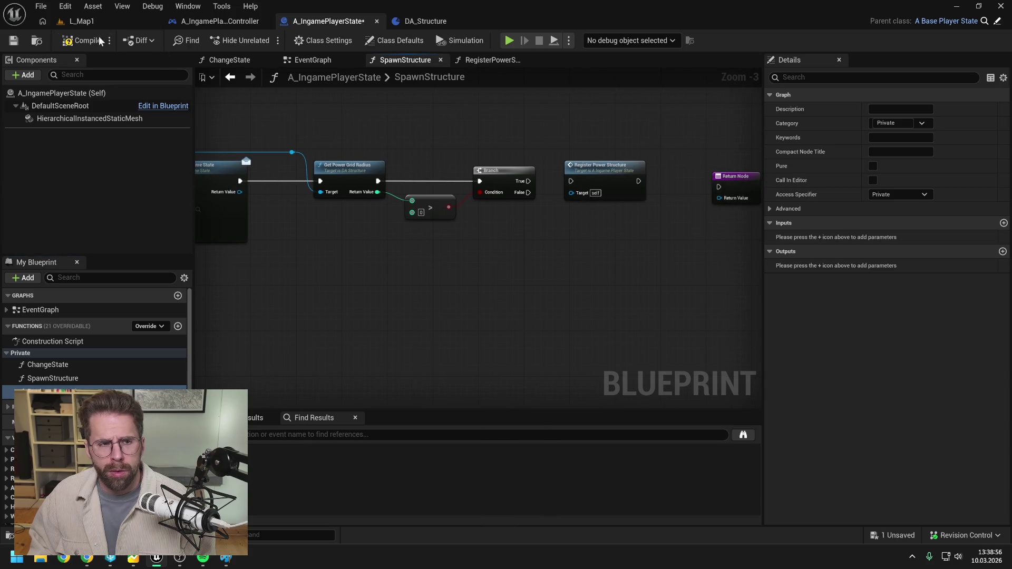
{"action": "left_click_drag", "start_coordinate": [429, 122], "coordinate": [523, 135]}
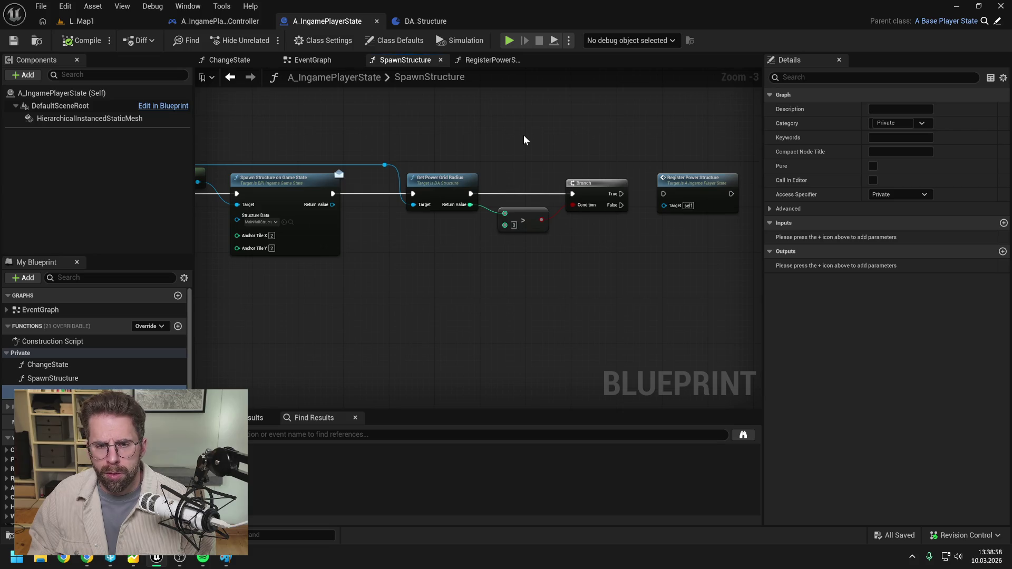
{"action": "scroll", "coordinate": [515, 135], "scroll_direction": "down", "scroll_amount": 1}
{"action": "mouse_move", "coordinate": [469, 134]}
{"action": "left_mouse_down"}
{"action": "mouse_move", "coordinate": [570, 127]}
{"action": "mouse_move", "coordinate": [553, 128]}
{"action": "left_mouse_up"}
{"action": "left_click_drag", "start_coordinate": [493, 151], "coordinate": [652, 227]}
{"action": "key", "text": "Delete"}
Chain Register Power Structure after Spawn Structure, giving it a Structure input fed by the return value
{"action": "left_click_drag", "start_coordinate": [735, 164], "coordinate": [545, 161]}
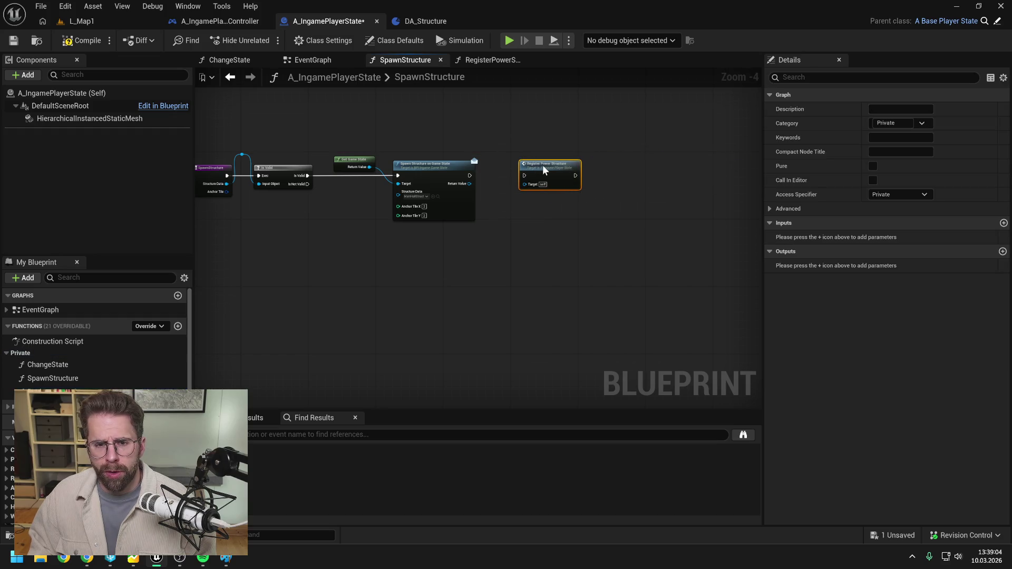
{"action": "scroll", "coordinate": [485, 180], "scroll_direction": "up", "scroll_amount": 1}
{"action": "mouse_move", "coordinate": [464, 175]}
{"action": "left_mouse_down"}
{"action": "mouse_move", "coordinate": [530, 176]}
{"action": "mouse_move", "coordinate": [615, 152]}
{"action": "left_mouse_up"}
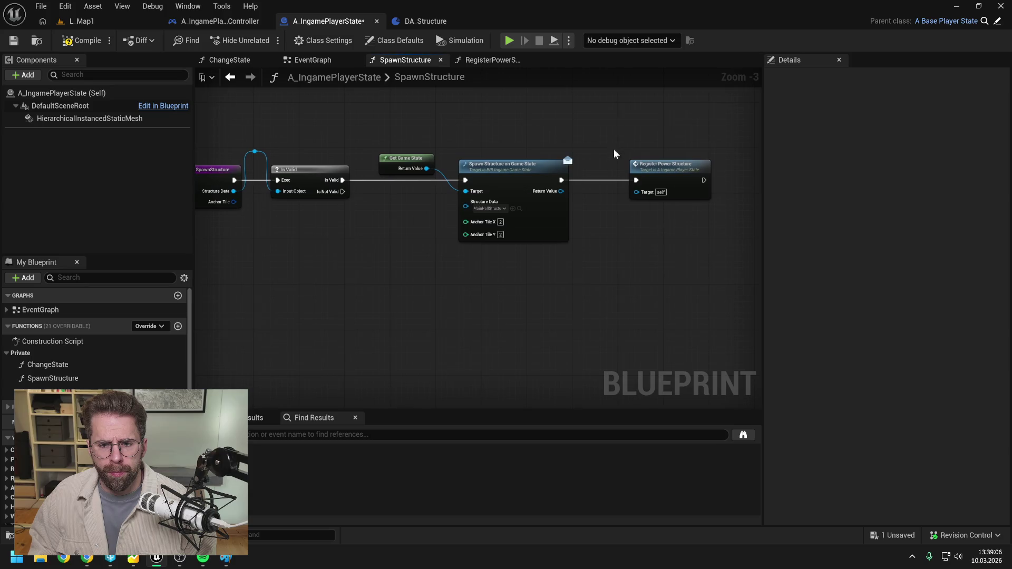
{"action": "left_click", "coordinate": [671, 178]}
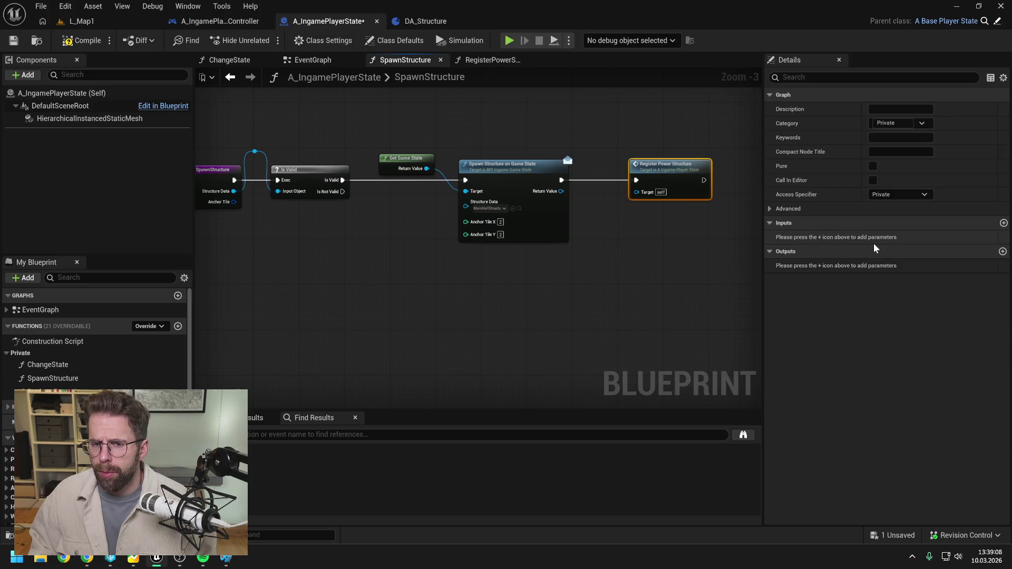
{"action": "left_click", "coordinate": [1003, 223]}
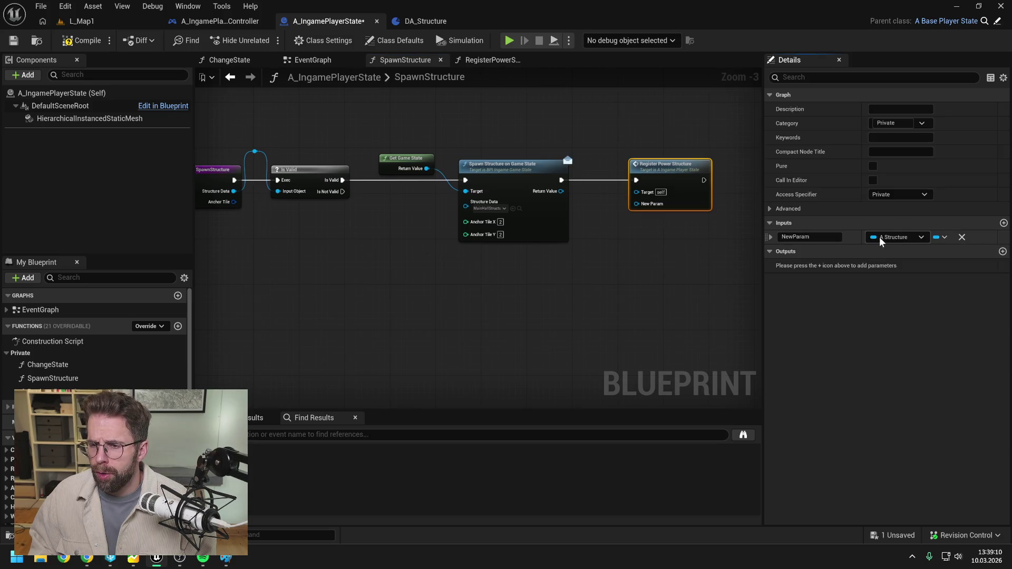
{"action": "type", "text": "S"}
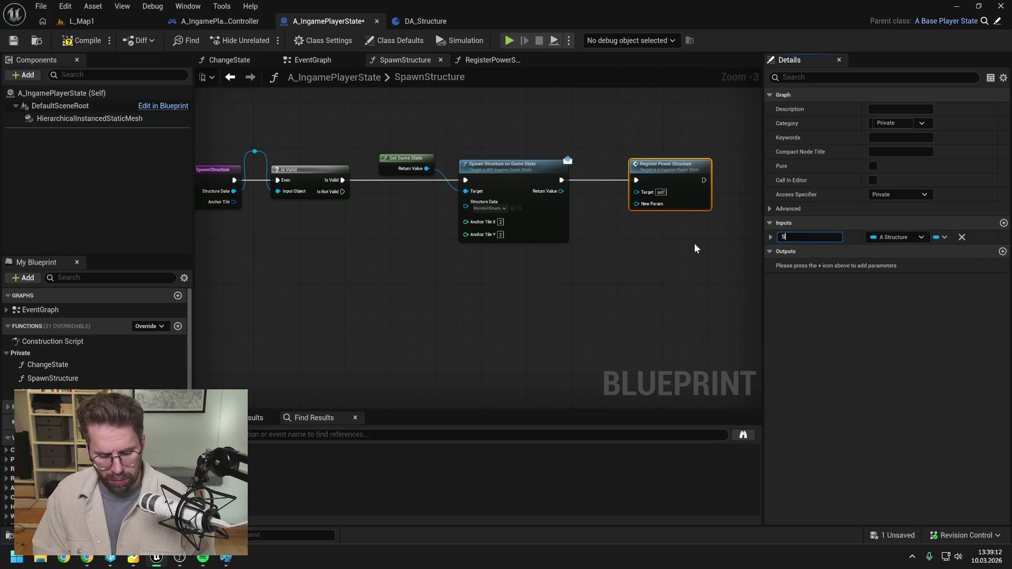
{"action": "key", "text": "BackSpace"}
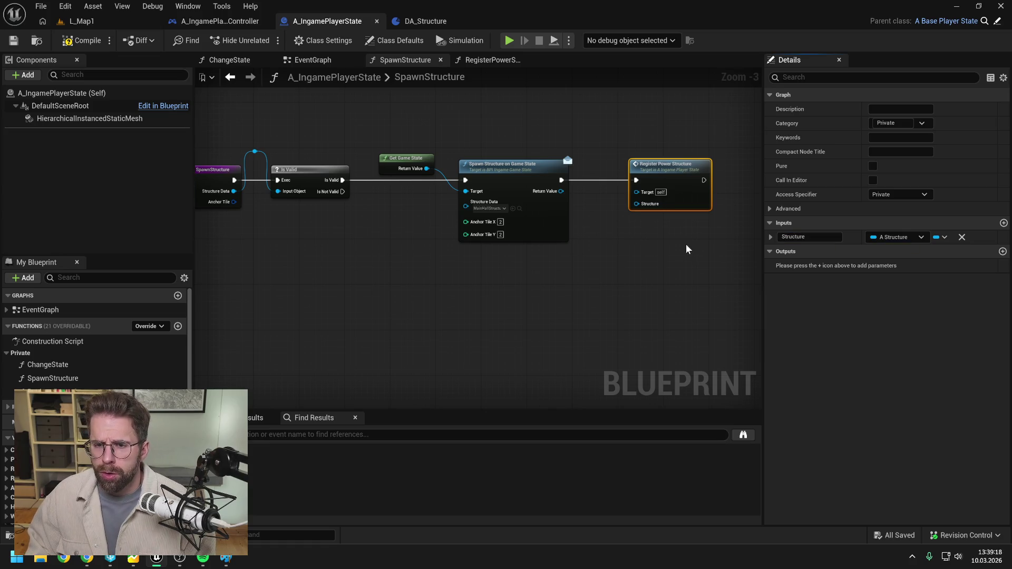
{"action": "key", "text": "ctrl+s"}
{"action": "left_click", "coordinate": [632, 232]}
{"action": "mouse_move", "coordinate": [559, 191]}
{"action": "left_mouse_down"}
{"action": "mouse_move", "coordinate": [646, 205]}
{"action": "mouse_move", "coordinate": [636, 204]}
{"action": "left_mouse_up"}
Reposition Register Power Structure and the Return Node, routing Return Value through reroute points
{"action": "left_click_drag", "start_coordinate": [666, 165], "coordinate": [636, 164]}
{"action": "left_click", "coordinate": [717, 167]}
{"action": "scroll", "coordinate": [616, 180], "scroll_direction": "down", "scroll_amount": 2}
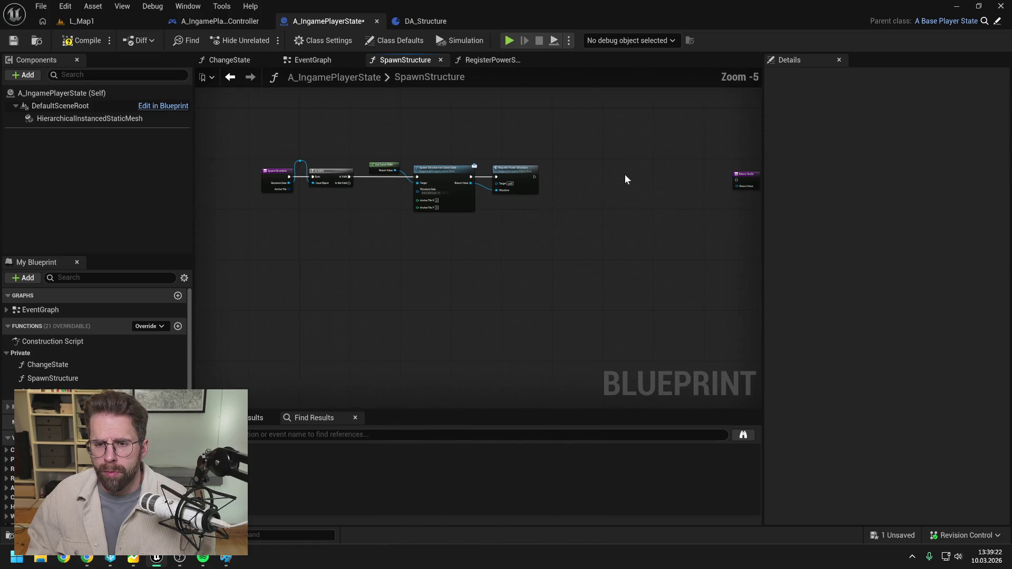
{"action": "mouse_move", "coordinate": [697, 179]}
{"action": "left_mouse_down"}
{"action": "mouse_move", "coordinate": [464, 179]}
{"action": "mouse_move", "coordinate": [535, 168]}
{"action": "left_mouse_up"}
{"action": "scroll", "coordinate": [528, 181], "scroll_direction": "up", "scroll_amount": 3}
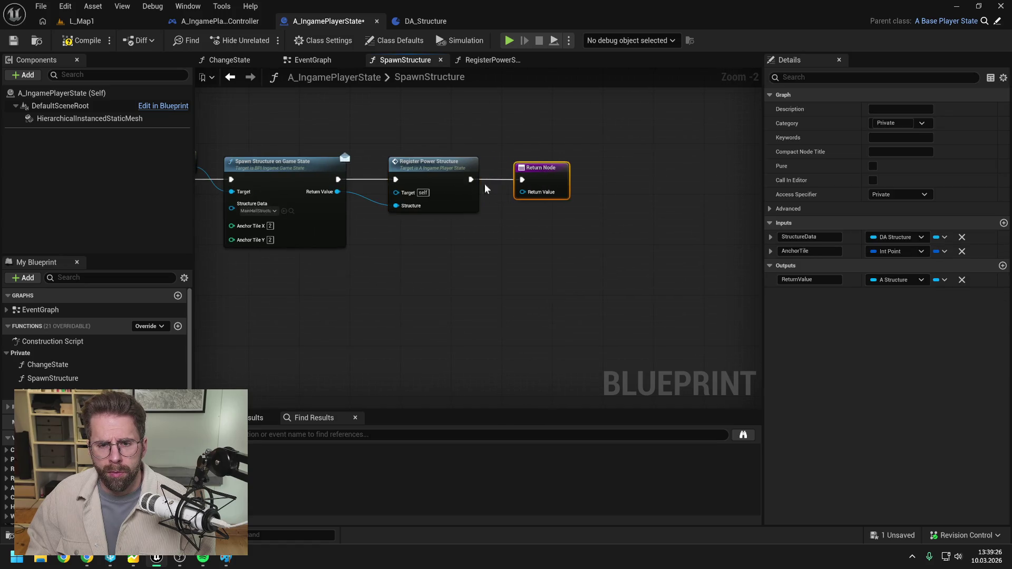
{"action": "double_click", "coordinate": [368, 194]}
{"action": "mouse_move", "coordinate": [370, 195]}
{"action": "left_mouse_down"}
{"action": "mouse_move", "coordinate": [374, 150]}
{"action": "mouse_move", "coordinate": [521, 192]}
{"action": "mouse_move", "coordinate": [498, 152]}
{"action": "left_mouse_up"}
{"action": "double_click", "coordinate": [495, 188]}
Remove the Is Valid check and connect the function entry's exec directly to the spawn call
{"action": "left_click_drag", "start_coordinate": [430, 128], "coordinate": [634, 124]}
{"action": "scroll", "coordinate": [634, 125], "scroll_direction": "down", "scroll_amount": 1}
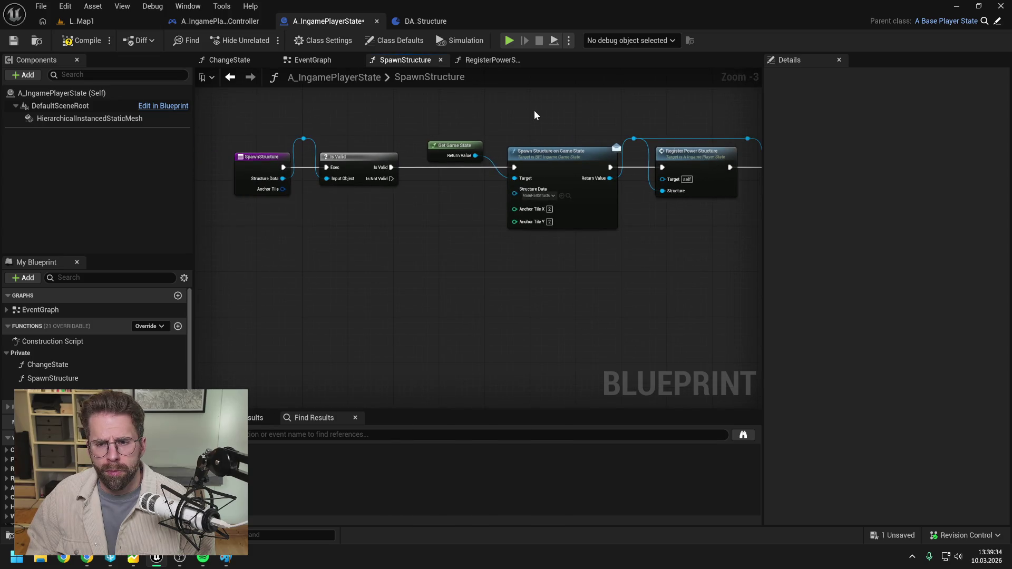
{"action": "left_click_drag", "start_coordinate": [534, 113], "coordinate": [469, 112]}
{"action": "left_click_drag", "start_coordinate": [223, 117], "coordinate": [274, 117]}
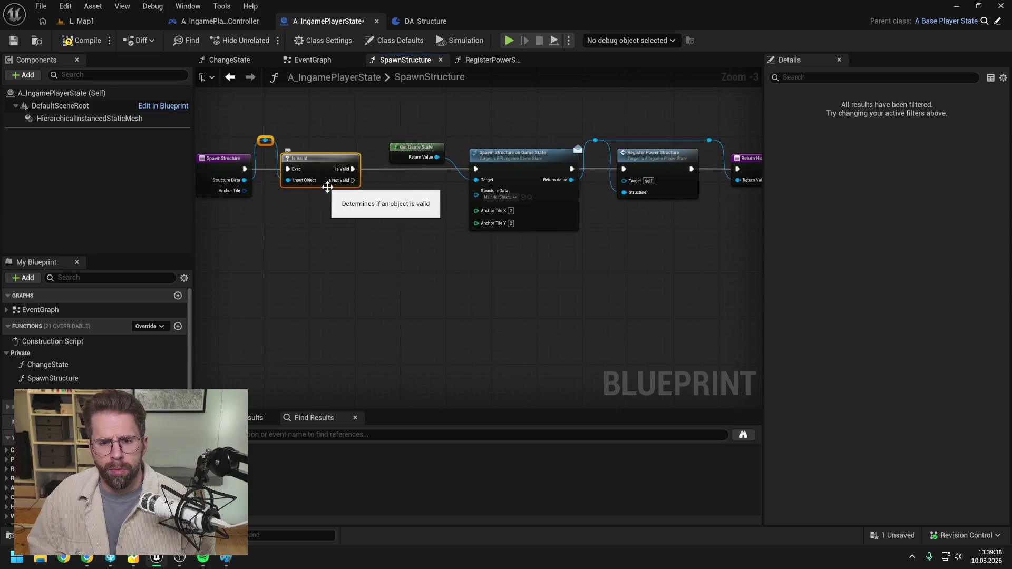
{"action": "key", "text": "Delete"}
{"action": "left_click_drag", "start_coordinate": [245, 169], "coordinate": [476, 168]}
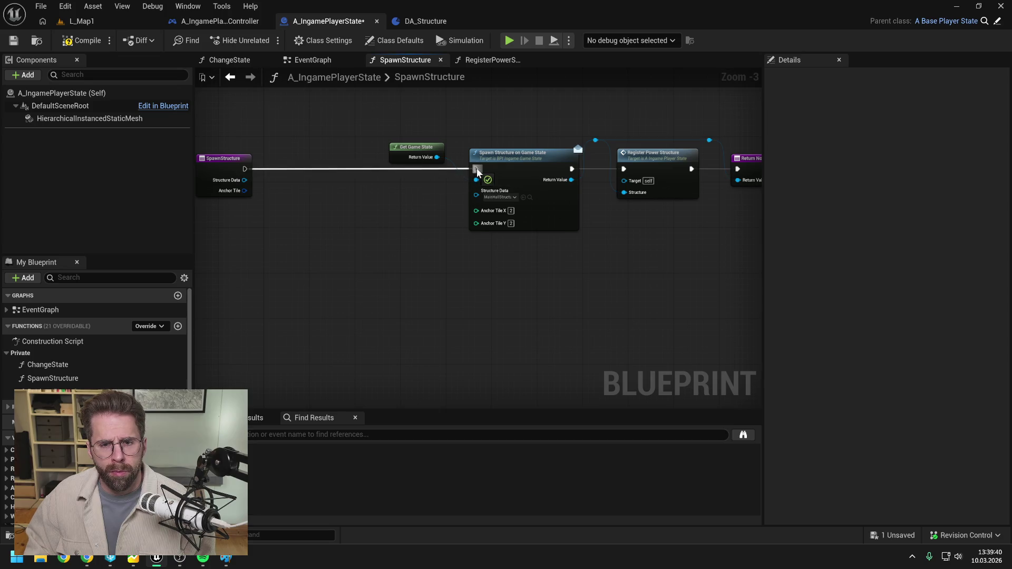
{"action": "mouse_move", "coordinate": [232, 169]}
{"action": "left_mouse_down"}
{"action": "mouse_move", "coordinate": [339, 168]}
{"action": "mouse_move", "coordinate": [476, 194]}
{"action": "left_mouse_up"}
Wire Structure Data and a recombined Anchor Tile pin into Spawn Structure on Game State
{"action": "left_click", "coordinate": [379, 191]}
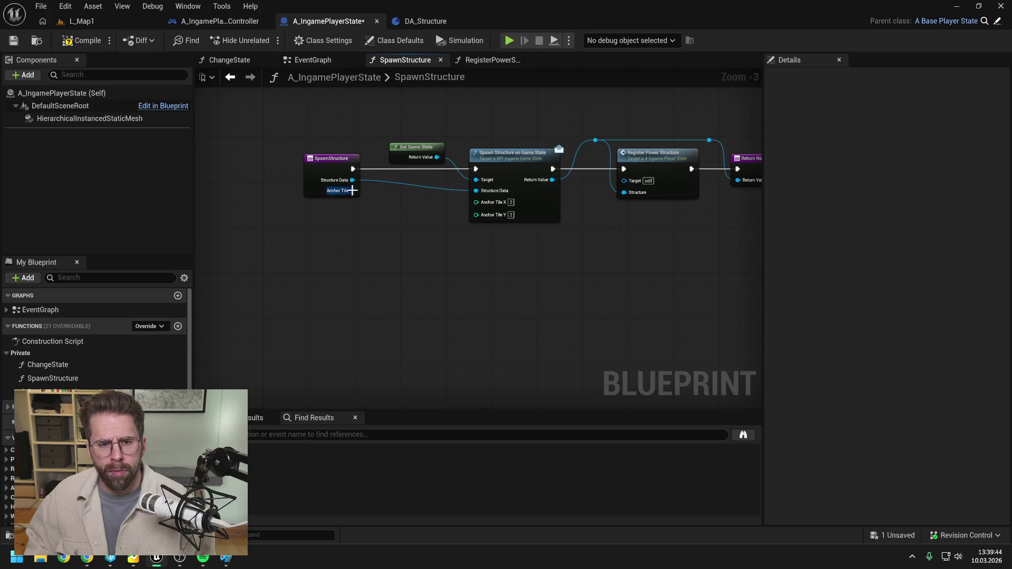
{"action": "right_click", "coordinate": [476, 203]}
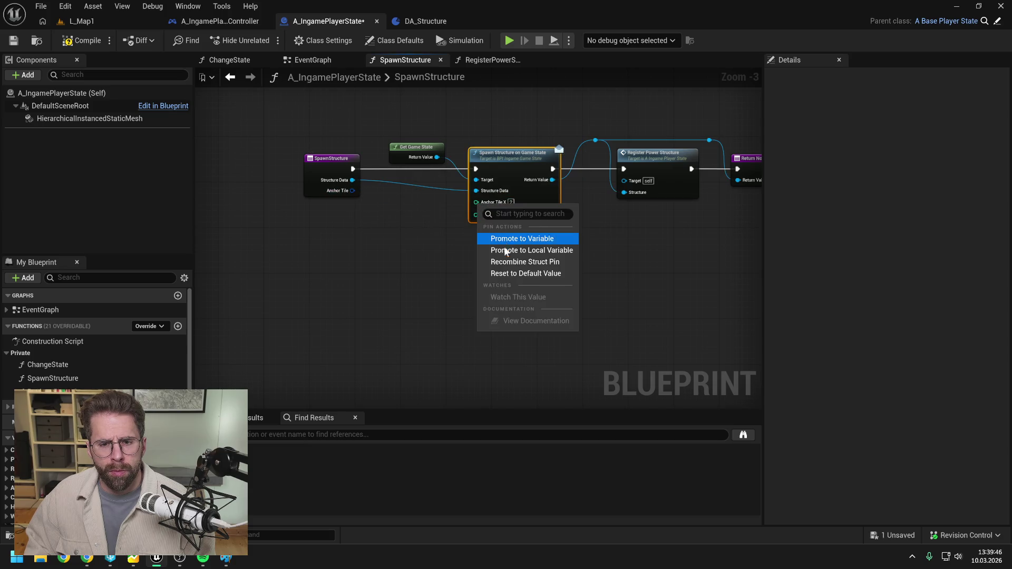
{"action": "left_click", "coordinate": [514, 260]}
{"action": "left_click_drag", "start_coordinate": [353, 191], "coordinate": [476, 200]}
{"action": "left_click", "coordinate": [306, 59]}
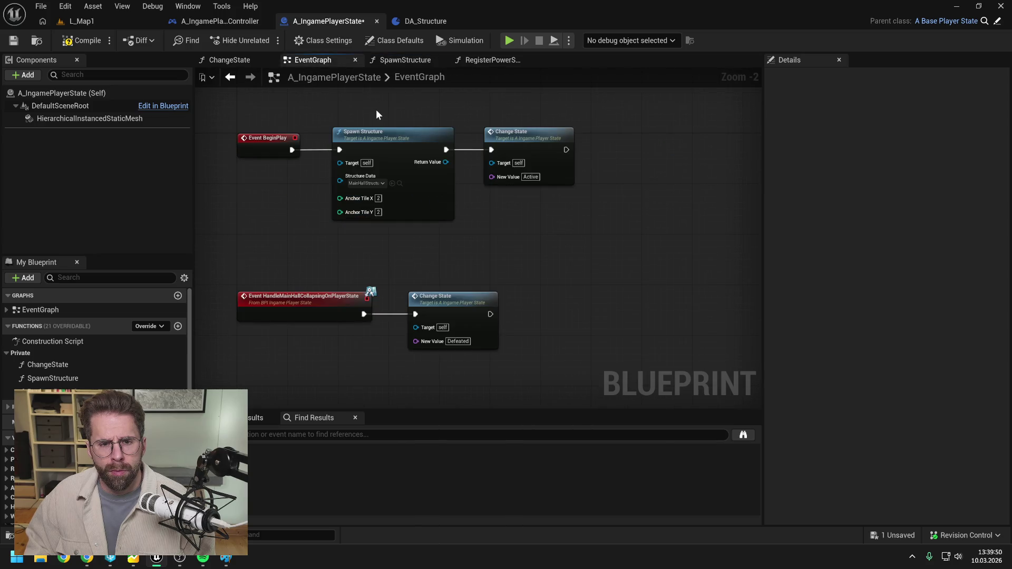
{"action": "double_click", "coordinate": [386, 139]}
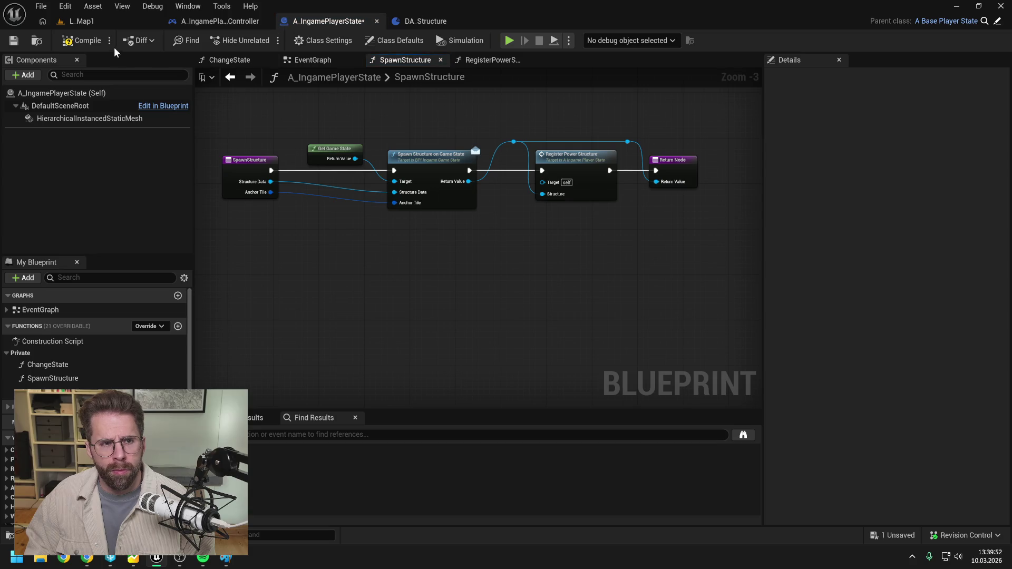
In RegisterPowerStructure, add an Is Valid check on the Structure input
{"action": "double_click", "coordinate": [568, 158]}
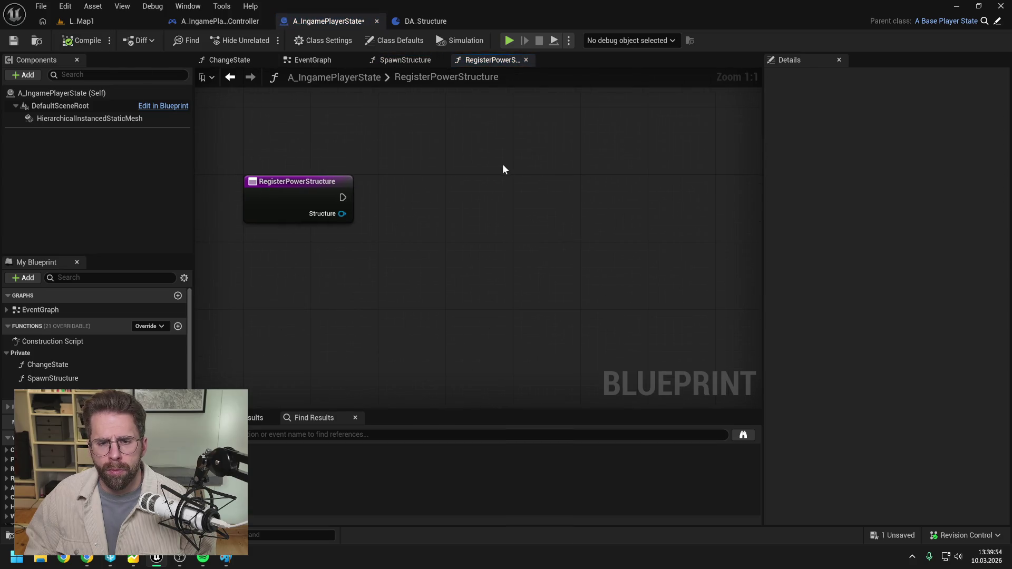
{"action": "left_click", "coordinate": [349, 184]}
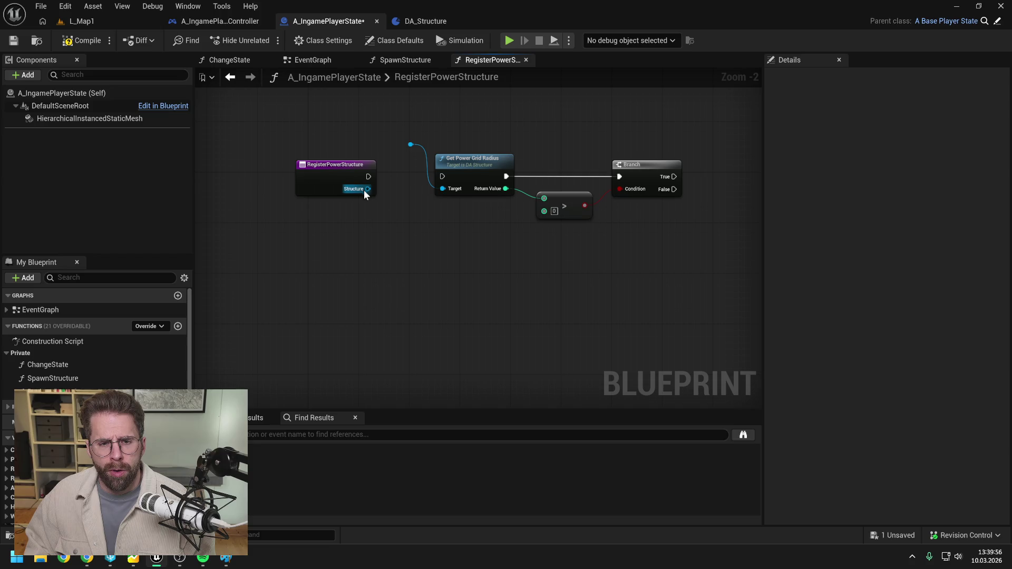
{"action": "left_click_drag", "start_coordinate": [367, 188], "coordinate": [388, 214]}
{"action": "type", "text": "is v"}
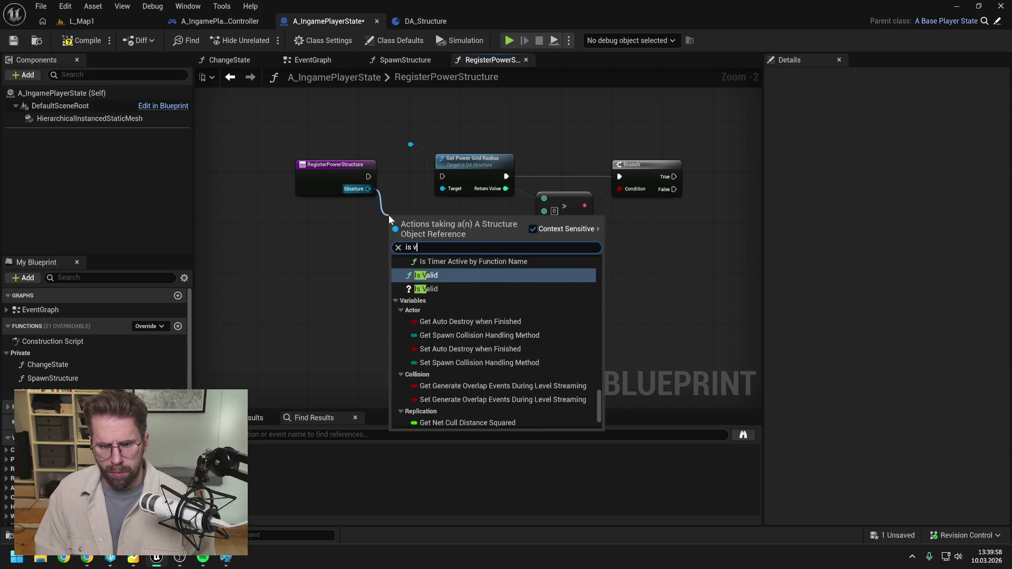
{"action": "type", "text": "alid"}
{"action": "left_click", "coordinate": [493, 345]}
Shift the radius, compare and Branch nodes right, route Structure via a reroute, and save
{"action": "mouse_move", "coordinate": [339, 153]}
{"action": "left_mouse_down"}
{"action": "mouse_move", "coordinate": [478, 201]}
{"action": "mouse_move", "coordinate": [620, 224]}
{"action": "left_mouse_up"}
{"action": "left_click_drag", "start_coordinate": [407, 182], "coordinate": [565, 182]}
{"action": "left_click", "coordinate": [464, 211]}
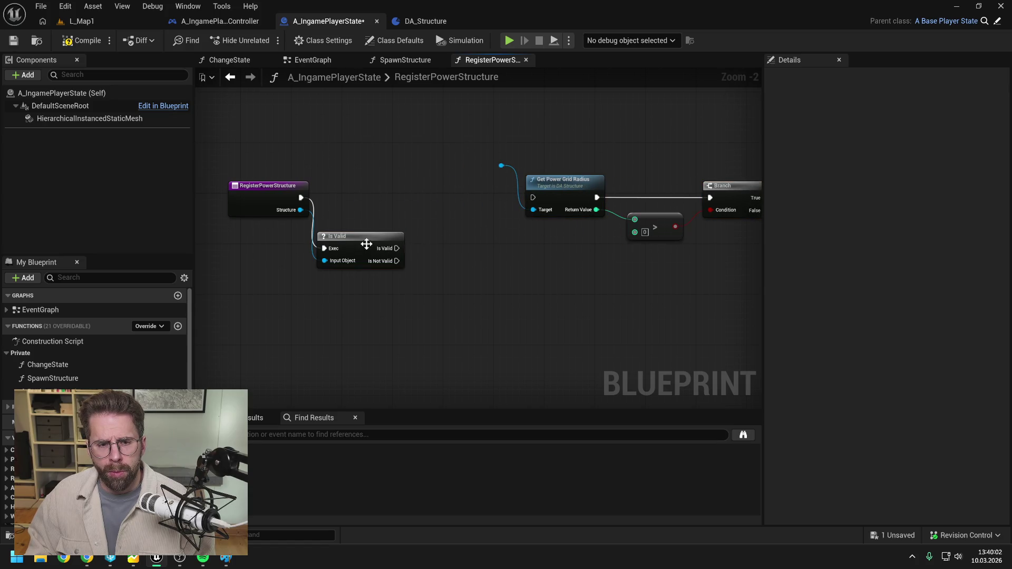
{"action": "left_click_drag", "start_coordinate": [367, 244], "coordinate": [386, 193]}
{"action": "double_click", "coordinate": [323, 209]}
{"action": "left_click_drag", "start_coordinate": [323, 210], "coordinate": [330, 167]}
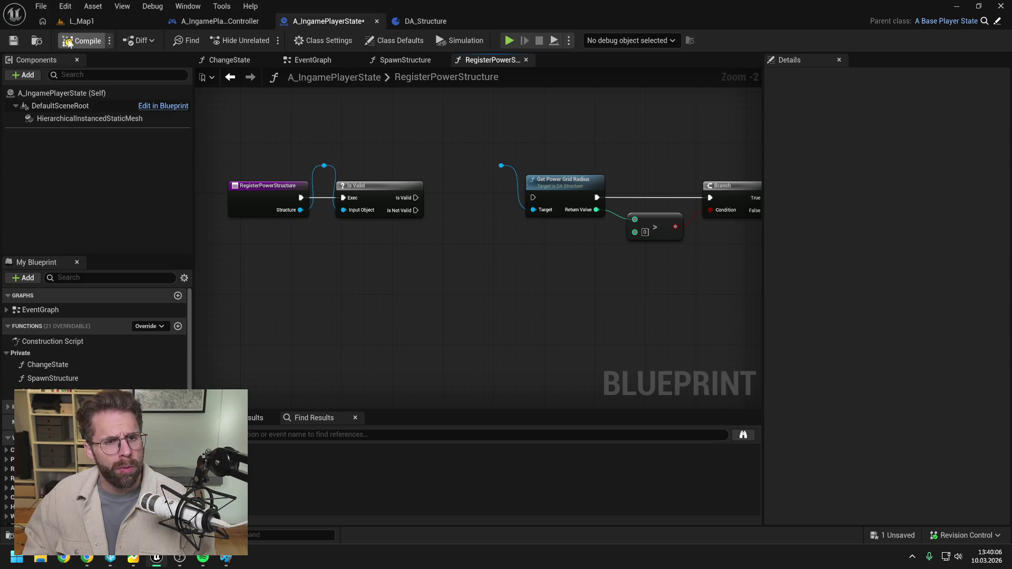
{"action": "key", "text": "ctrl+s"}
{"action": "key", "text": "ctrl+space"}
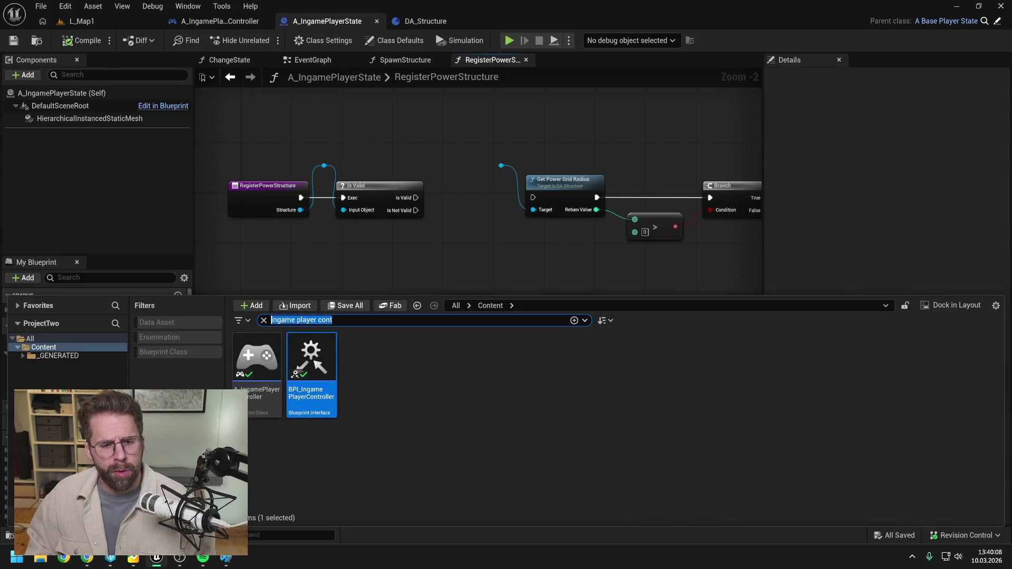
Open the A_Structure blueprint and create a new function named GetPowerGridRadius
{"action": "type", "text": "a_struc"}
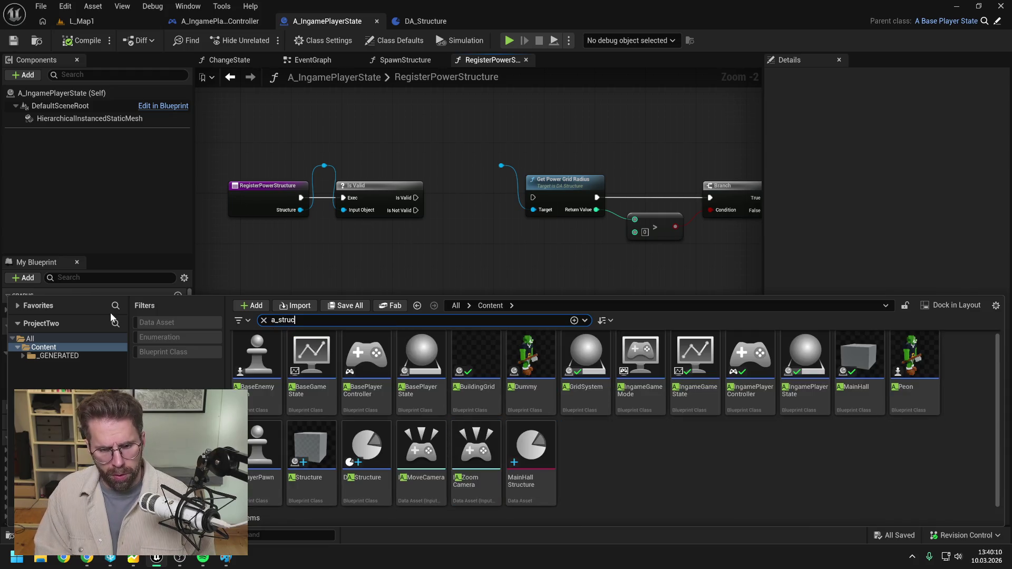
{"action": "left_click", "coordinate": [262, 354]}
{"action": "double_click", "coordinate": [262, 353]}
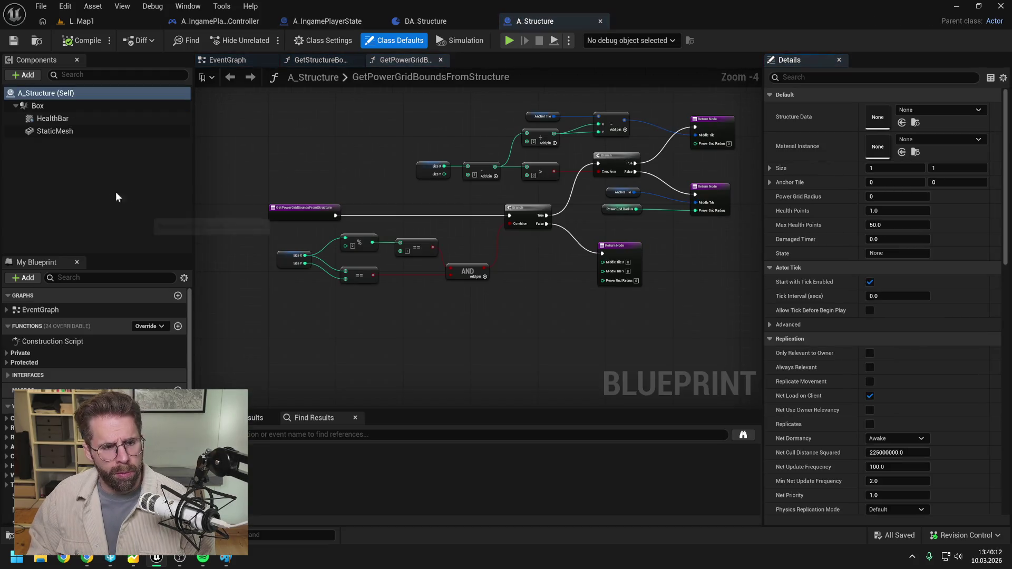
{"action": "left_click", "coordinate": [178, 326]}
{"action": "type", "text": "Get"}
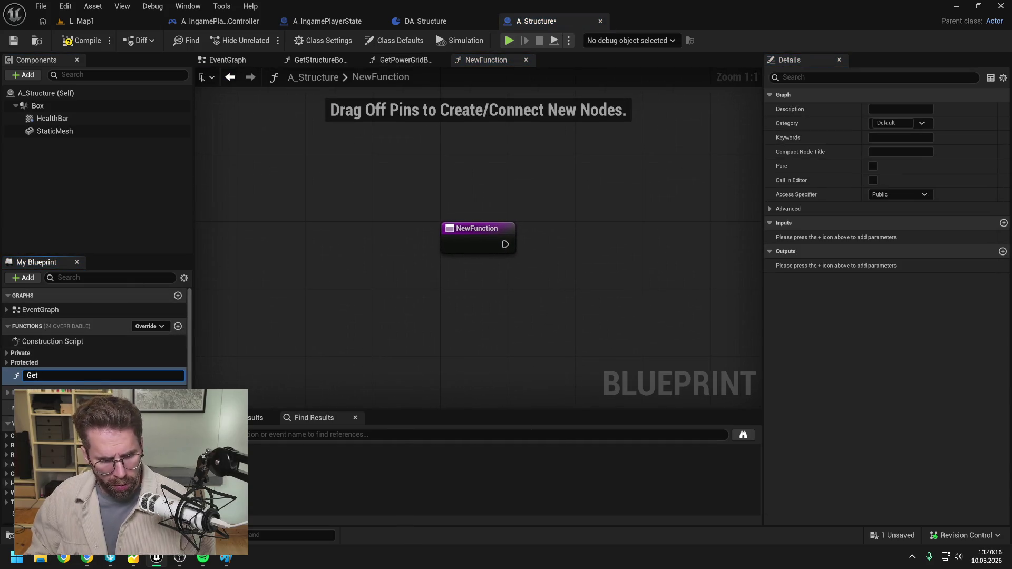
{"action": "scroll", "coordinate": [184, 334], "scroll_direction": "down", "scroll_amount": 5}
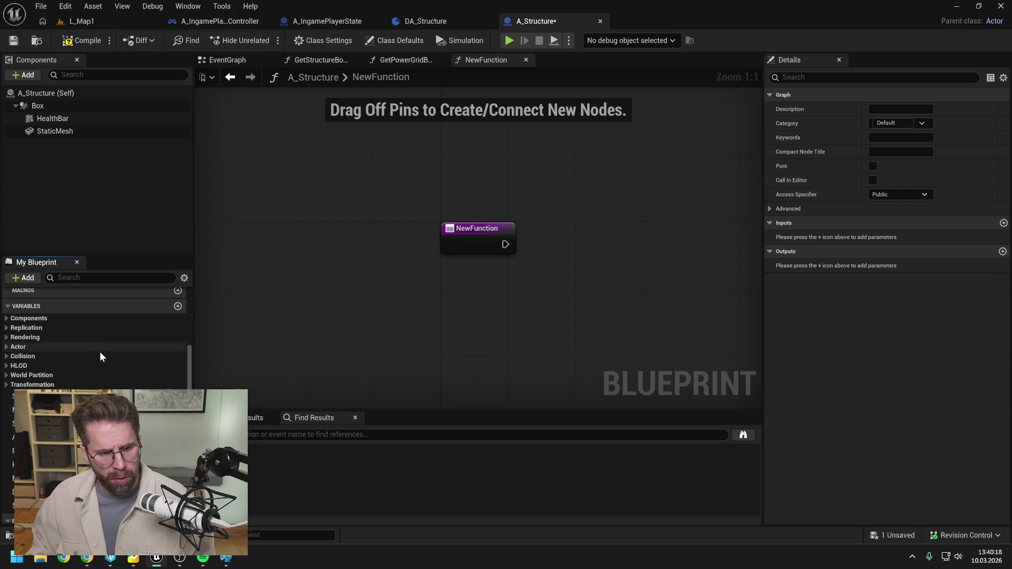
{"action": "scroll", "coordinate": [95, 350], "scroll_direction": "up", "scroll_amount": 2}
{"action": "left_click", "coordinate": [63, 311]}
{"action": "left_click", "coordinate": [64, 312]}
{"action": "type", "text": "Get"}
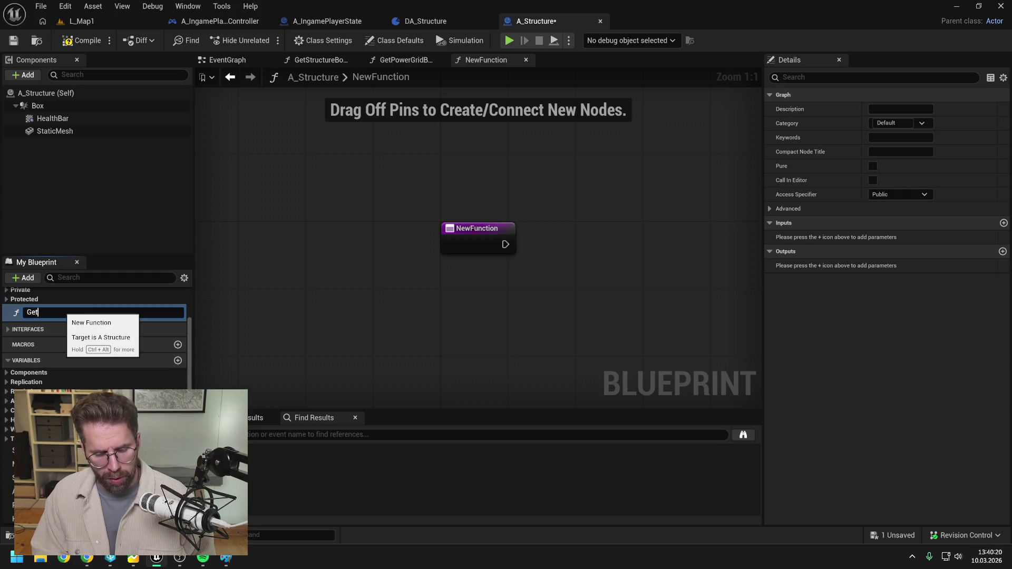
{"action": "type", "text": "PowridB"}
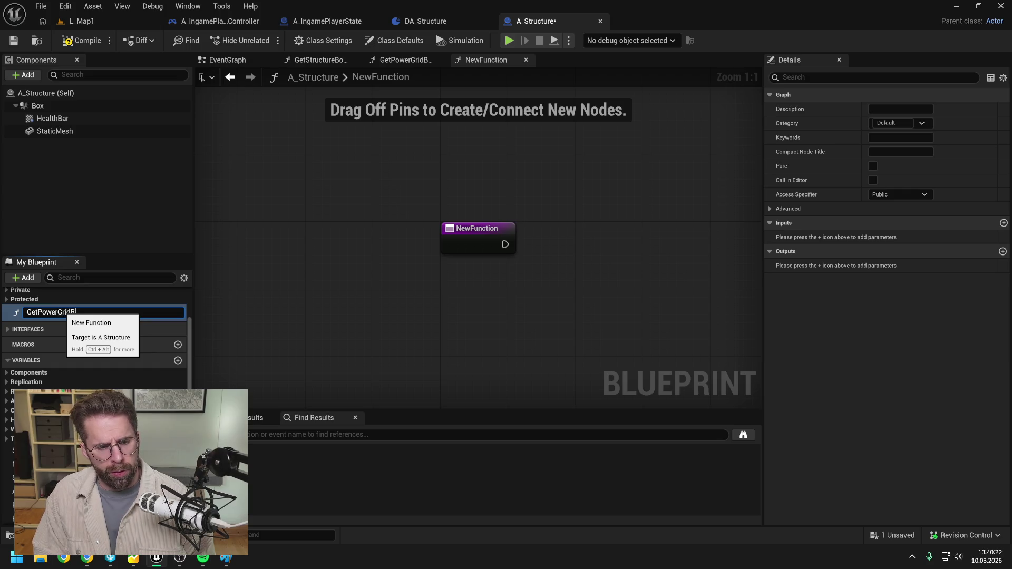
{"action": "type", "text": "ius"}
{"action": "key", "text": "Return"}
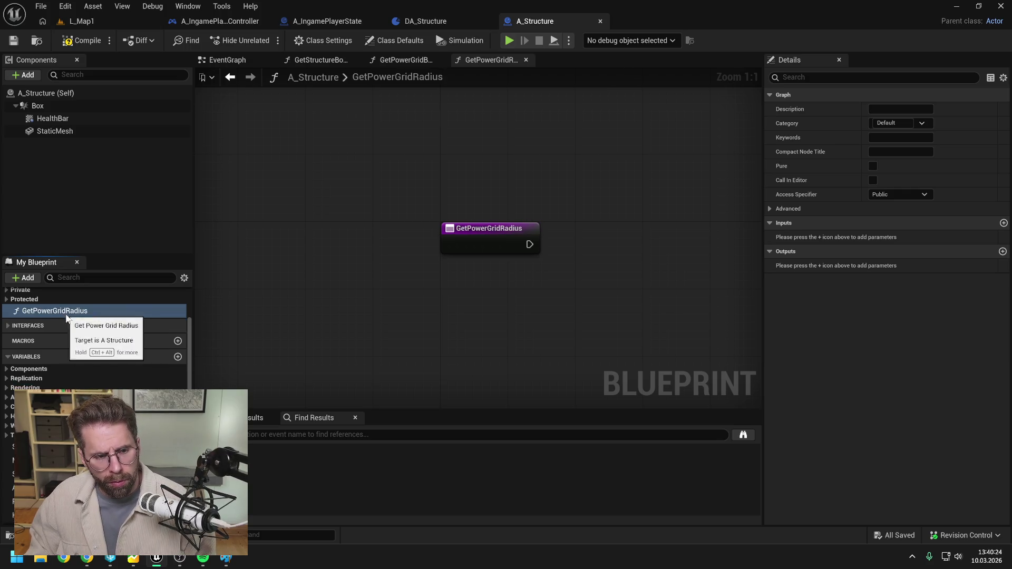
Set the GetPowerGridRadius function's category to Structure
{"action": "scroll", "coordinate": [71, 315], "scroll_direction": "up", "scroll_amount": 2}
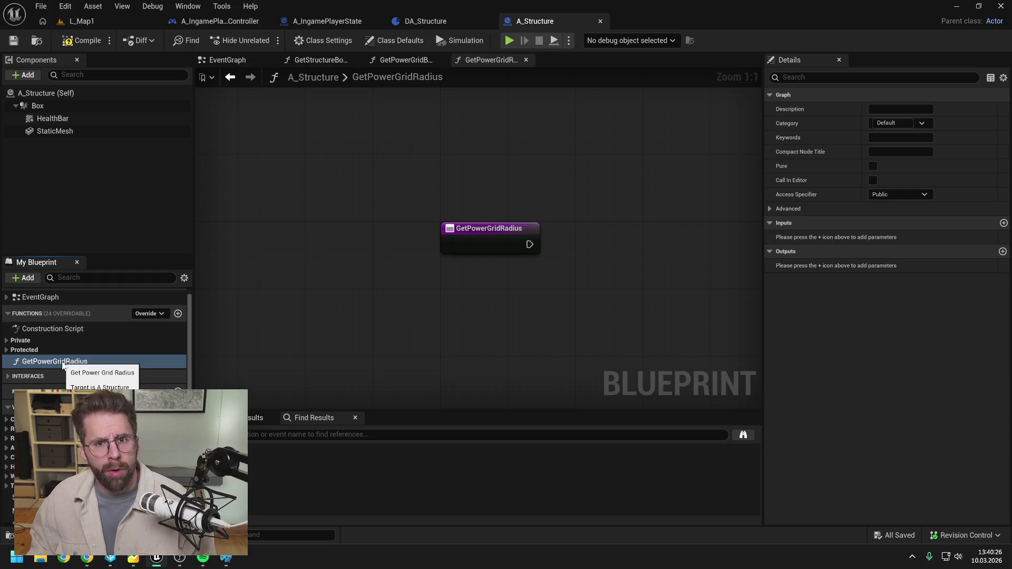
{"action": "left_click", "coordinate": [893, 123]}
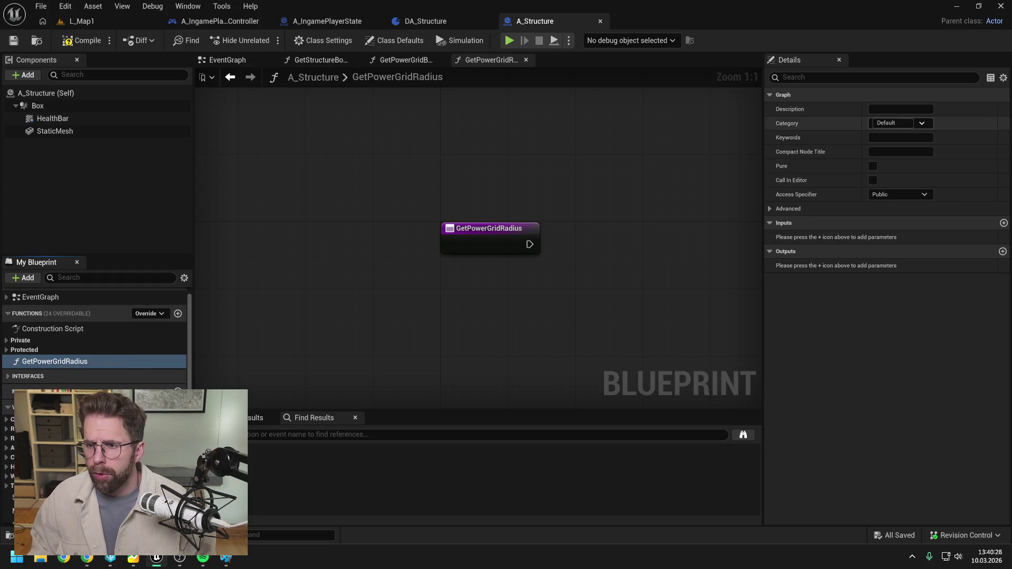
{"action": "key", "text": "ctrl+a"}
{"action": "type", "text": "S"}
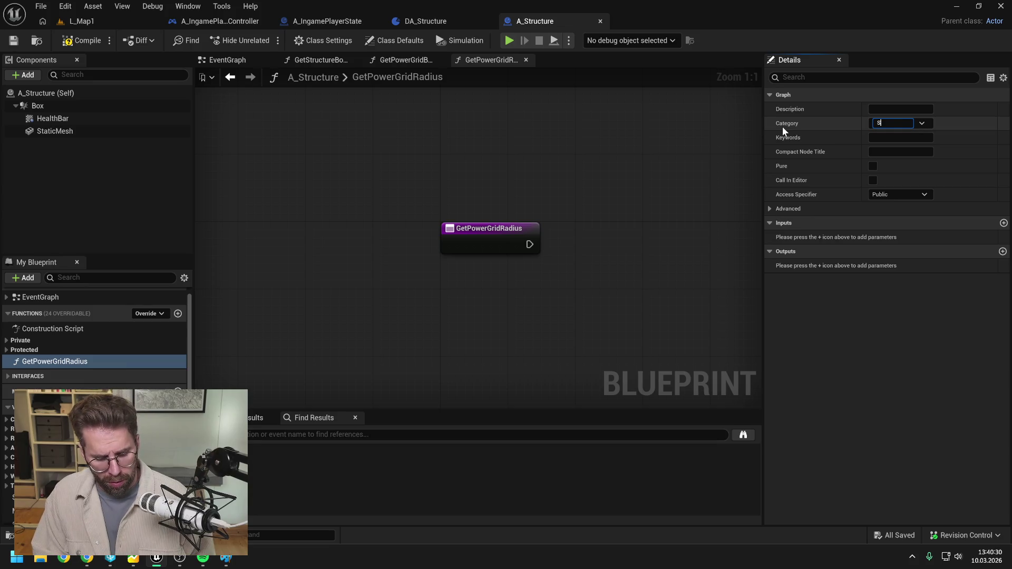
{"action": "type", "text": "tructure"}
{"action": "key", "text": "Return"}
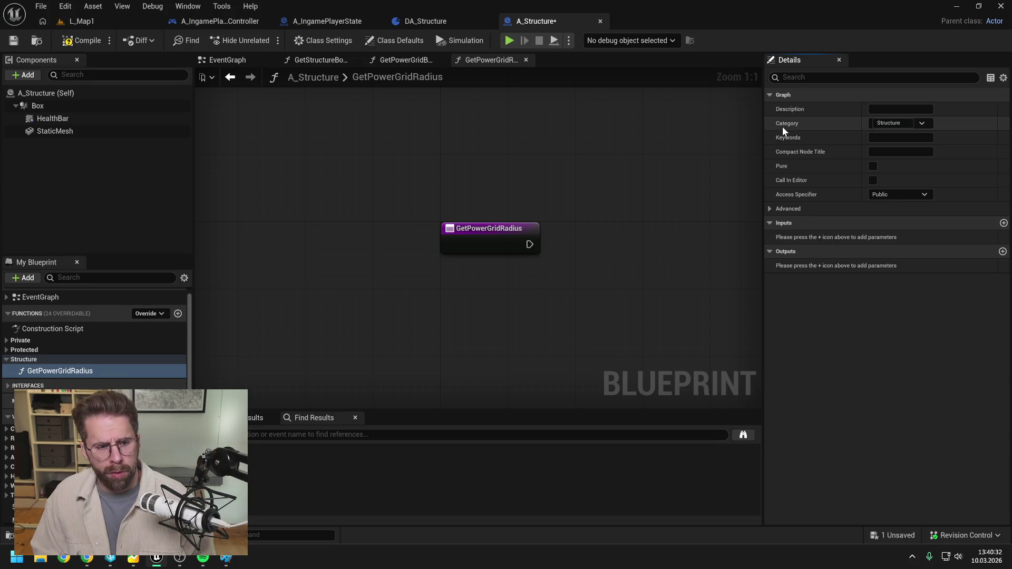
{"action": "left_click", "coordinate": [33, 358]}
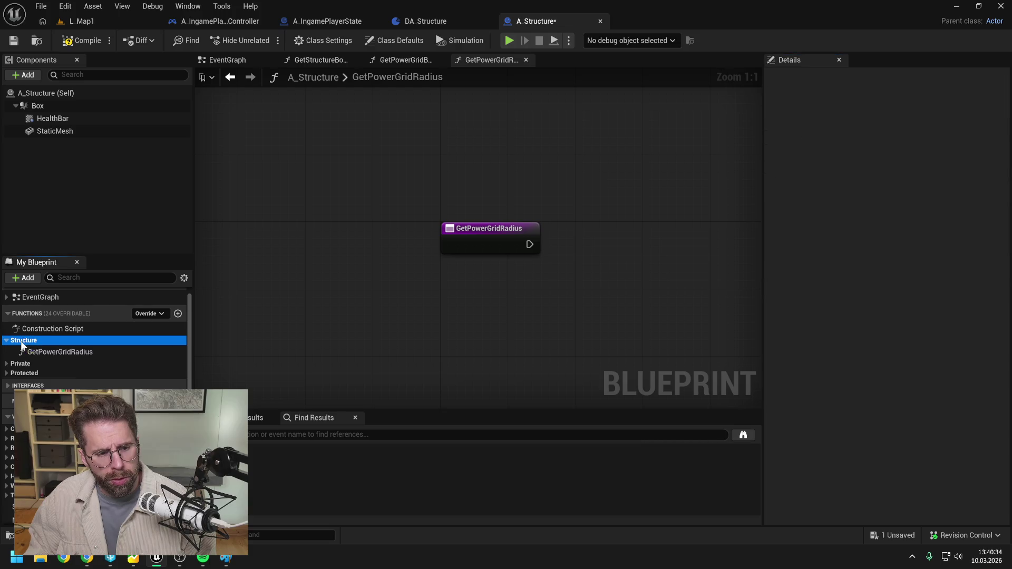
Add a validated get of StructureData feeding a Get Power Grid Radius call
{"action": "double_click", "coordinate": [59, 352]}
{"action": "key", "text": "ctrl+s"}
{"action": "scroll", "coordinate": [95, 343], "scroll_direction": "down", "scroll_amount": 5}
{"action": "mouse_move", "coordinate": [35, 388]}
{"action": "left_mouse_down"}
{"action": "mouse_move", "coordinate": [456, 219]}
{"action": "mouse_move", "coordinate": [458, 227]}
{"action": "left_mouse_up"}
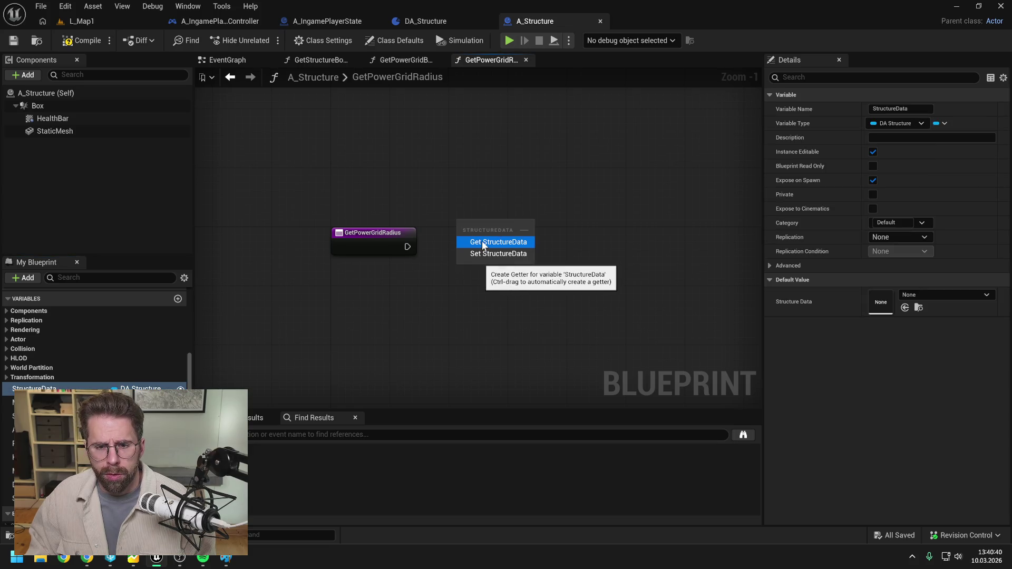
{"action": "left_click", "coordinate": [482, 243]}
{"action": "right_click", "coordinate": [501, 227]}
{"action": "left_click", "coordinate": [523, 335]}
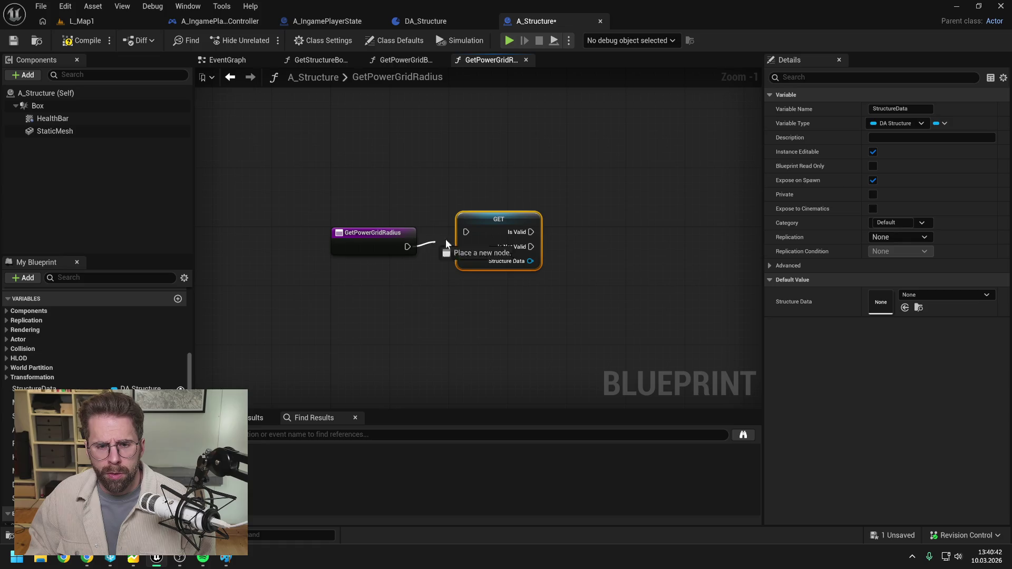
{"action": "left_click_drag", "start_coordinate": [481, 224], "coordinate": [482, 240]}
{"action": "left_click_drag", "start_coordinate": [531, 276], "coordinate": [579, 264]}
{"action": "type", "text": "g"}
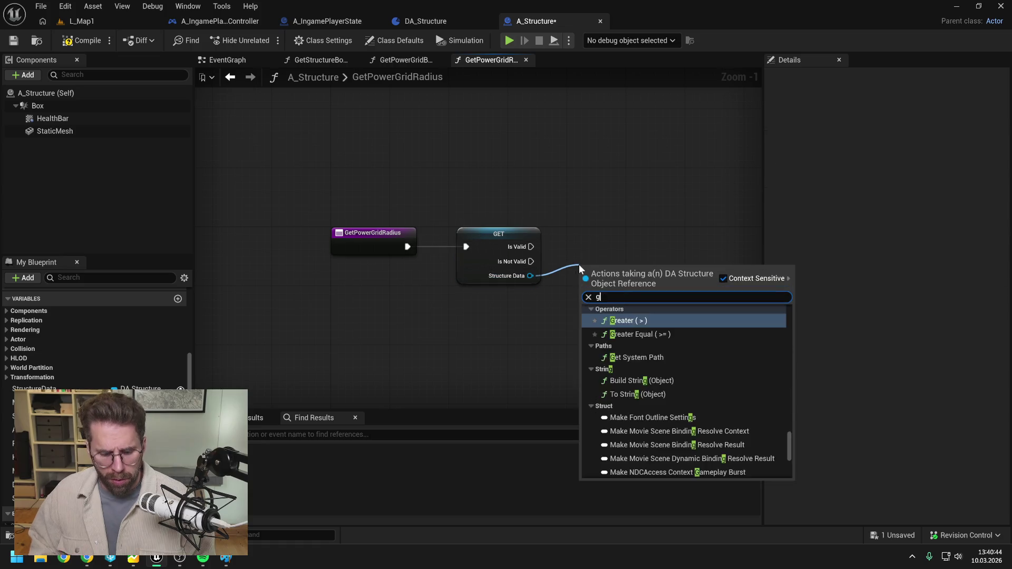
{"action": "type", "text": "et pow"}
{"action": "key", "text": "Return"}
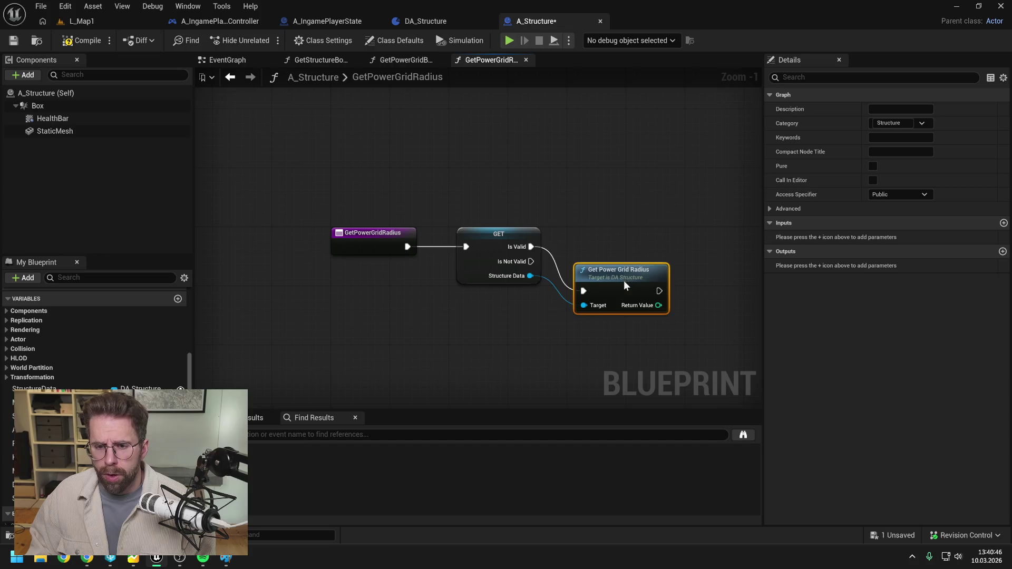
Add a Return Node with an Integer output ReturnValue fed by the radius, and save
{"action": "right_click", "coordinate": [631, 245]}
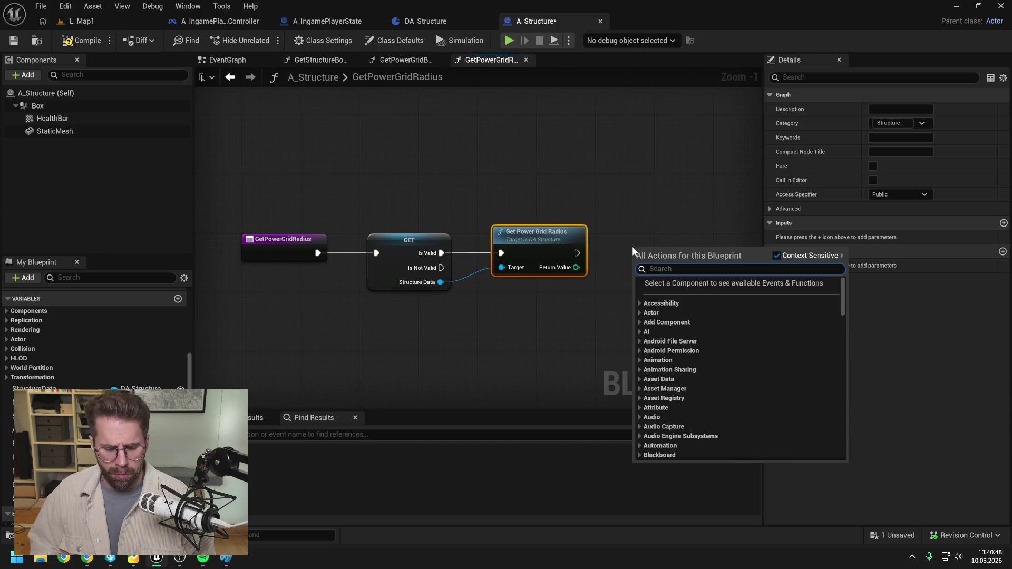
{"action": "type", "text": "retur"}
{"action": "key", "text": "Return"}
{"action": "mouse_move", "coordinate": [578, 253]}
{"action": "left_mouse_down"}
{"action": "mouse_move", "coordinate": [636, 259]}
{"action": "mouse_move", "coordinate": [663, 247]}
{"action": "left_mouse_up"}
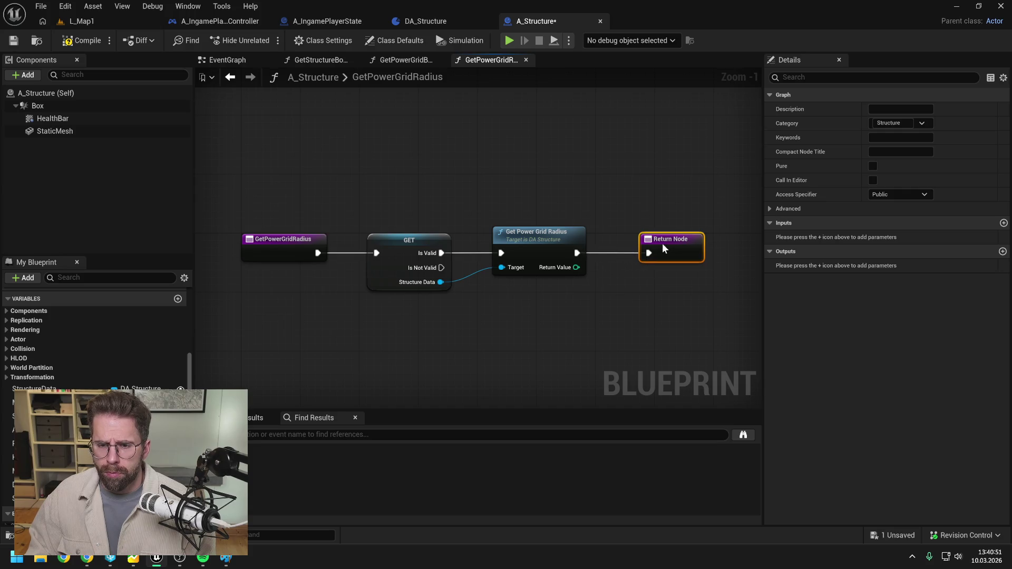
{"action": "left_click", "coordinate": [1003, 252]}
{"action": "left_click", "coordinate": [897, 266]}
{"action": "left_click", "coordinate": [885, 317]}
{"action": "left_click", "coordinate": [824, 269]}
{"action": "type", "text": "alue"}
{"action": "key", "text": "Return"}
{"action": "key", "text": "ctrl+s"}
{"action": "left_click_drag", "start_coordinate": [576, 267], "coordinate": [648, 272]}
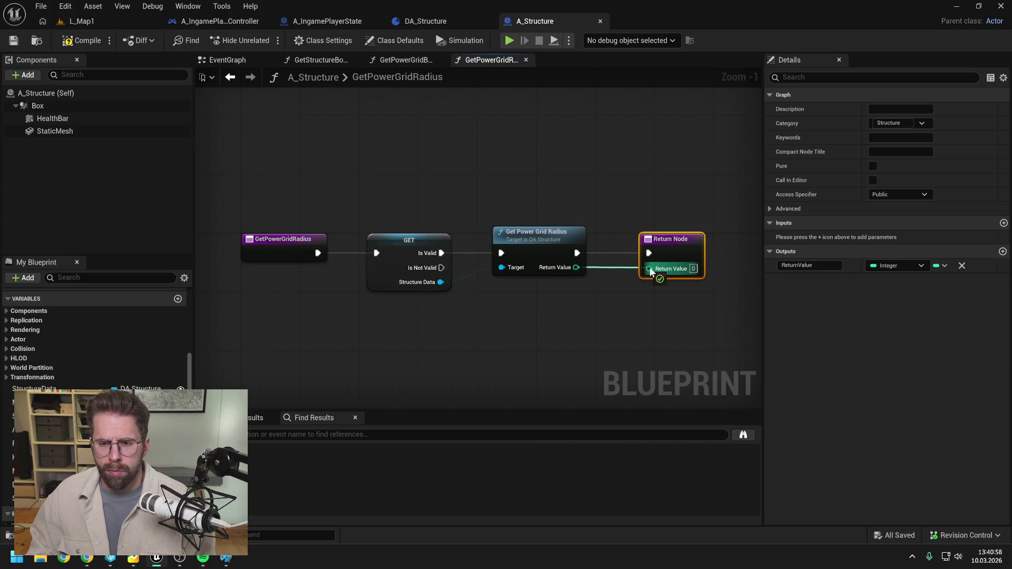
{"action": "left_click", "coordinate": [612, 203]}
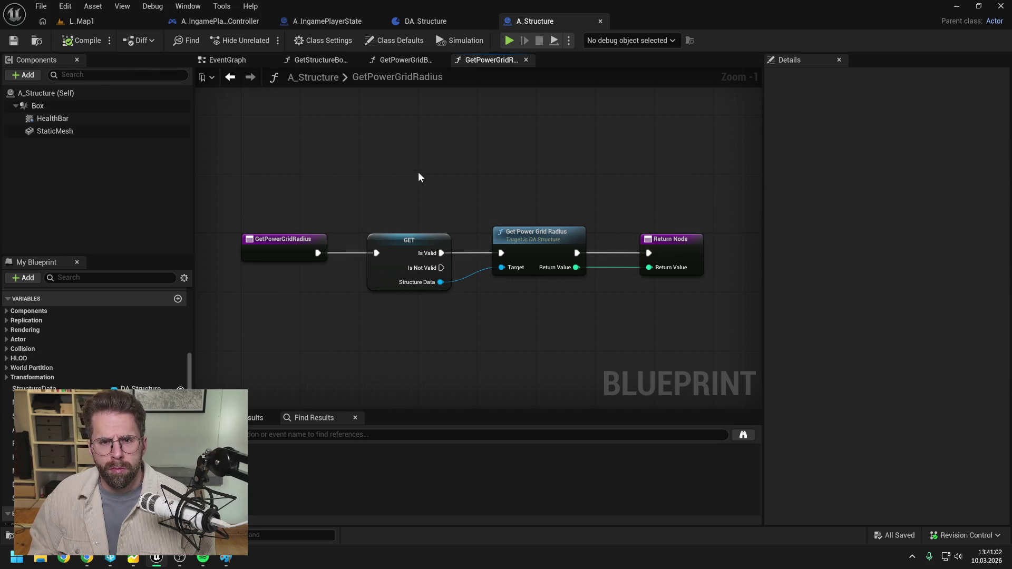
In RegisterPowerStructure, replace the DA Structure radius call with A Structure's Get Power Grid Radius after Is Valid
{"action": "left_click", "coordinate": [340, 21]}
{"action": "mouse_move", "coordinate": [324, 166]}
{"action": "left_mouse_down"}
{"action": "mouse_move", "coordinate": [420, 225]}
{"action": "mouse_move", "coordinate": [459, 230]}
{"action": "left_mouse_up"}
{"action": "type", "text": "get power grid"}
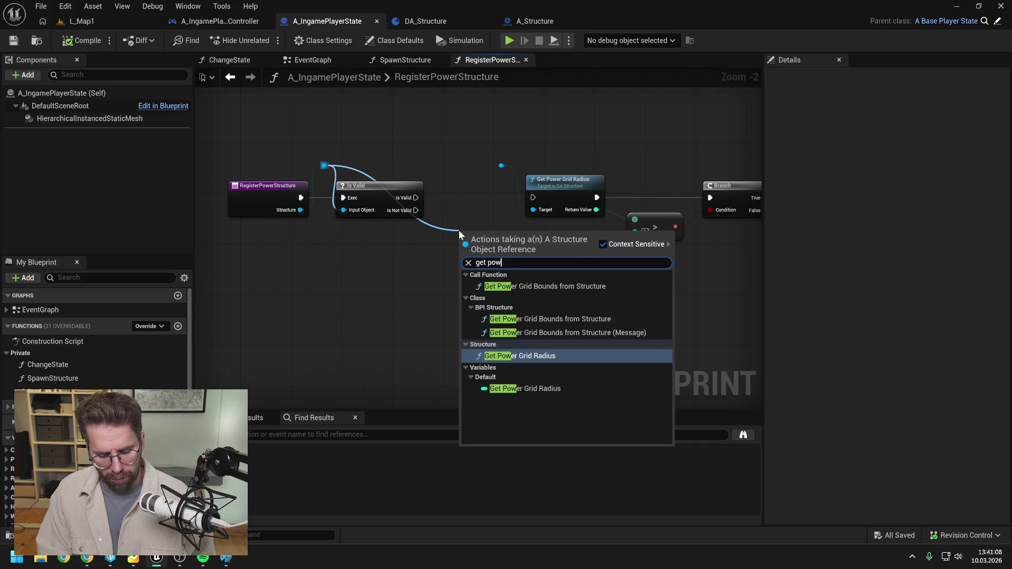
{"action": "key", "text": "Return"}
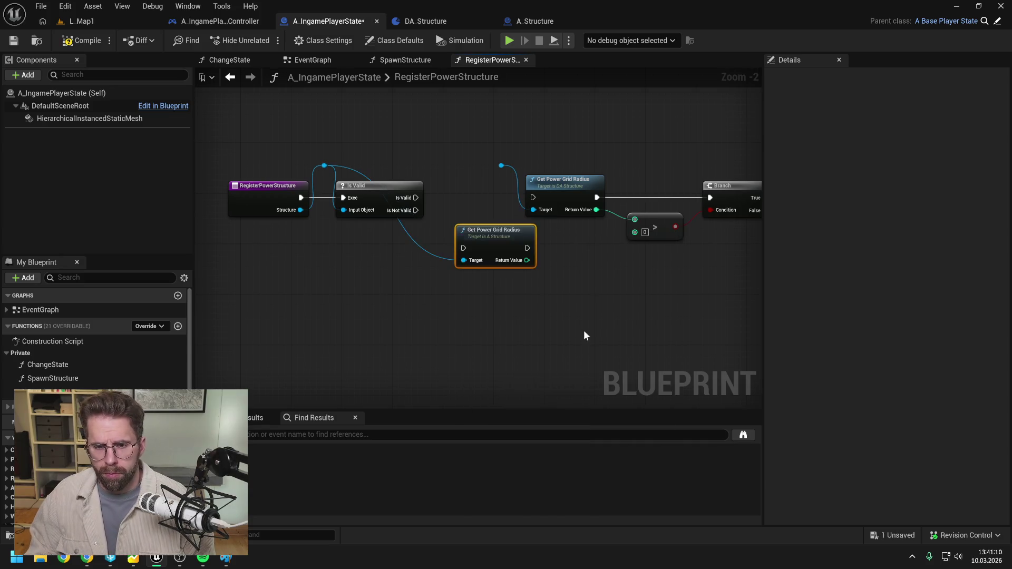
{"action": "left_click_drag", "start_coordinate": [307, 196], "coordinate": [355, 246]}
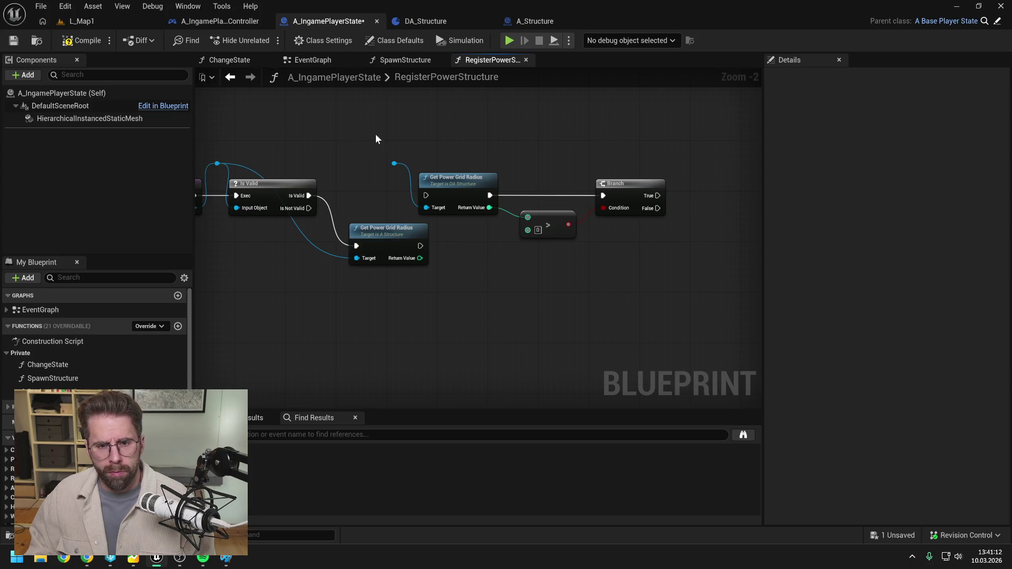
{"action": "left_click", "coordinate": [428, 184]}
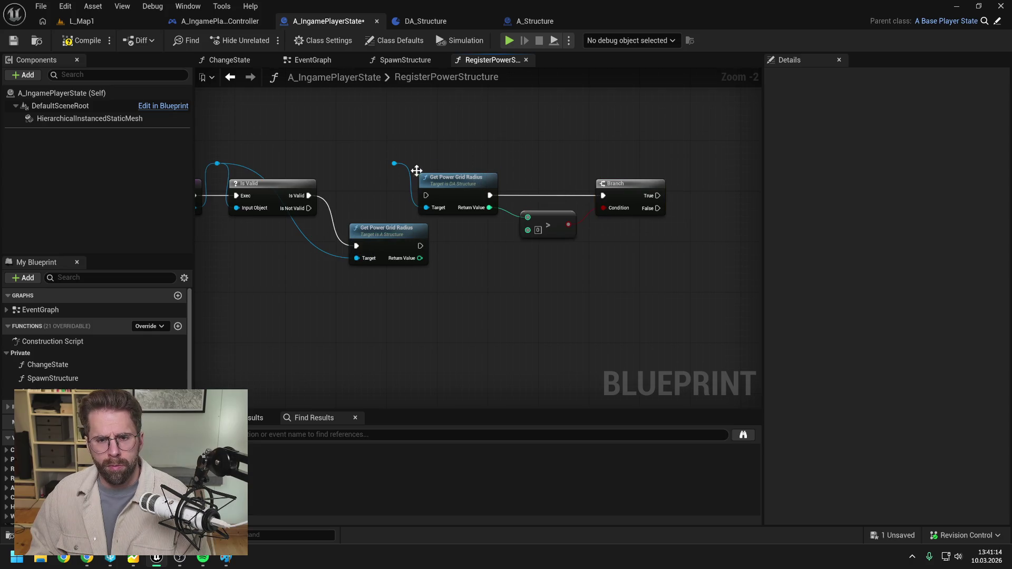
{"action": "key", "text": "Delete"}
{"action": "mouse_move", "coordinate": [391, 243]}
{"action": "left_mouse_down"}
{"action": "mouse_move", "coordinate": [409, 188]}
{"action": "mouse_move", "coordinate": [409, 198]}
{"action": "left_mouse_up"}
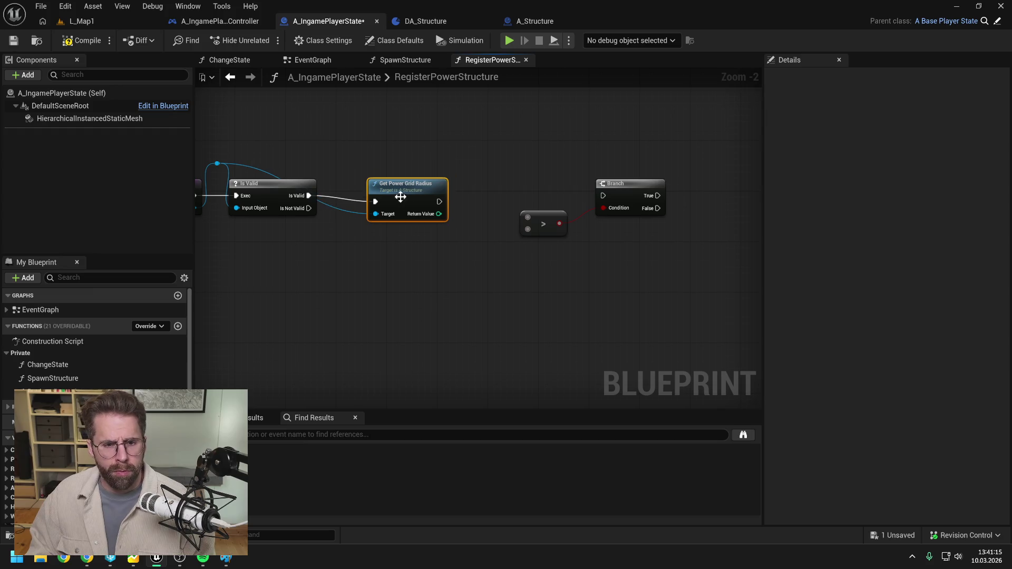
Feed the radius into the greater-than check and Branch, tidy the wires, and compile
{"action": "double_click", "coordinate": [339, 208]}
{"action": "left_click_drag", "start_coordinate": [340, 207], "coordinate": [342, 169]}
{"action": "mouse_move", "coordinate": [402, 194]}
{"action": "left_mouse_down"}
{"action": "mouse_move", "coordinate": [391, 188]}
{"action": "mouse_move", "coordinate": [604, 197]}
{"action": "left_mouse_up"}
{"action": "left_click", "coordinate": [450, 200]}
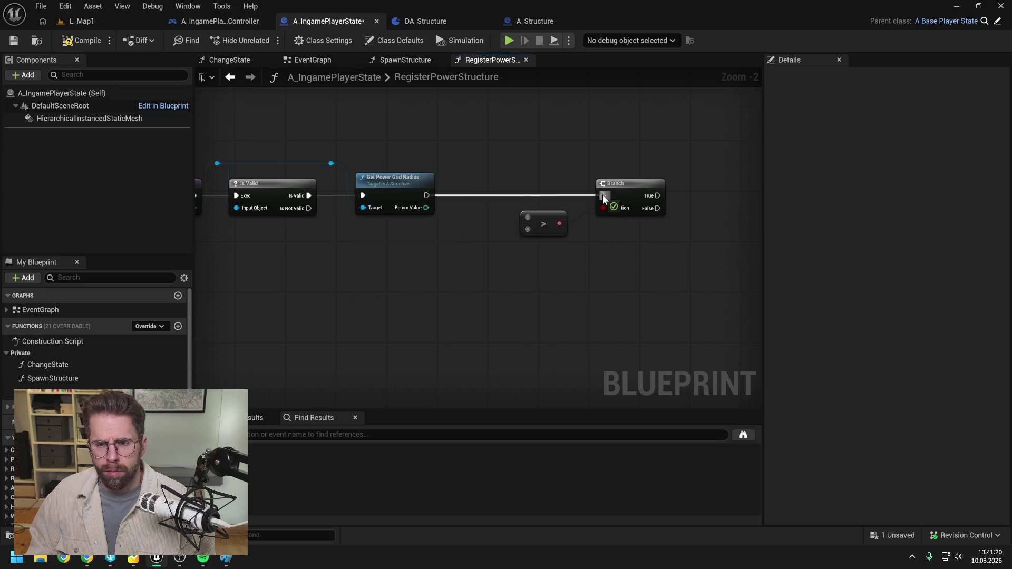
{"action": "left_click_drag", "start_coordinate": [426, 207], "coordinate": [528, 217]}
{"action": "mouse_move", "coordinate": [504, 166]}
{"action": "left_mouse_down"}
{"action": "mouse_move", "coordinate": [611, 225]}
{"action": "mouse_move", "coordinate": [577, 197]}
{"action": "left_mouse_up"}
{"action": "left_click", "coordinate": [527, 240]}
{"action": "left_click", "coordinate": [82, 41]}
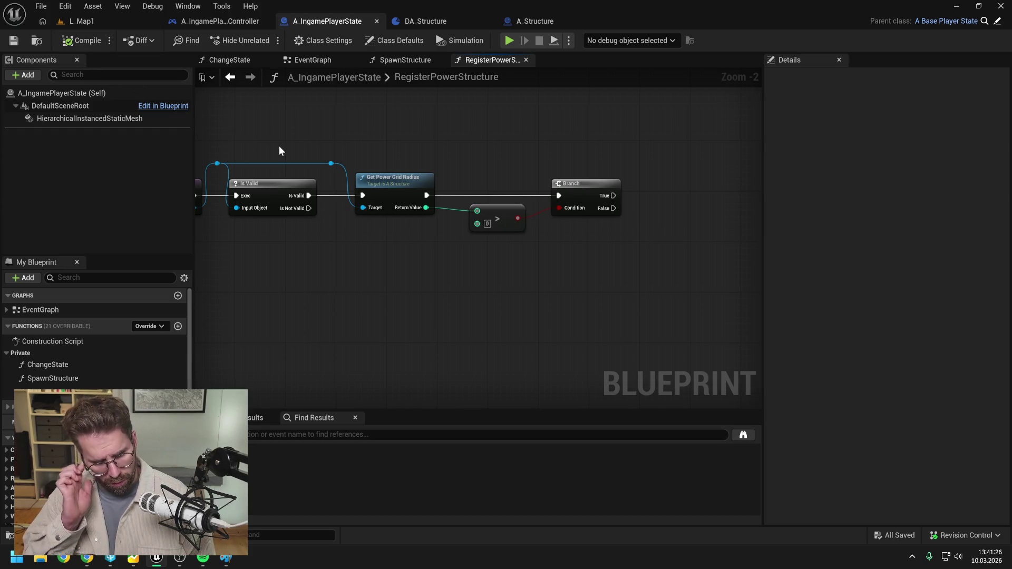
{"action": "scroll", "coordinate": [423, 161], "scroll_direction": "down", "scroll_amount": 2}
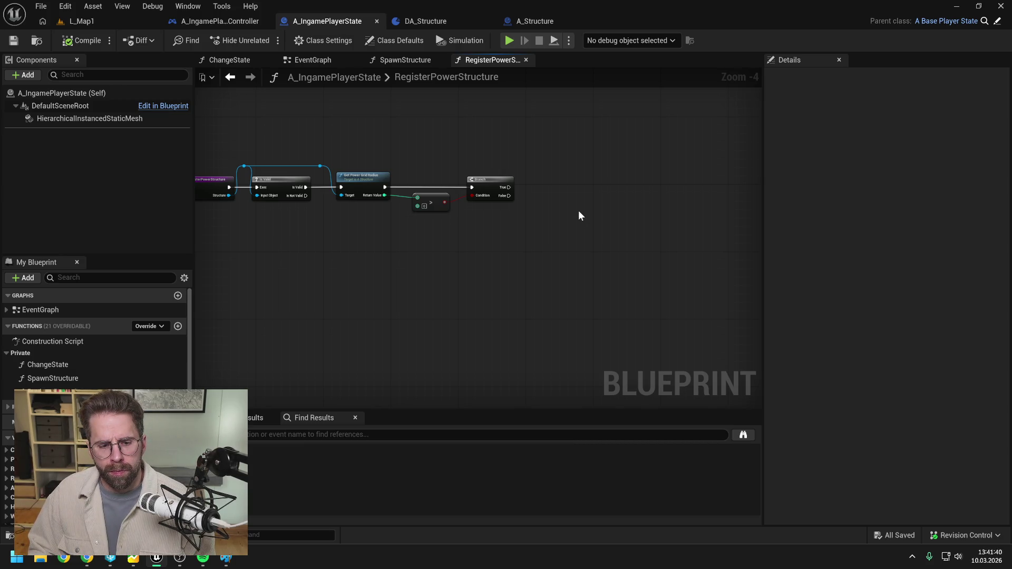
{"action": "left_click_drag", "start_coordinate": [579, 215], "coordinate": [587, 207]}
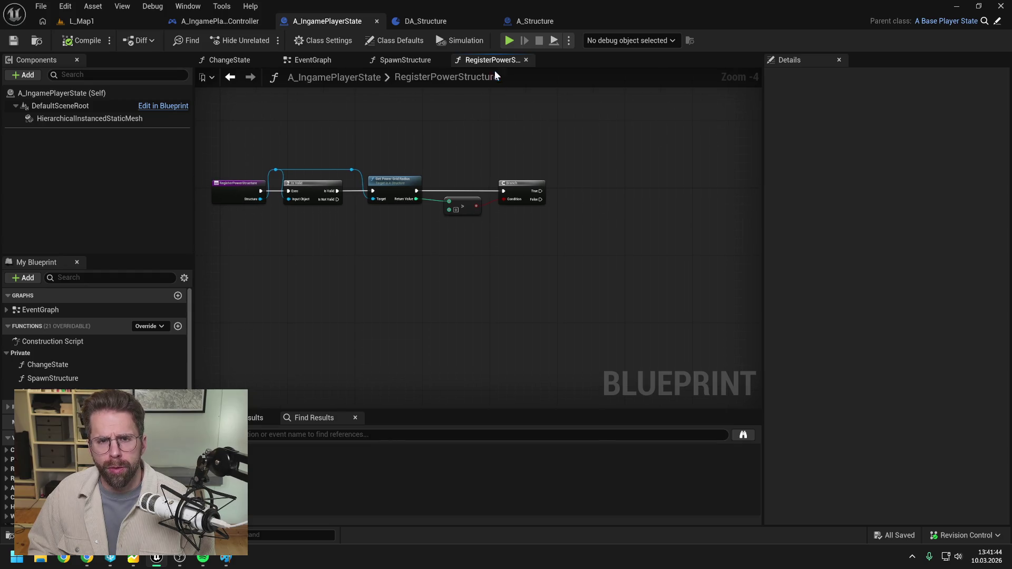
{"action": "left_click", "coordinate": [524, 21]}
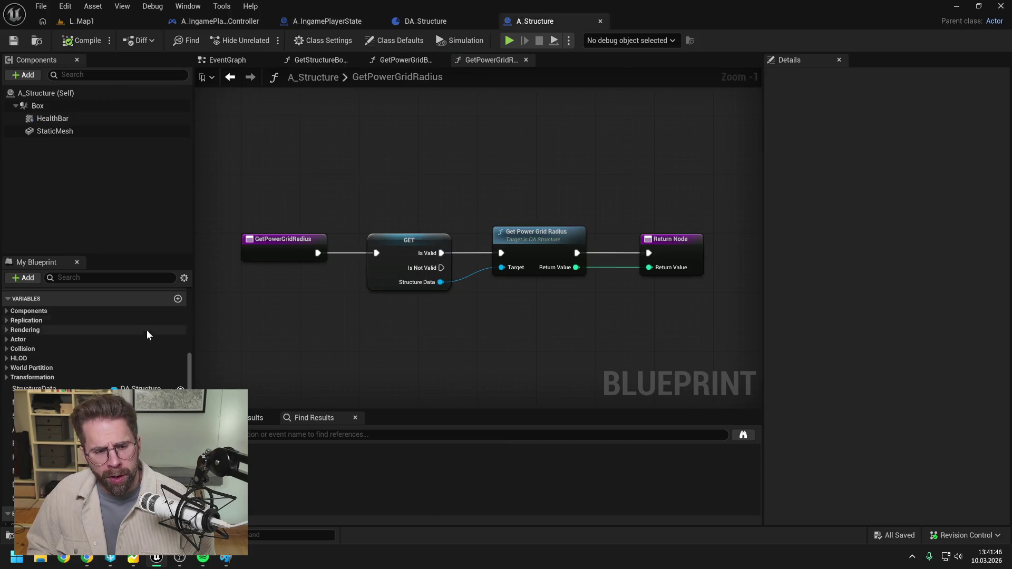
Open A_Structure's InitializeHealthPoints and add a validated get of Structure Data
{"action": "scroll", "coordinate": [139, 343], "scroll_direction": "down", "scroll_amount": 2}
{"action": "scroll", "coordinate": [103, 329], "scroll_direction": "up", "scroll_amount": 5}
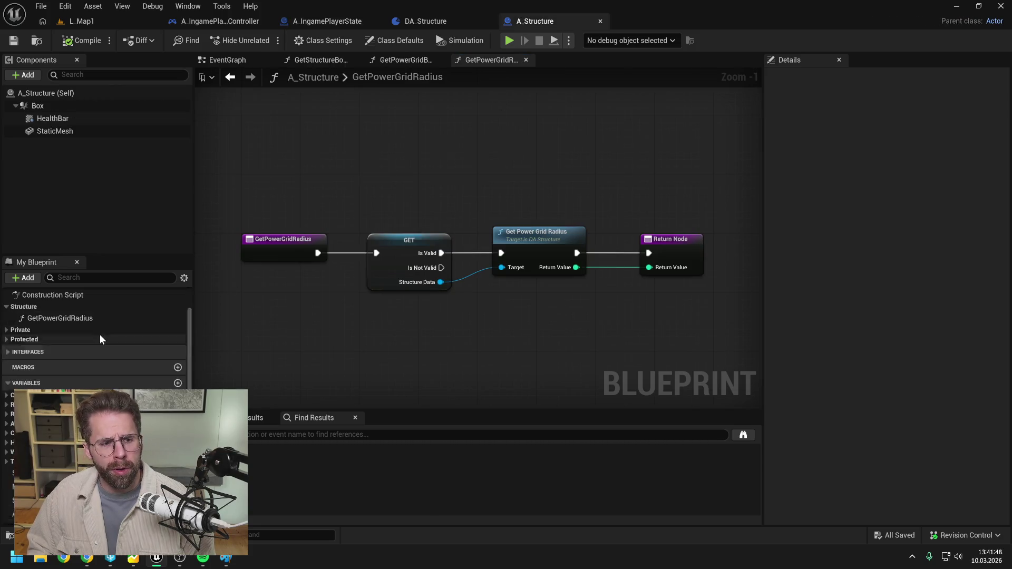
{"action": "left_click", "coordinate": [11, 348]}
{"action": "double_click", "coordinate": [71, 371]}
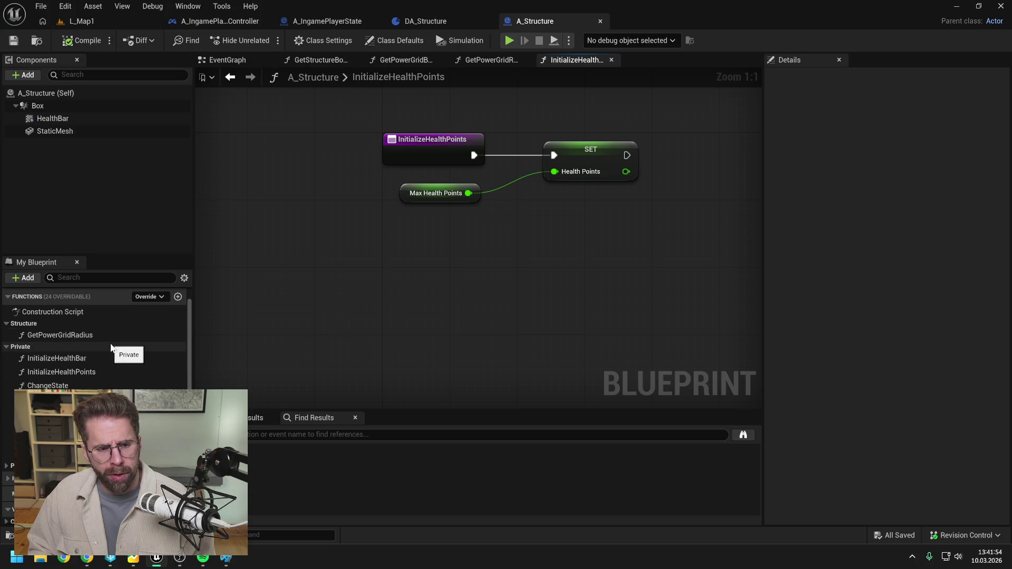
{"action": "scroll", "coordinate": [111, 347], "scroll_direction": "down", "scroll_amount": 10}
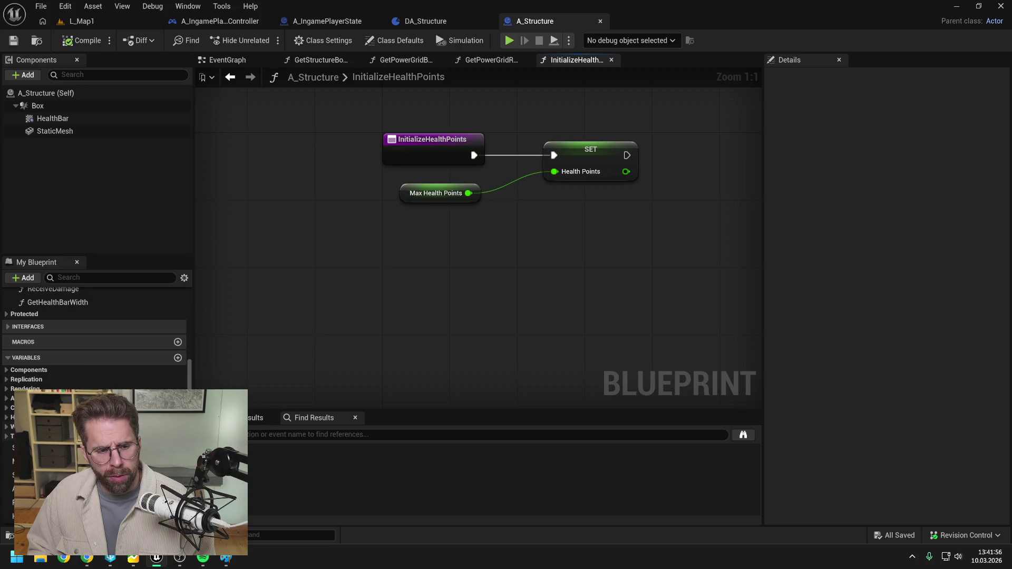
{"action": "left_click_drag", "start_coordinate": [13, 448], "coordinate": [379, 316]}
{"action": "left_click_drag", "start_coordinate": [426, 277], "coordinate": [460, 238]}
{"action": "left_click", "coordinate": [482, 262]}
{"action": "right_click", "coordinate": [517, 243]}
{"action": "left_click", "coordinate": [561, 363]}
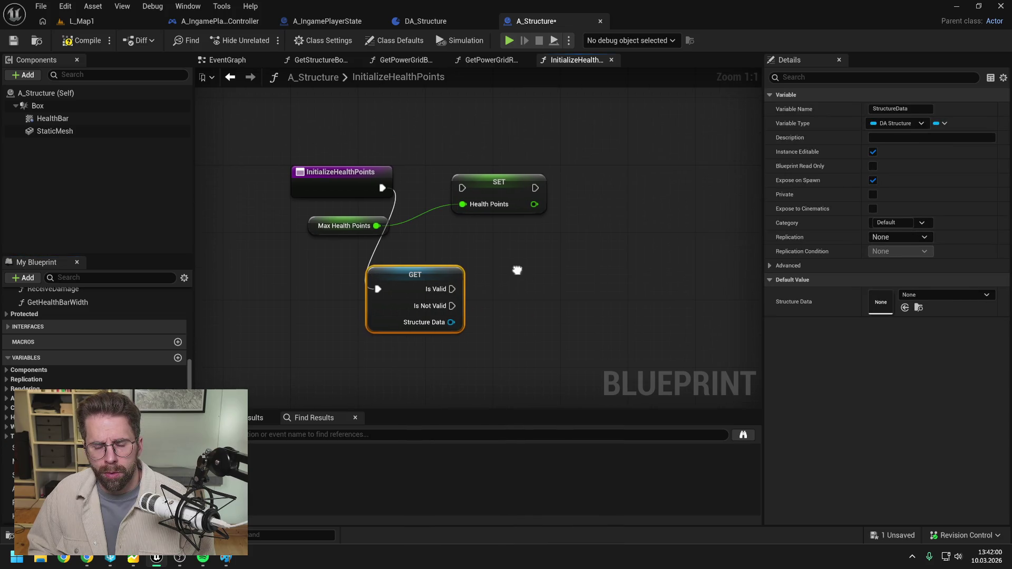
Run the function start through the validated get, moving the SET node right
{"action": "left_click_drag", "start_coordinate": [383, 188], "coordinate": [377, 289]}
{"action": "left_click_drag", "start_coordinate": [490, 187], "coordinate": [650, 179]}
{"action": "mouse_move", "coordinate": [447, 269]}
{"action": "left_mouse_down"}
{"action": "mouse_move", "coordinate": [472, 218]}
{"action": "mouse_move", "coordinate": [456, 180]}
{"action": "left_mouse_up"}
{"action": "left_click", "coordinate": [473, 196]}
{"action": "left_click", "coordinate": [521, 265]}
{"action": "left_click_drag", "start_coordinate": [509, 221], "coordinate": [549, 238]}
{"action": "type", "text": "get max"}
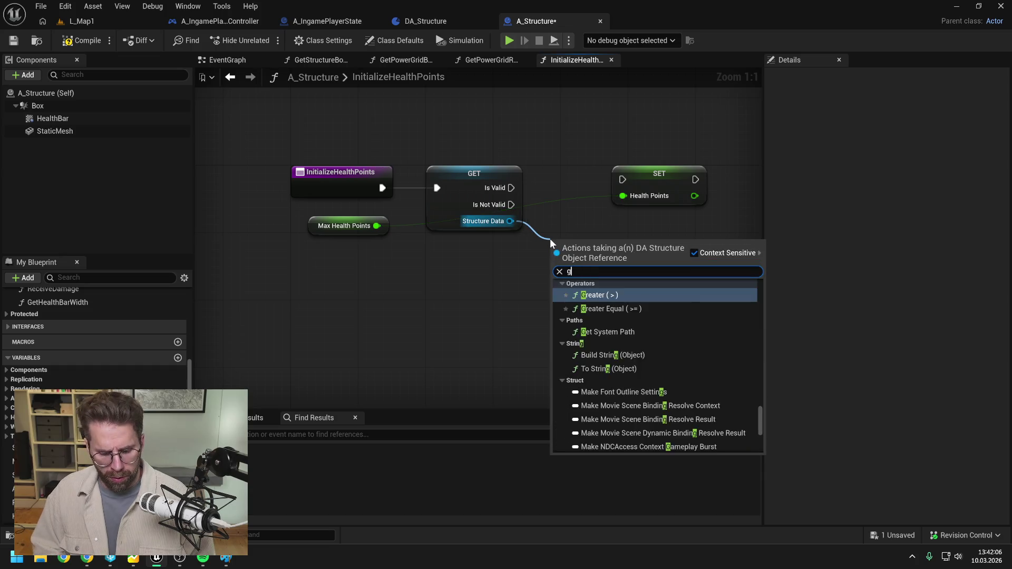
{"action": "left_click", "coordinate": [494, 287]}
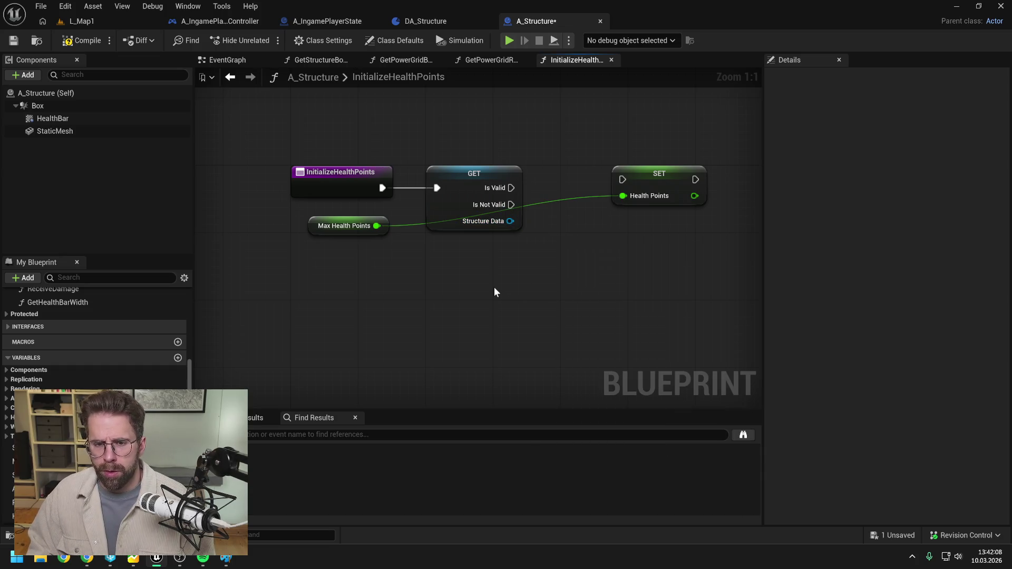
{"action": "left_click", "coordinate": [425, 22]}
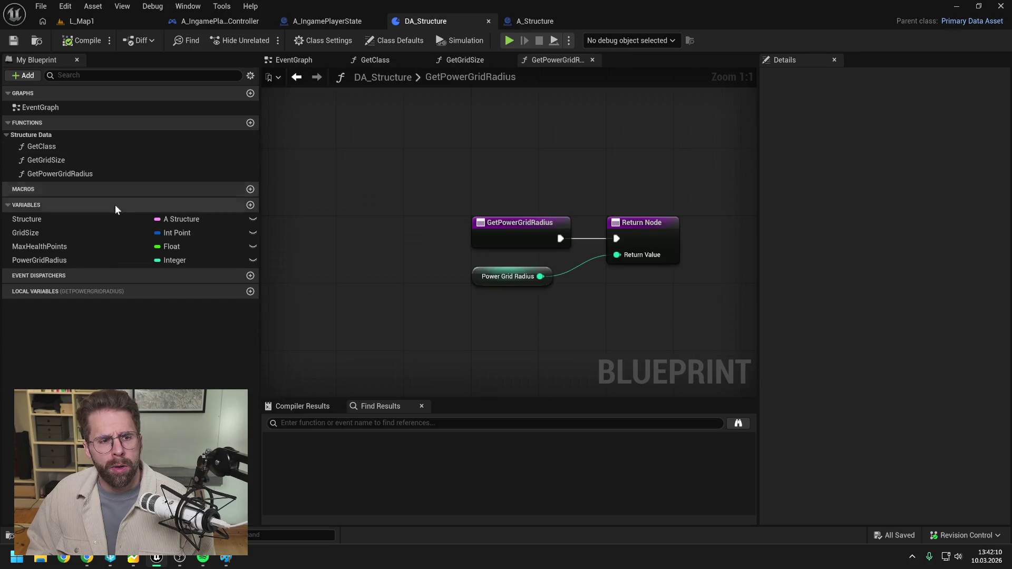
Create a GetMaxHealthPoints function in DA_Structure and move it into the Structure Data category
{"action": "left_click", "coordinate": [250, 124]}
{"action": "type", "text": "GetMaxHealthPo"}
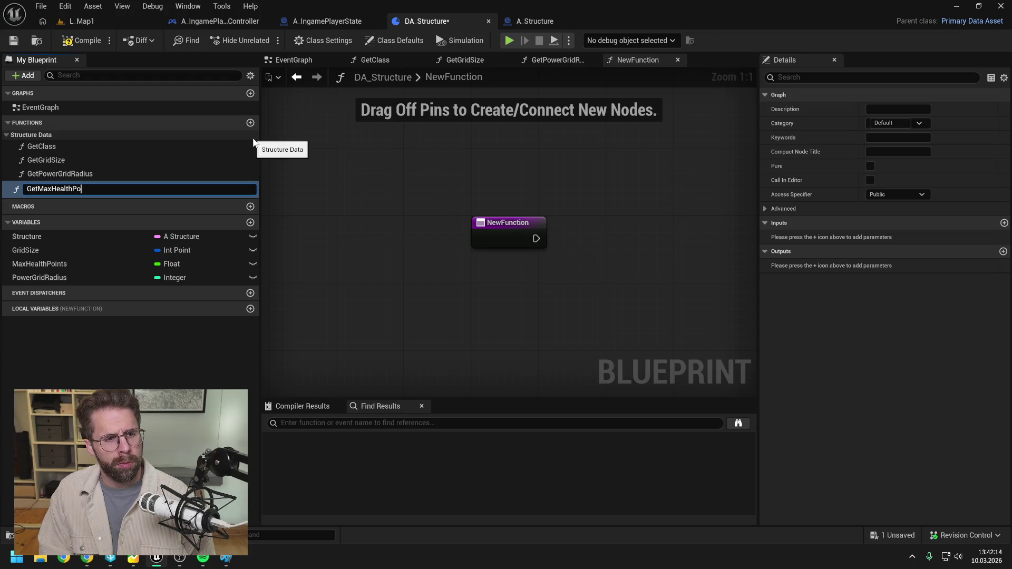
{"action": "type", "text": "ints"}
{"action": "key", "text": "Return"}
{"action": "key", "text": "ctrl+s"}
{"action": "left_click_drag", "start_coordinate": [71, 187], "coordinate": [53, 133]}
Give GetMaxHealthPoints a Float ReturnValue output fed by the Max Health Points getter, and save DA_Structure
{"action": "left_click", "coordinate": [1003, 251]}
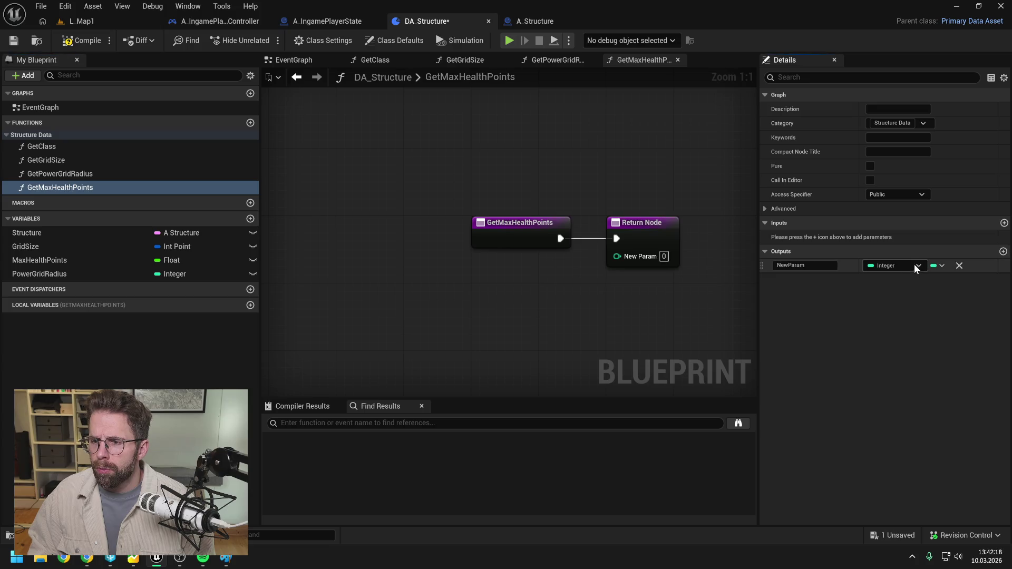
{"action": "left_click", "coordinate": [916, 266]}
{"action": "left_click", "coordinate": [879, 338]}
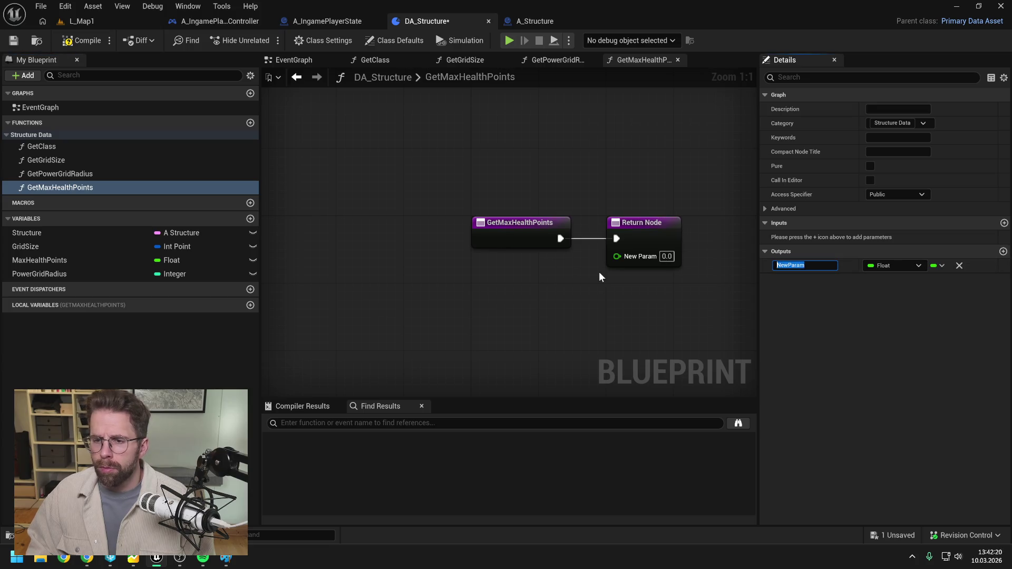
{"action": "type", "text": "ReturnValue"}
{"action": "key", "text": "Return"}
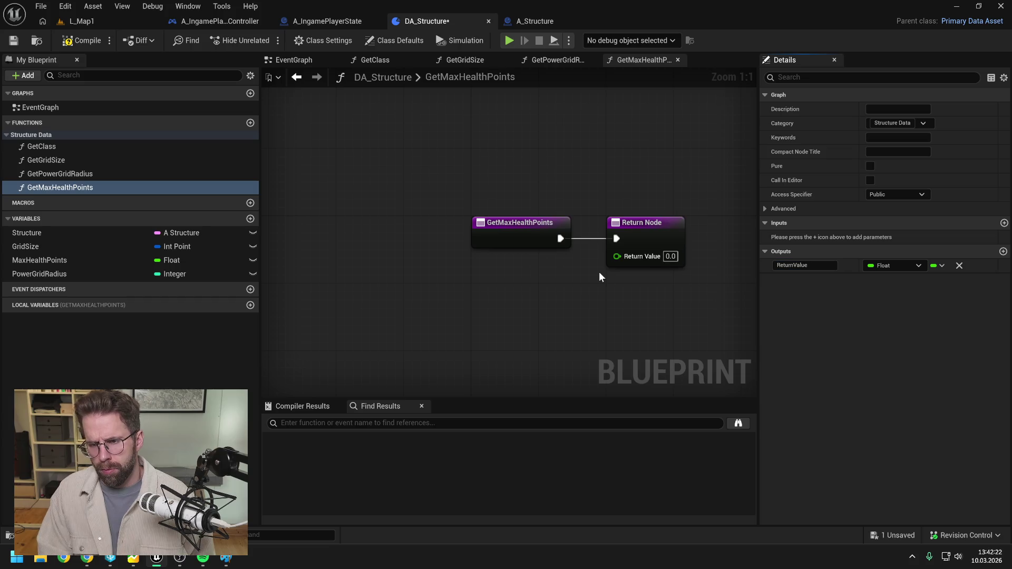
{"action": "left_click_drag", "start_coordinate": [75, 263], "coordinate": [498, 277]}
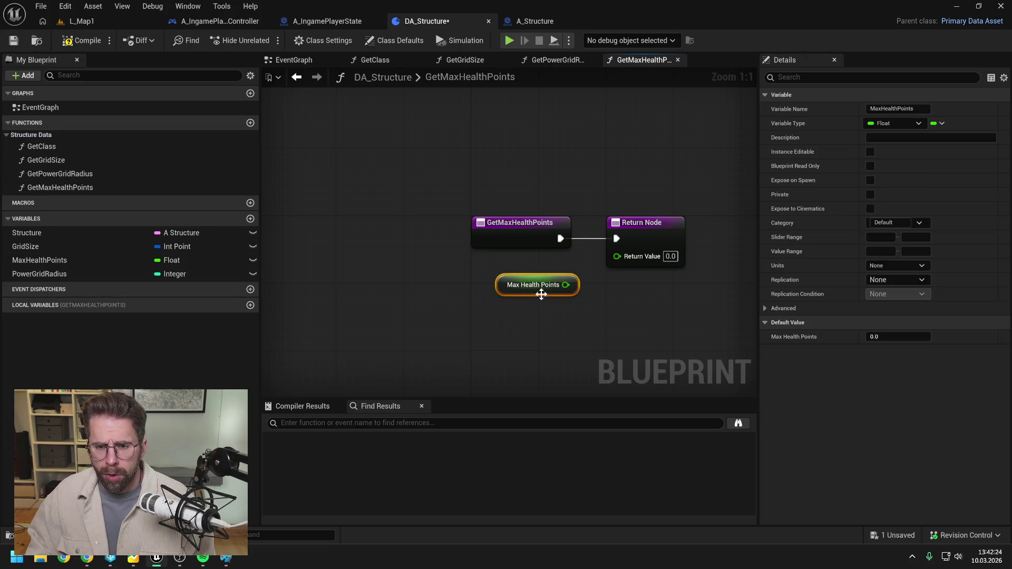
{"action": "left_click", "coordinate": [13, 40]}
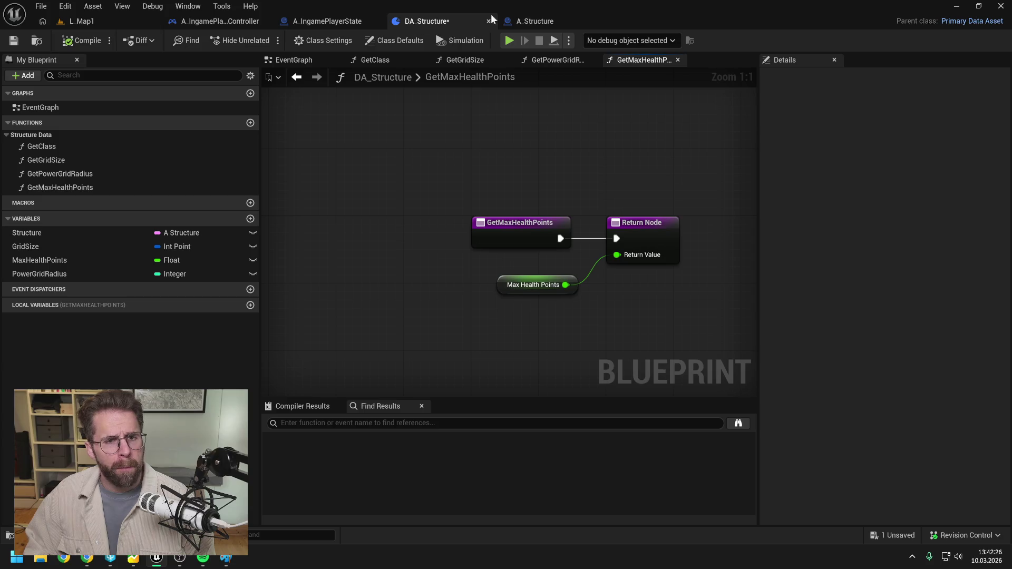
{"action": "left_click", "coordinate": [535, 21]}
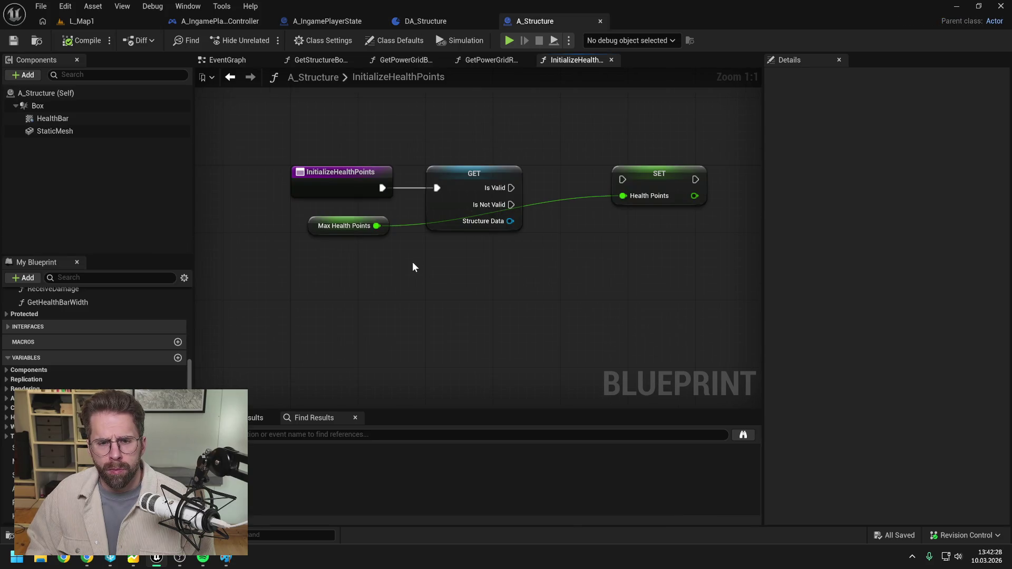
Add a Get Max Health Points call off Structure Data, placed between the GET and SET nodes
{"action": "left_click_drag", "start_coordinate": [510, 220], "coordinate": [554, 243]}
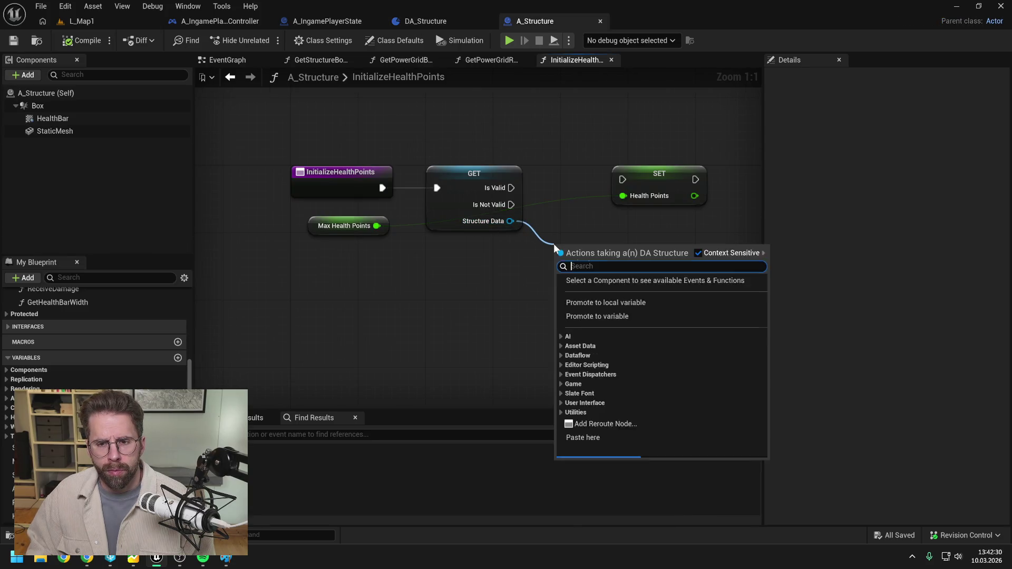
{"action": "type", "text": "get max h"}
{"action": "key", "text": "Return"}
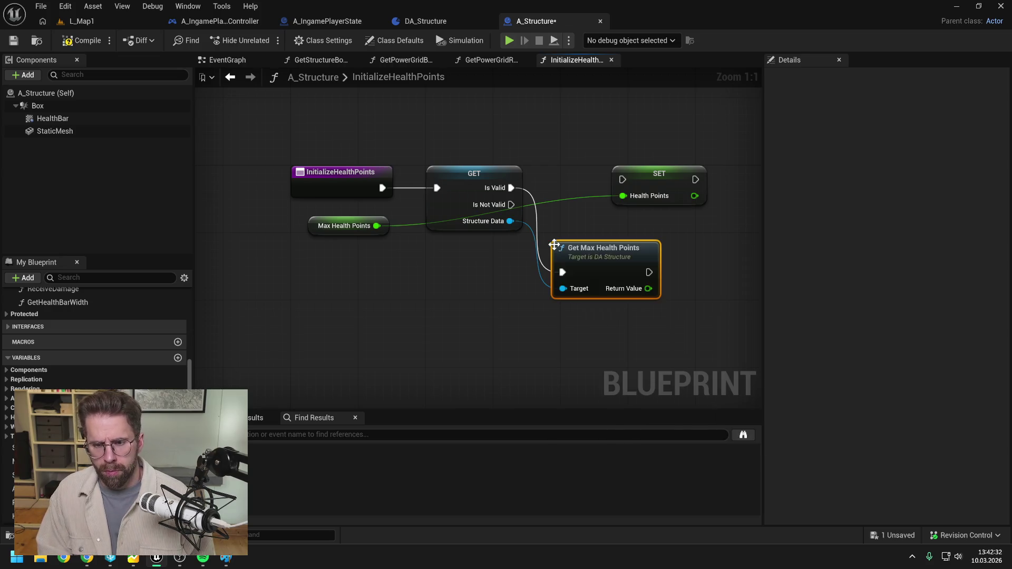
{"action": "left_click_drag", "start_coordinate": [583, 221], "coordinate": [728, 226]}
{"action": "left_click_drag", "start_coordinate": [526, 275], "coordinate": [538, 200]}
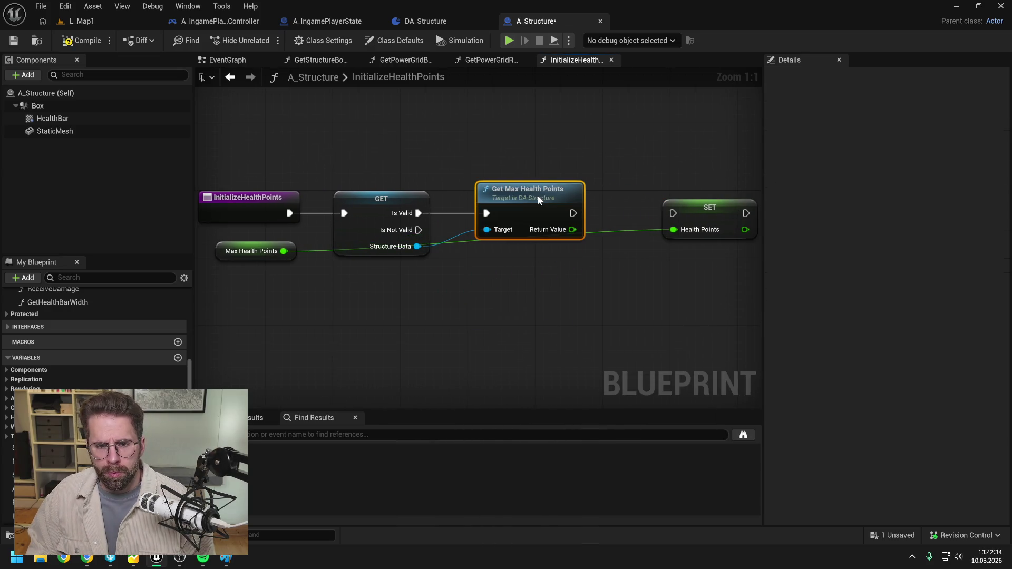
{"action": "left_click_drag", "start_coordinate": [592, 214], "coordinate": [538, 217]}
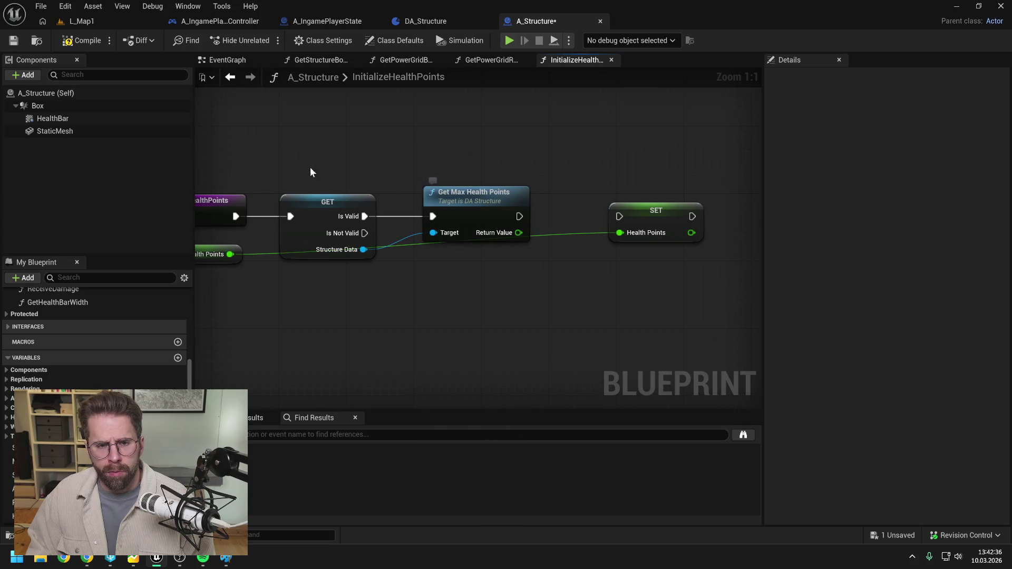
Collapse GET and Get Max Health Points into a new GetMaxHealthPoints function under Structure
{"action": "left_click_drag", "start_coordinate": [315, 173], "coordinate": [476, 203]}
{"action": "right_click", "coordinate": [474, 206]}
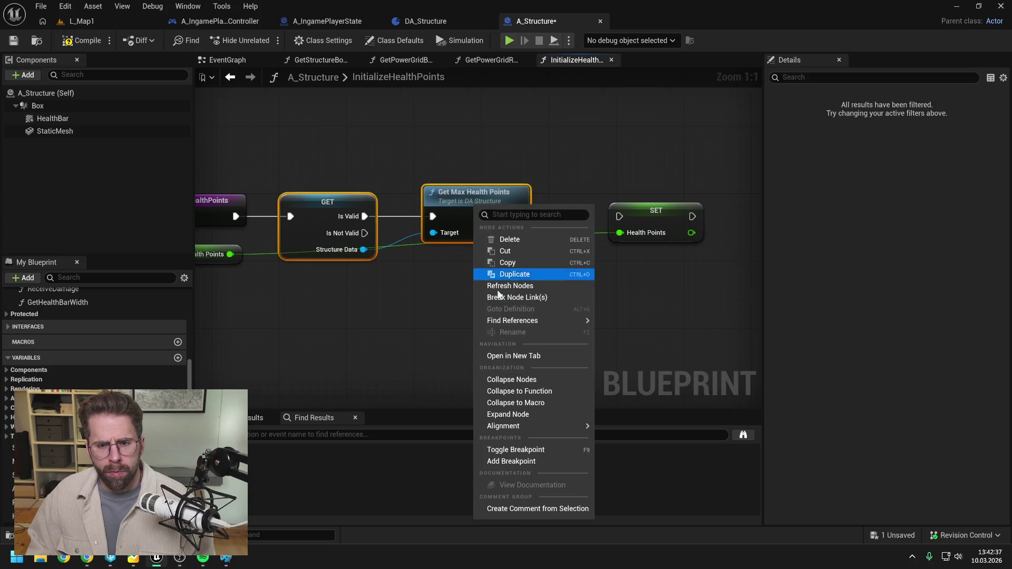
{"action": "left_click", "coordinate": [532, 391]}
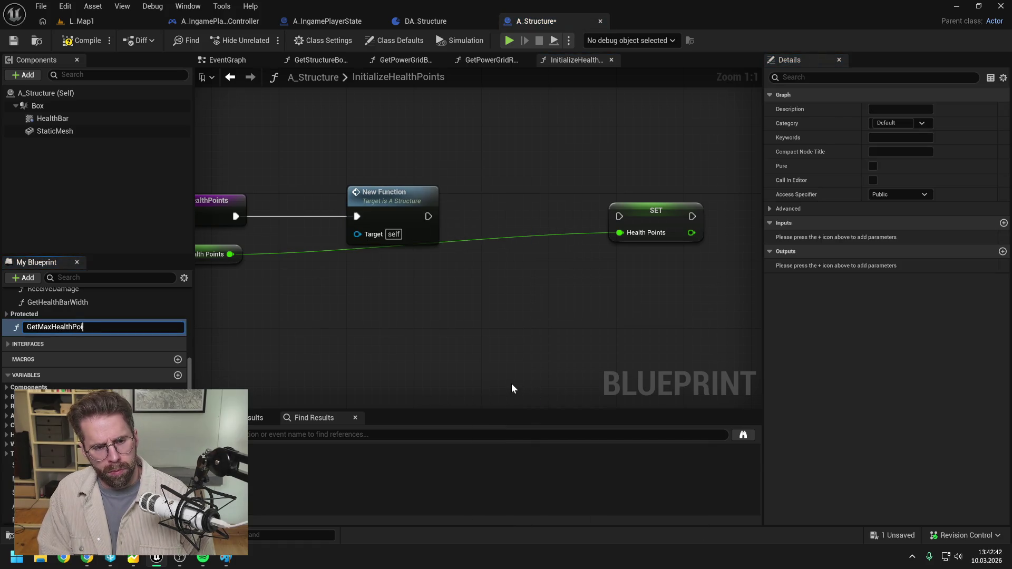
{"action": "type", "text": "nts"}
{"action": "key", "text": "Return"}
{"action": "key", "text": "ctrl+s"}
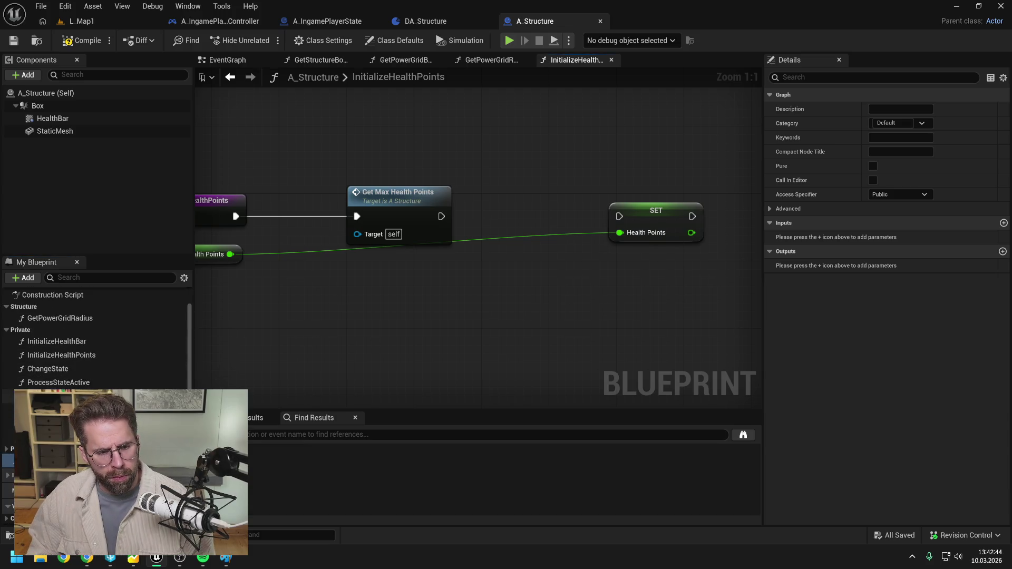
{"action": "left_click_drag", "start_coordinate": [51, 364], "coordinate": [26, 307]}
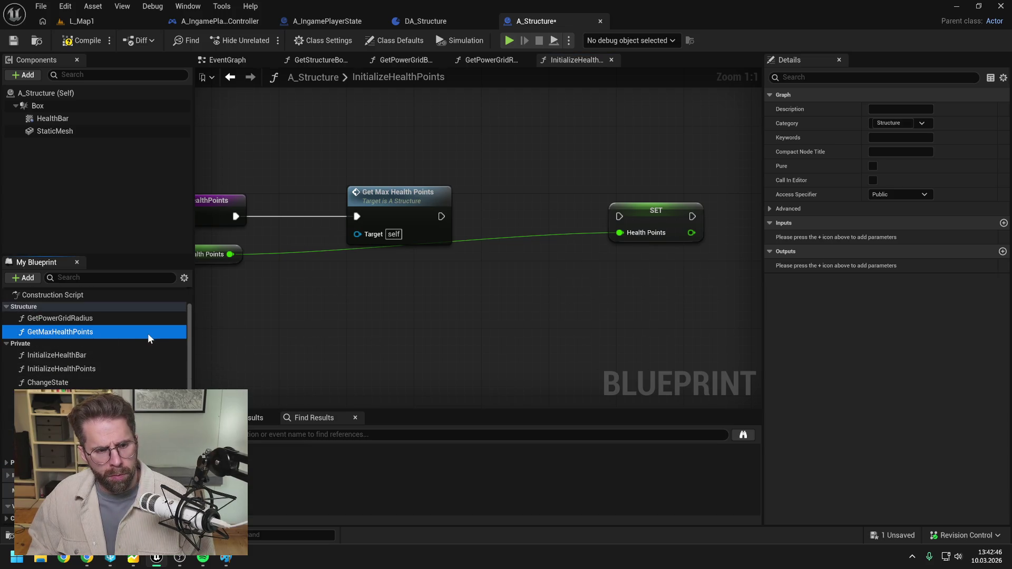
{"action": "left_click", "coordinate": [413, 203]}
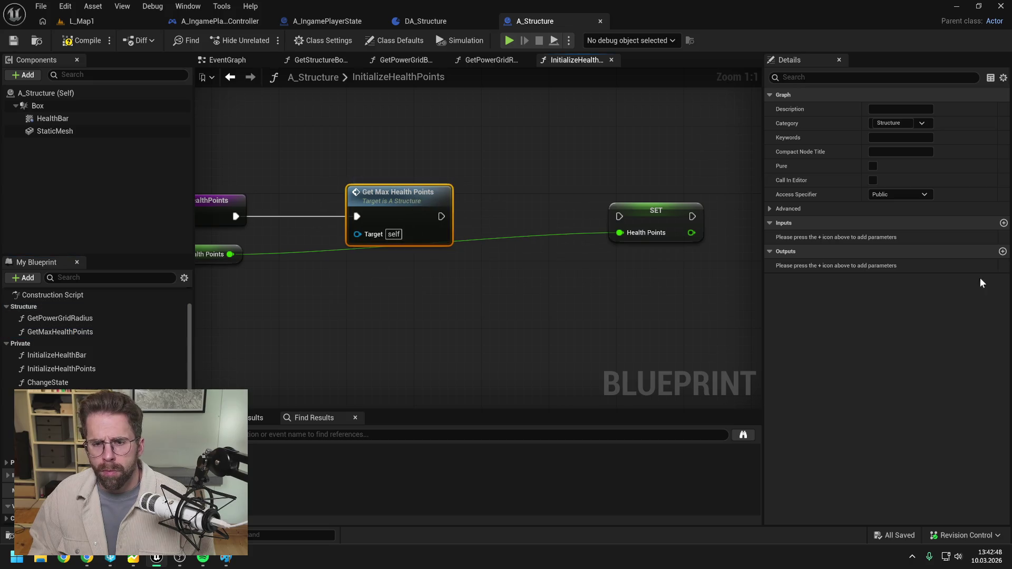
{"action": "key", "text": "ctrl+s"}
Add a Float output named ReturnValue to the GetMaxHealthPoints function
{"action": "left_click", "coordinate": [1003, 252]}
{"action": "left_click", "coordinate": [896, 266]}
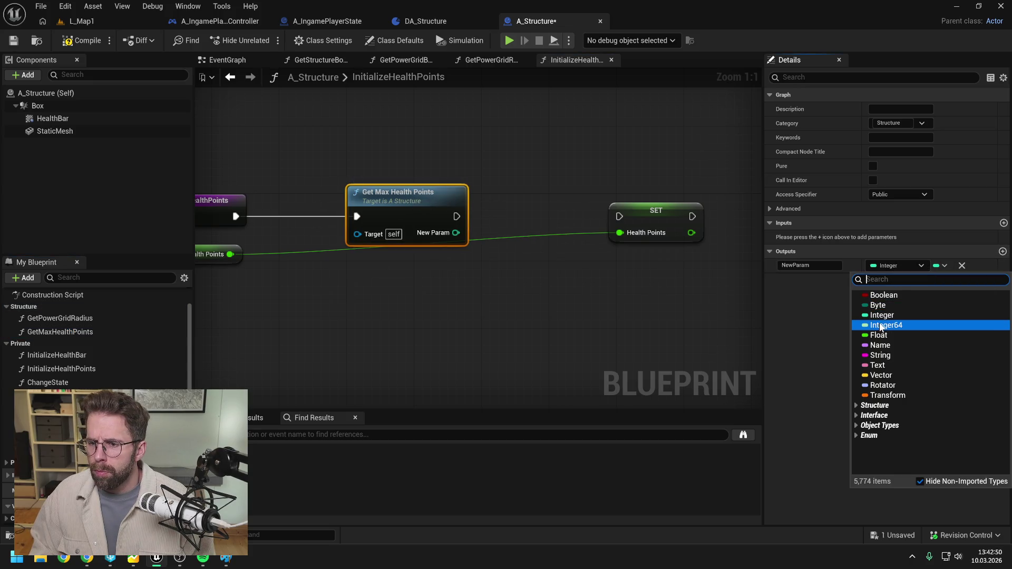
{"action": "key", "text": "Escape"}
{"action": "left_click", "coordinate": [809, 265]}
{"action": "type", "text": "ReturnValue"}
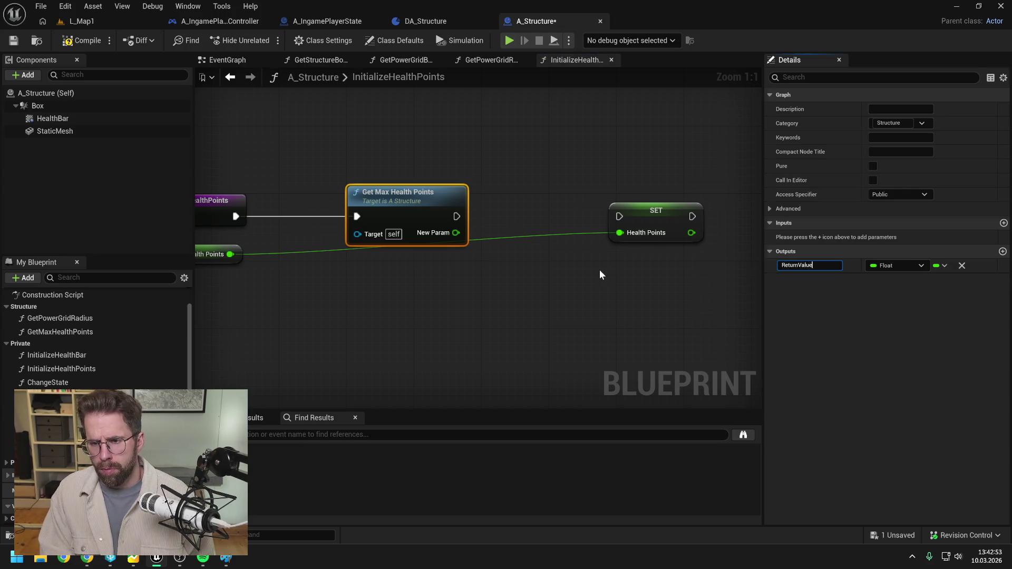
{"action": "key", "text": "Return"}
Wire GetMaxHealthPoints into SET Health Points and delete the old Max Health Points getter
{"action": "mouse_move", "coordinate": [459, 216]}
{"action": "left_mouse_down"}
{"action": "mouse_move", "coordinate": [622, 228]}
{"action": "mouse_move", "coordinate": [619, 216]}
{"action": "mouse_move", "coordinate": [621, 233]}
{"action": "left_mouse_up"}
{"action": "left_click", "coordinate": [656, 211]}
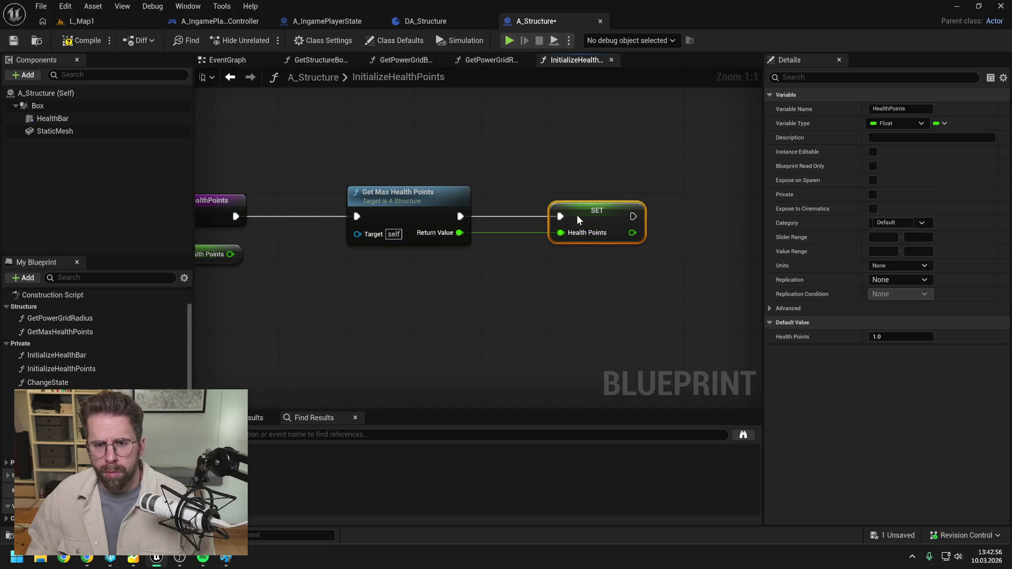
{"action": "key", "text": "Delete"}
{"action": "left_click_drag", "start_coordinate": [563, 211], "coordinate": [521, 217]}
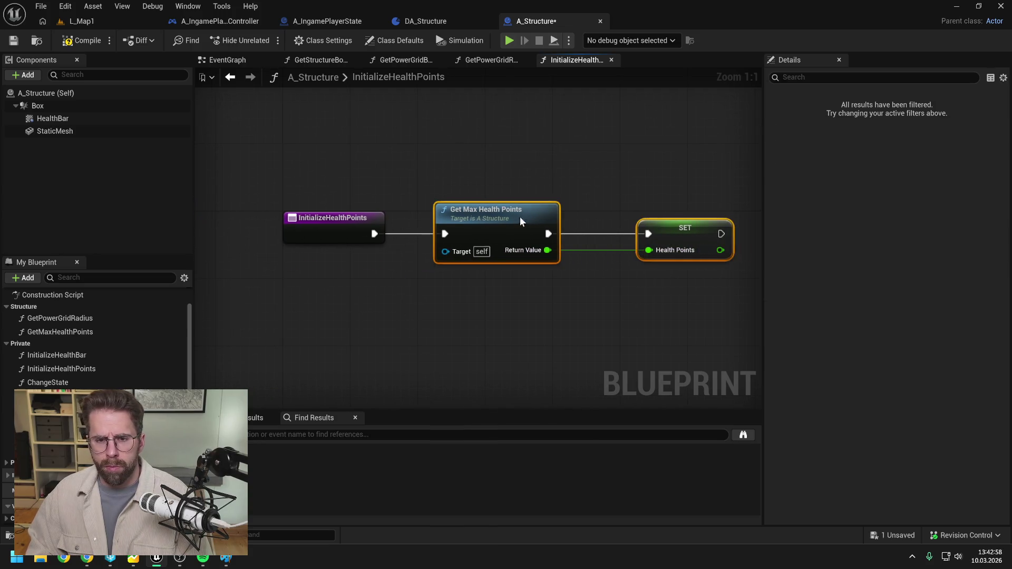
{"action": "left_click_drag", "start_coordinate": [646, 207], "coordinate": [600, 199]}
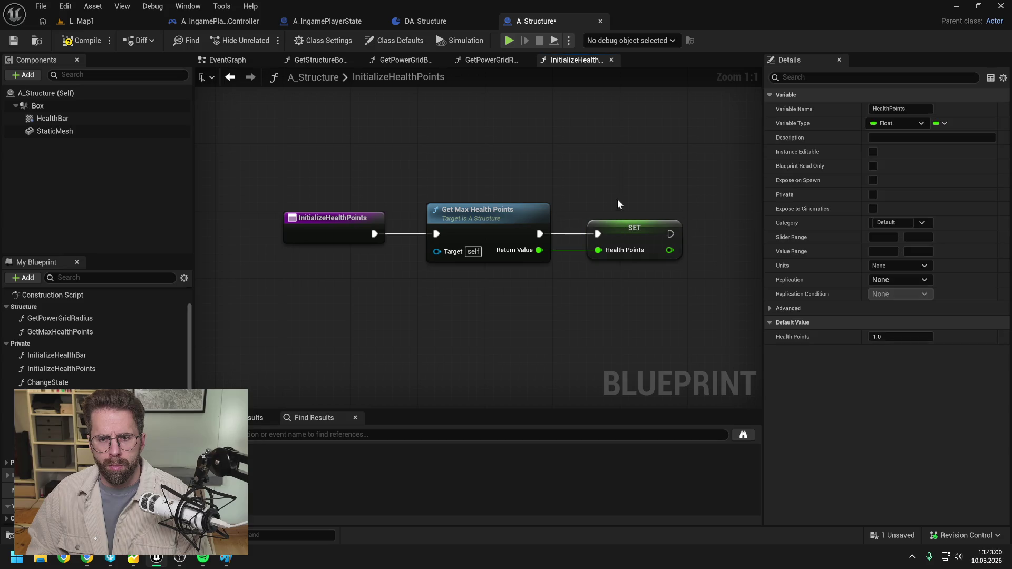
{"action": "double_click", "coordinate": [489, 213]}
Wire Get Max Health Points and its return value into the function's Return Node
{"action": "left_click_drag", "start_coordinate": [403, 246], "coordinate": [352, 254]}
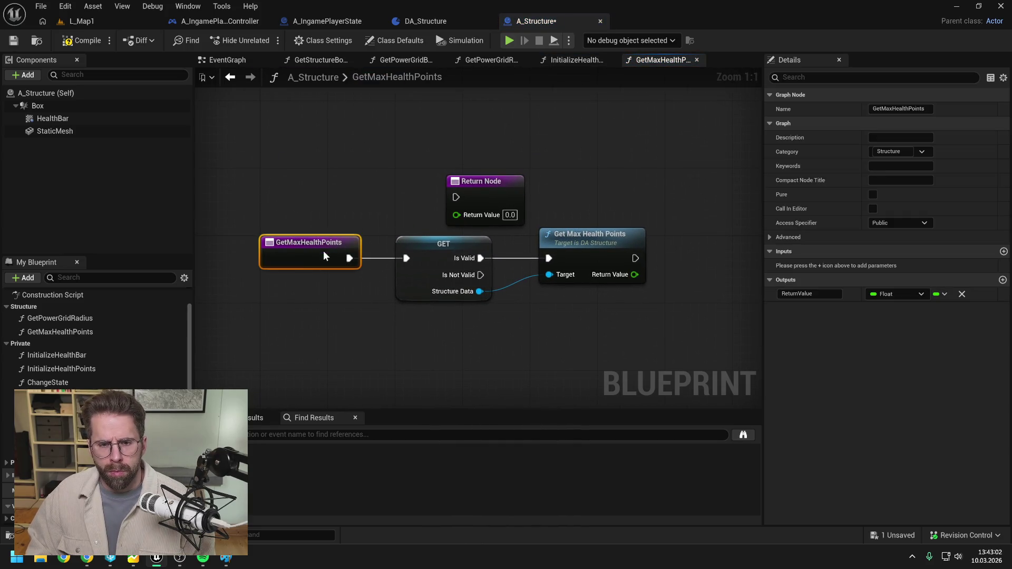
{"action": "left_click_drag", "start_coordinate": [654, 168], "coordinate": [593, 171]}
{"action": "mouse_move", "coordinate": [423, 186]}
{"action": "left_mouse_down"}
{"action": "mouse_move", "coordinate": [672, 242]}
{"action": "mouse_move", "coordinate": [659, 246]}
{"action": "left_mouse_up"}
{"action": "left_click_drag", "start_coordinate": [580, 260], "coordinate": [639, 276]}
{"action": "left_click", "coordinate": [601, 324]}
{"action": "left_click", "coordinate": [647, 273]}
Duplicate the Return Node onto Is Not Valid returning 1.0, then compile
{"action": "key", "text": "ctrl+d"}
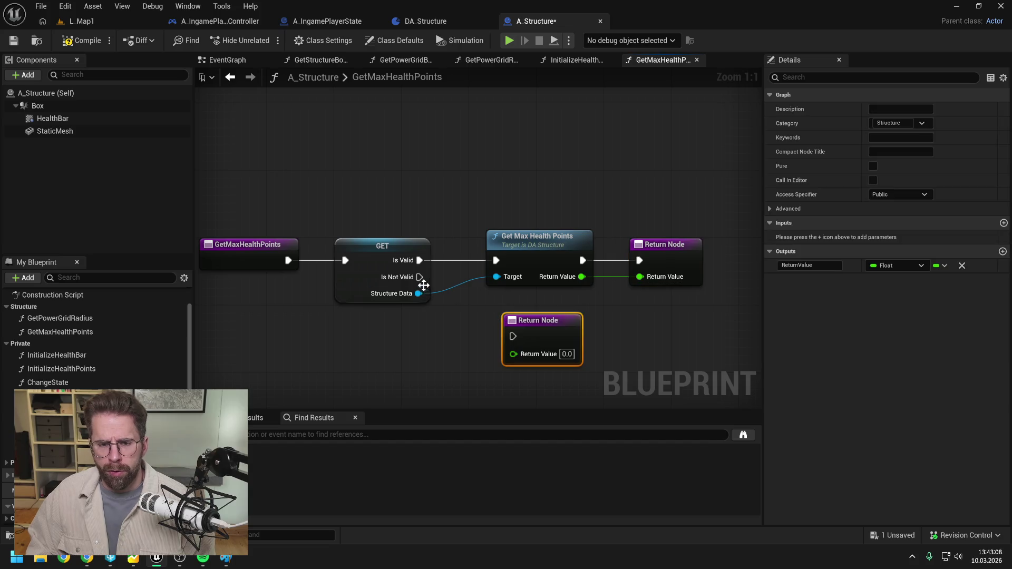
{"action": "left_click_drag", "start_coordinate": [548, 325], "coordinate": [530, 308]}
{"action": "left_click", "coordinate": [629, 325]}
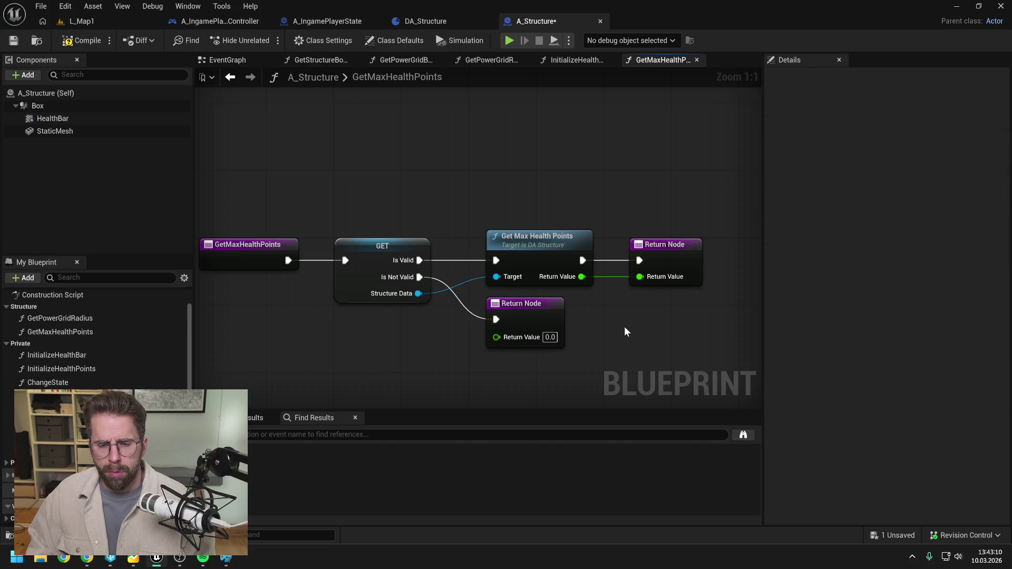
{"action": "type", "text": "1"}
{"action": "key", "text": "Return"}
{"action": "left_click", "coordinate": [88, 41]}
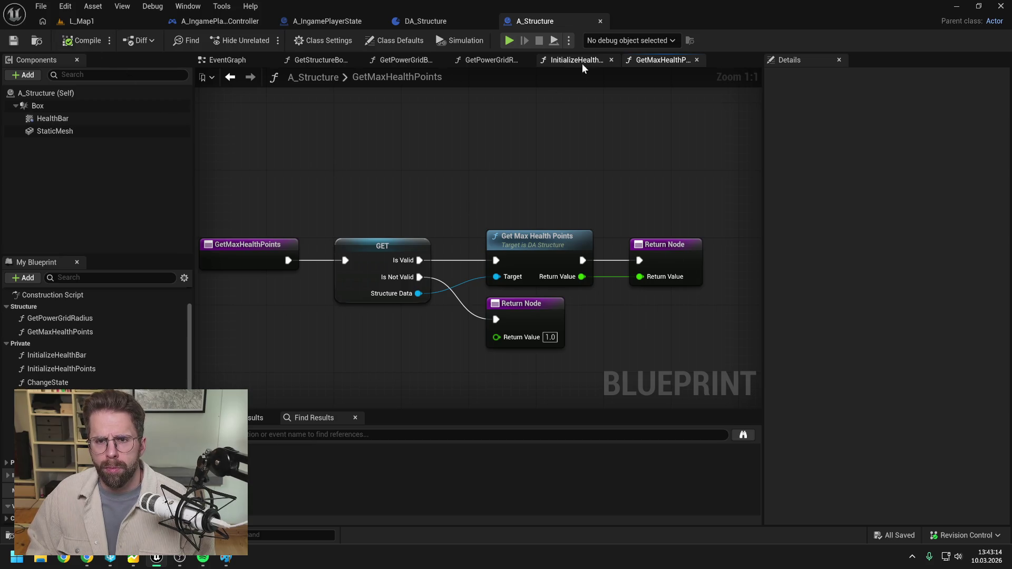
Find all references to the MaxHealthPoints variable
{"action": "scroll", "coordinate": [97, 343], "scroll_direction": "down", "scroll_amount": 5}
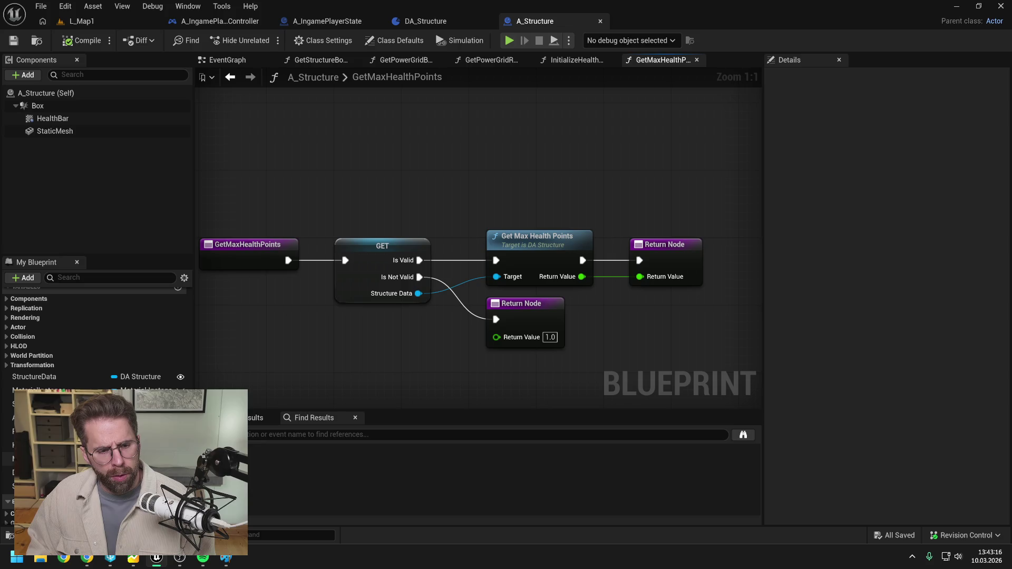
{"action": "left_click", "coordinate": [32, 459]}
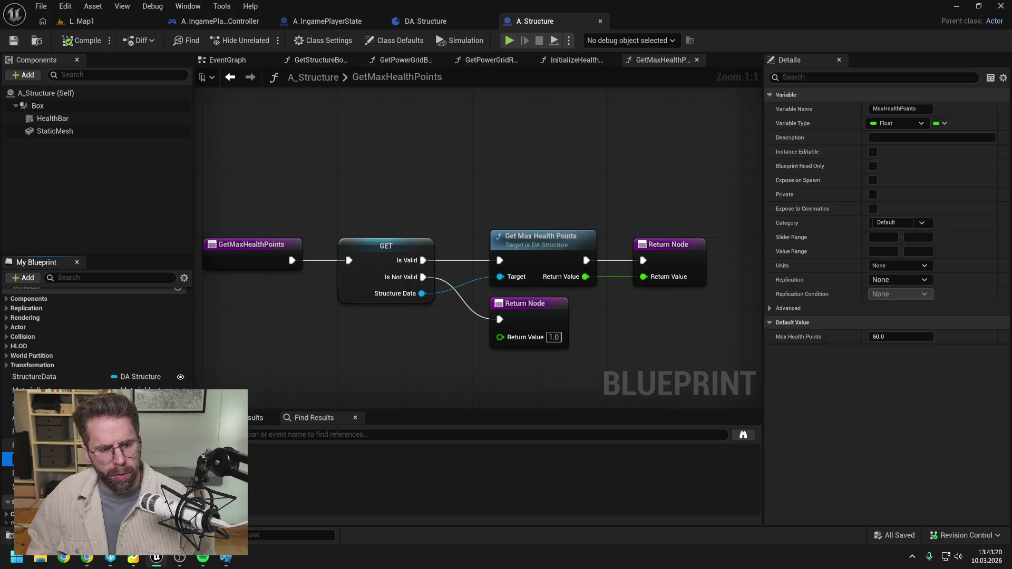
{"action": "left_click", "coordinate": [32, 458]}
{"action": "right_click", "coordinate": [67, 458]}
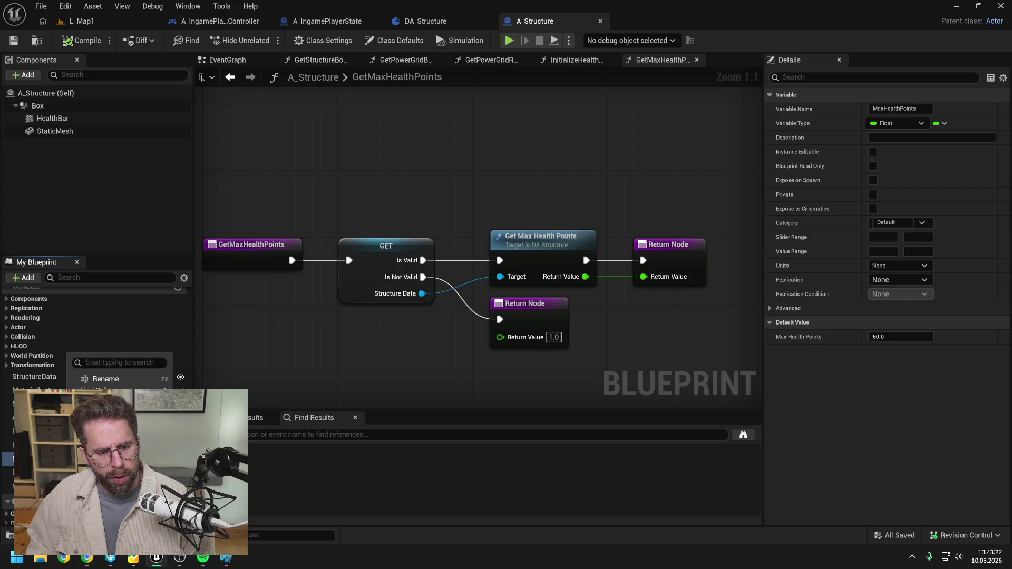
{"action": "left_click", "coordinate": [211, 391]}
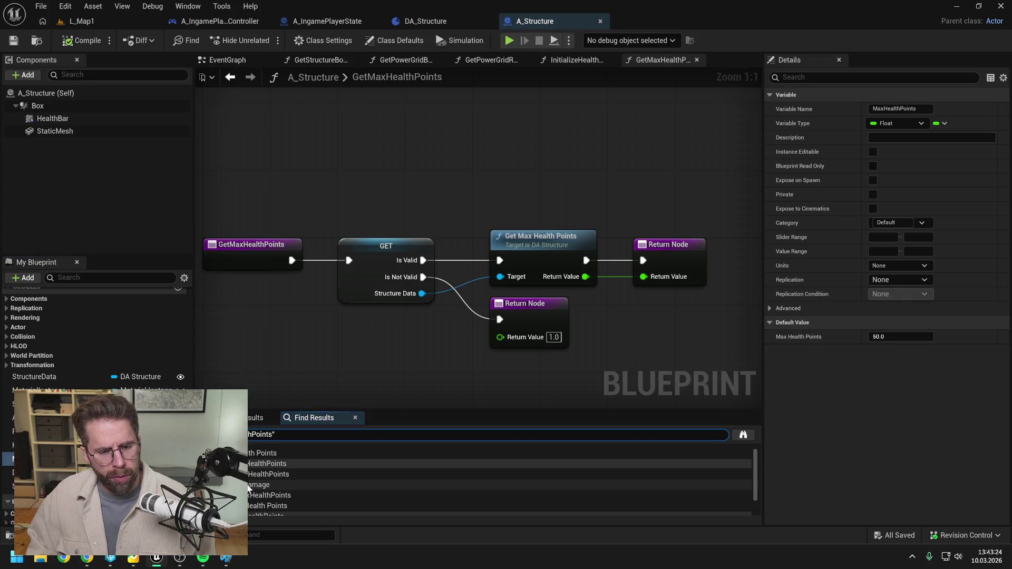
In ReceiveDamage, add a Get Max Health Points call run from the Sequence's first output
{"action": "left_click", "coordinate": [266, 479]}
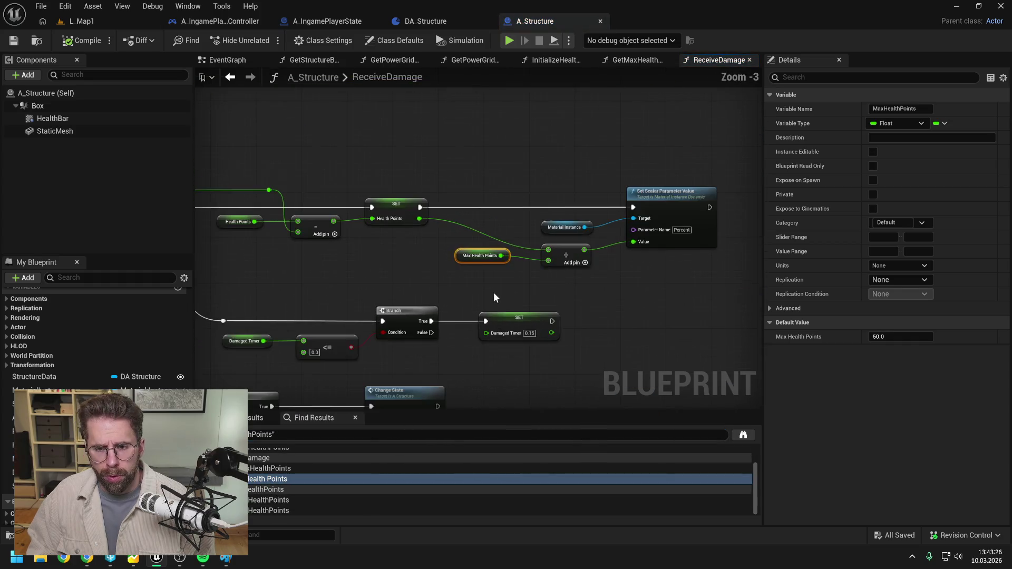
{"action": "left_click", "coordinate": [495, 298]}
{"action": "scroll", "coordinate": [120, 355], "scroll_direction": "up", "scroll_amount": 5}
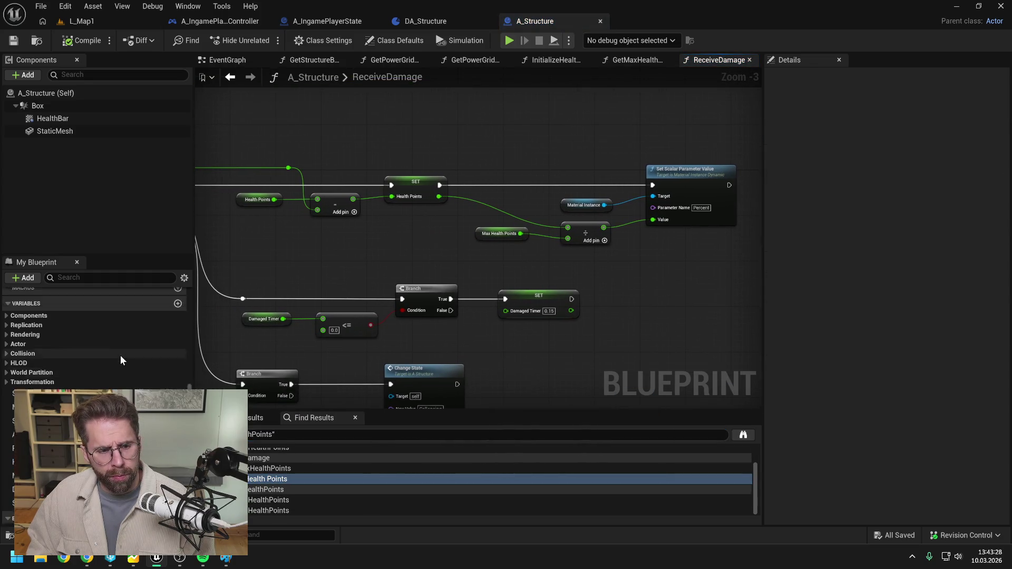
{"action": "scroll", "coordinate": [122, 360], "scroll_direction": "up", "scroll_amount": 5}
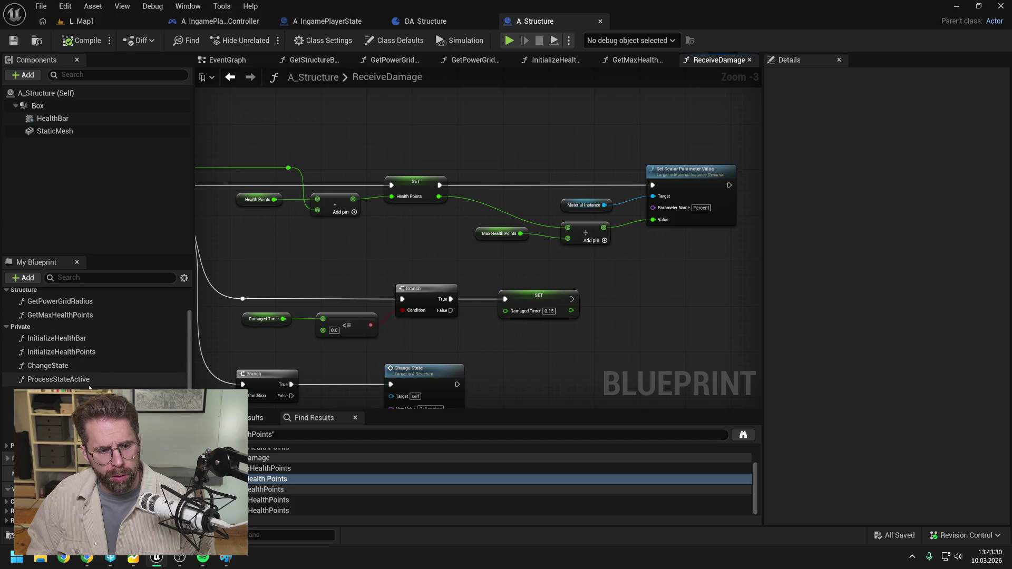
{"action": "left_click_drag", "start_coordinate": [83, 312], "coordinate": [408, 238]}
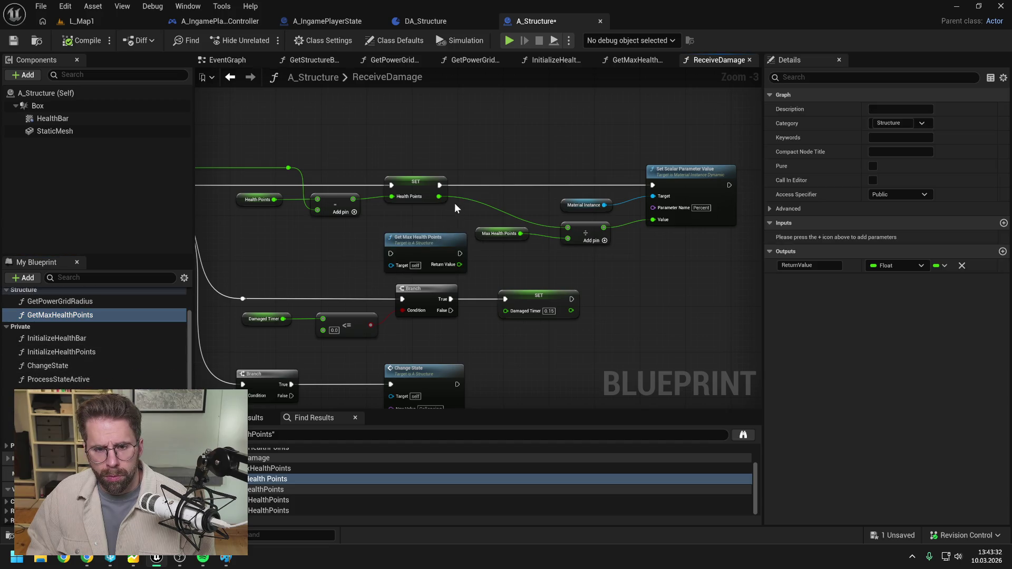
{"action": "left_click_drag", "start_coordinate": [498, 232], "coordinate": [359, 224]}
{"action": "mouse_move", "coordinate": [247, 181]}
{"action": "left_mouse_down"}
{"action": "mouse_move", "coordinate": [331, 238]}
{"action": "mouse_move", "coordinate": [255, 181]}
{"action": "left_mouse_up"}
{"action": "mouse_move", "coordinate": [332, 227]}
{"action": "left_mouse_down"}
{"action": "mouse_move", "coordinate": [333, 239]}
{"action": "mouse_move", "coordinate": [581, 251]}
{"action": "mouse_move", "coordinate": [627, 242]}
{"action": "left_mouse_up"}
Delete the old Max Health Points getter and connect Get Max Health Points into SET
{"action": "left_click", "coordinate": [548, 236]}
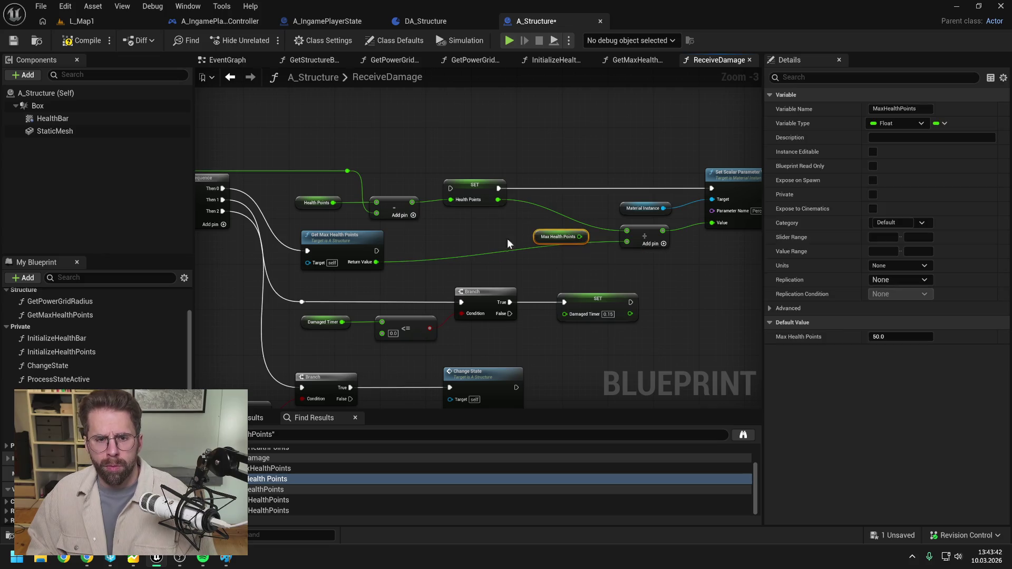
{"action": "key", "text": "Delete"}
{"action": "mouse_move", "coordinate": [377, 251]}
{"action": "left_mouse_down"}
{"action": "mouse_move", "coordinate": [450, 188]}
{"action": "mouse_move", "coordinate": [448, 207]}
{"action": "left_mouse_up"}
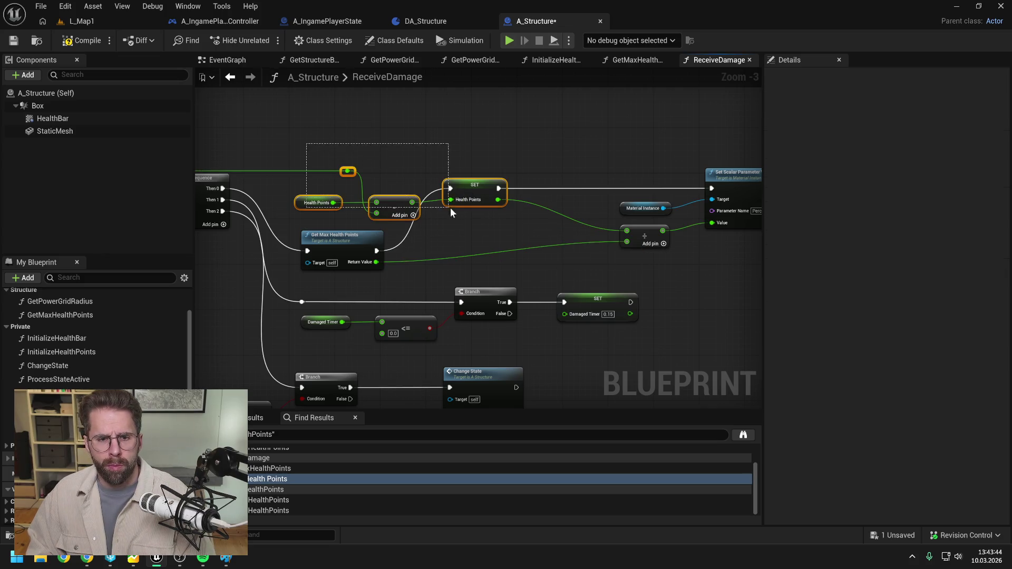
{"action": "key", "text": "f"}
{"action": "left_click_drag", "start_coordinate": [348, 229], "coordinate": [335, 172]}
{"action": "right_click", "coordinate": [441, 136]}
{"action": "left_click", "coordinate": [524, 136]}
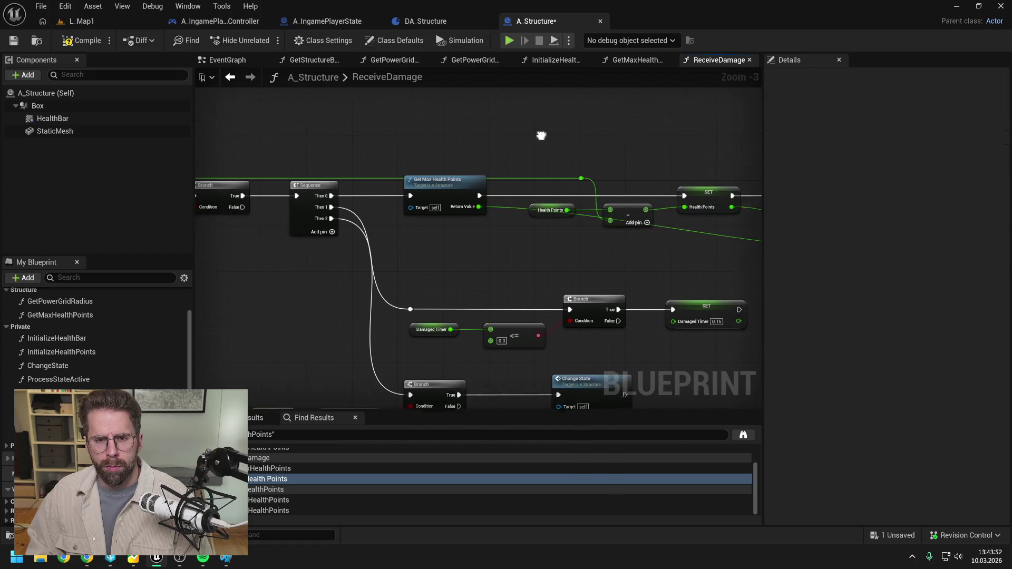
{"action": "mouse_move", "coordinate": [476, 180]}
{"action": "left_mouse_down"}
{"action": "mouse_move", "coordinate": [662, 175]}
{"action": "mouse_move", "coordinate": [485, 173]}
{"action": "left_mouse_up"}
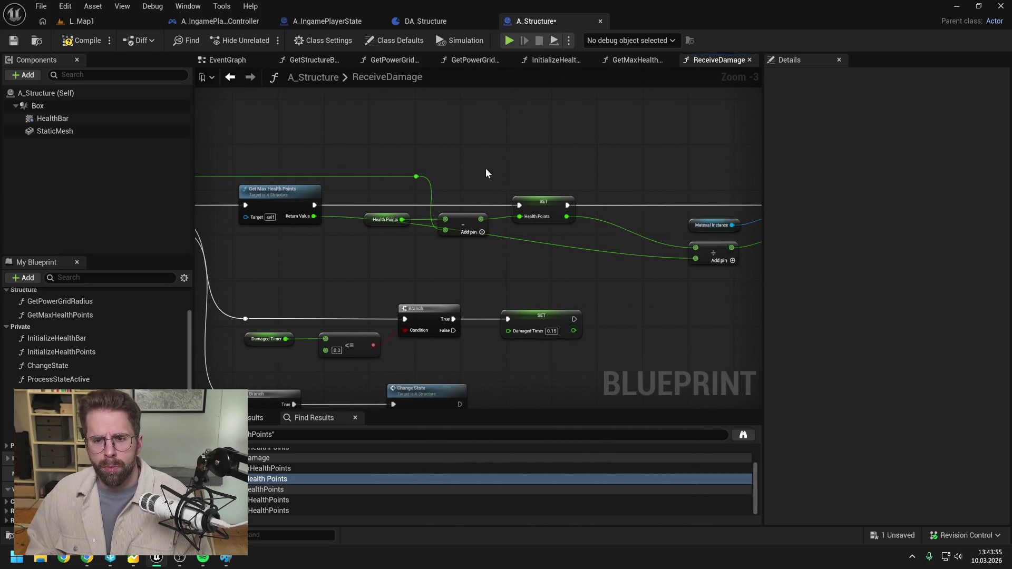
Add a reroute on the return value wire, align the divide and Material Instance nodes, and compile
{"action": "double_click", "coordinate": [529, 240]}
{"action": "left_click_drag", "start_coordinate": [533, 240], "coordinate": [362, 259]}
{"action": "left_click", "coordinate": [606, 252], "text": "shift"}
{"action": "key", "text": "q"}
{"action": "left_click", "coordinate": [582, 250]}
{"action": "left_click", "coordinate": [620, 216]}
{"action": "key", "text": "q"}
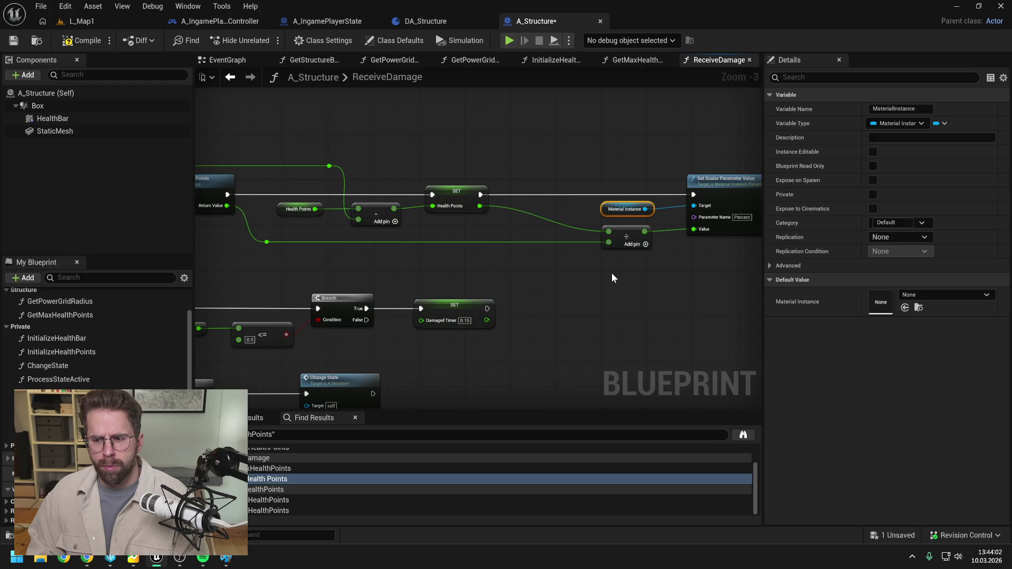
{"action": "left_click", "coordinate": [612, 273]}
{"action": "left_click", "coordinate": [75, 46]}
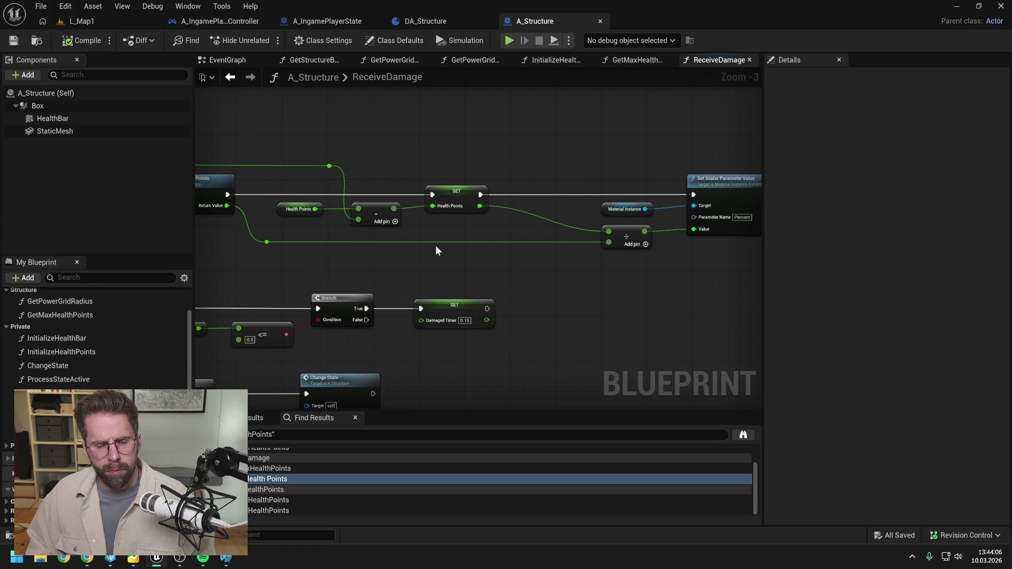
{"action": "mouse_move", "coordinate": [531, 271]}
{"action": "left_mouse_down"}
{"action": "mouse_move", "coordinate": [443, 271]}
{"action": "mouse_move", "coordinate": [548, 252]}
{"action": "mouse_move", "coordinate": [506, 209]}
{"action": "left_mouse_up"}
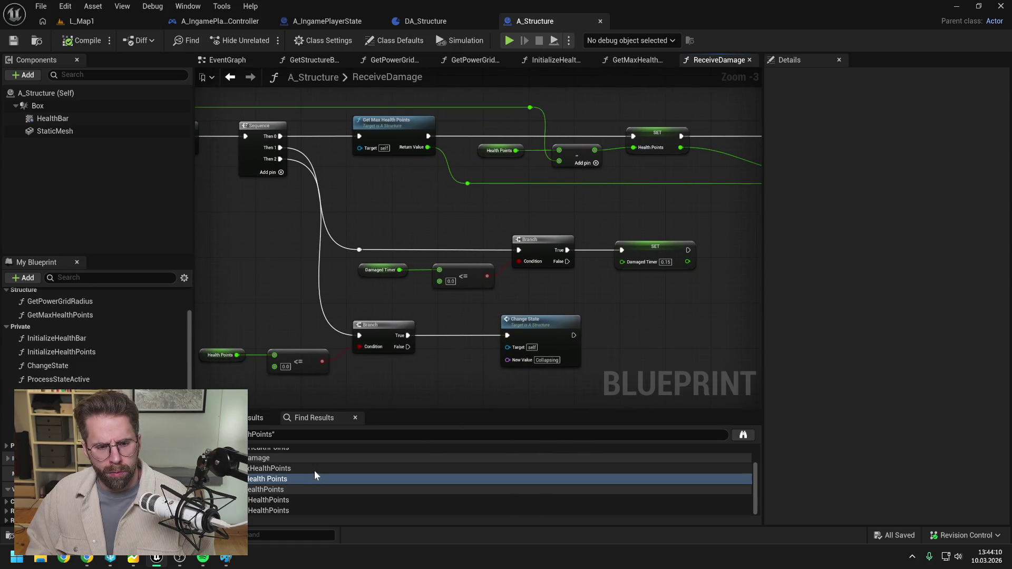
{"action": "scroll", "coordinate": [95, 342], "scroll_direction": "down", "scroll_amount": 5}
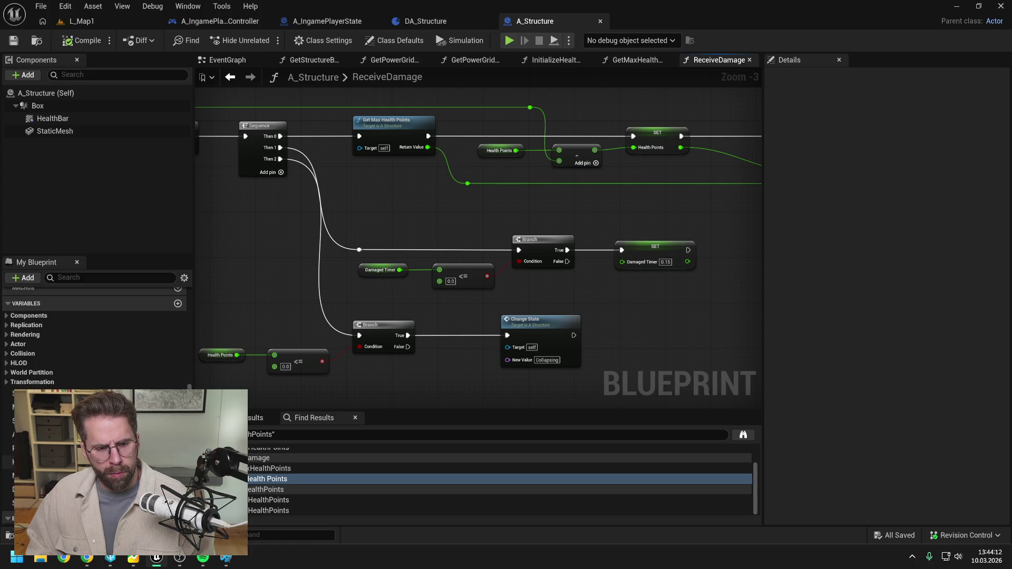
Confirm no references remain and delete the MaxHealthPoints variable
{"action": "left_click", "coordinate": [42, 476]}
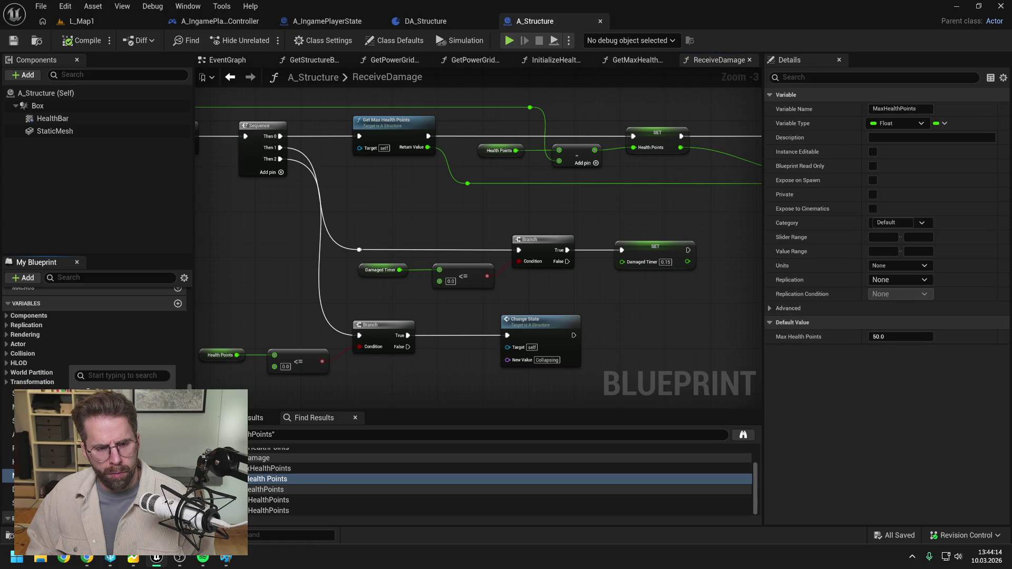
{"action": "key", "text": "shift+alt+f"}
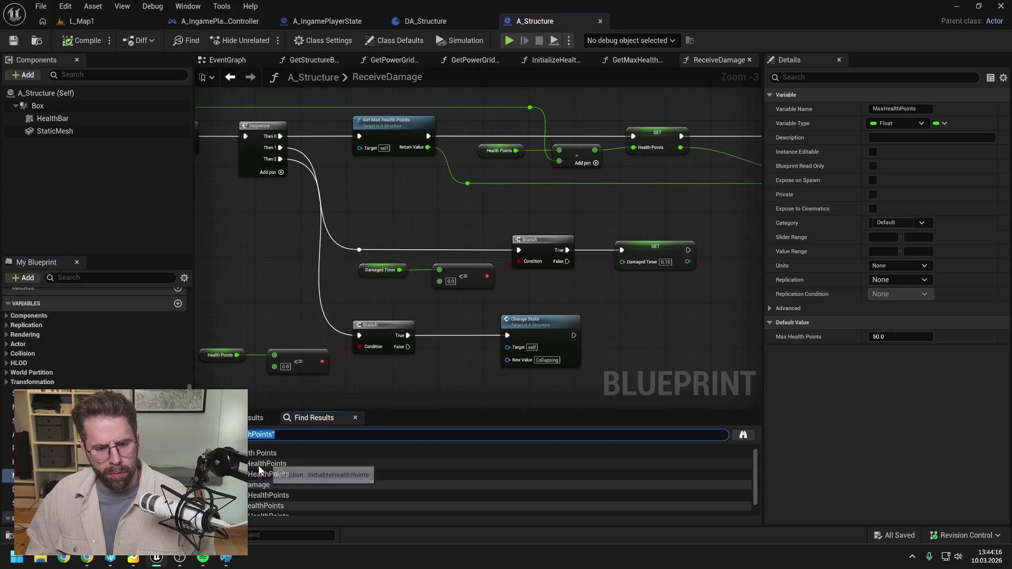
{"action": "left_click", "coordinate": [11, 476]}
{"action": "key", "text": "Delete"}
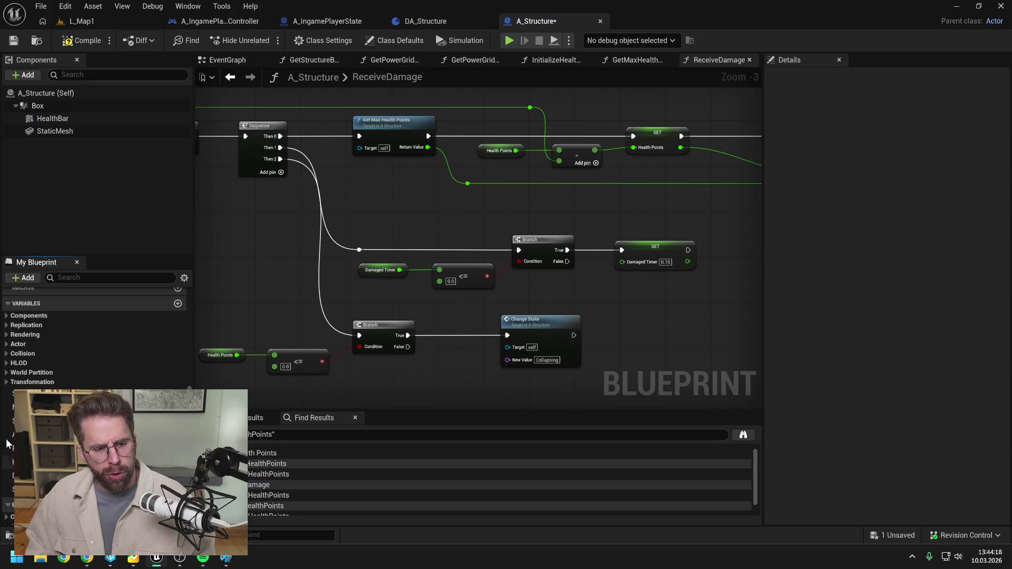
Find all references to PowerGridRadius and jump to one of its uses
{"action": "left_click", "coordinate": [76, 448]}
{"action": "right_click", "coordinate": [76, 448]}
{"action": "mouse_move", "coordinate": [127, 380]}
{"action": "left_click", "coordinate": [221, 386]}
{"action": "scroll", "coordinate": [271, 475], "scroll_direction": "down", "scroll_amount": 2}
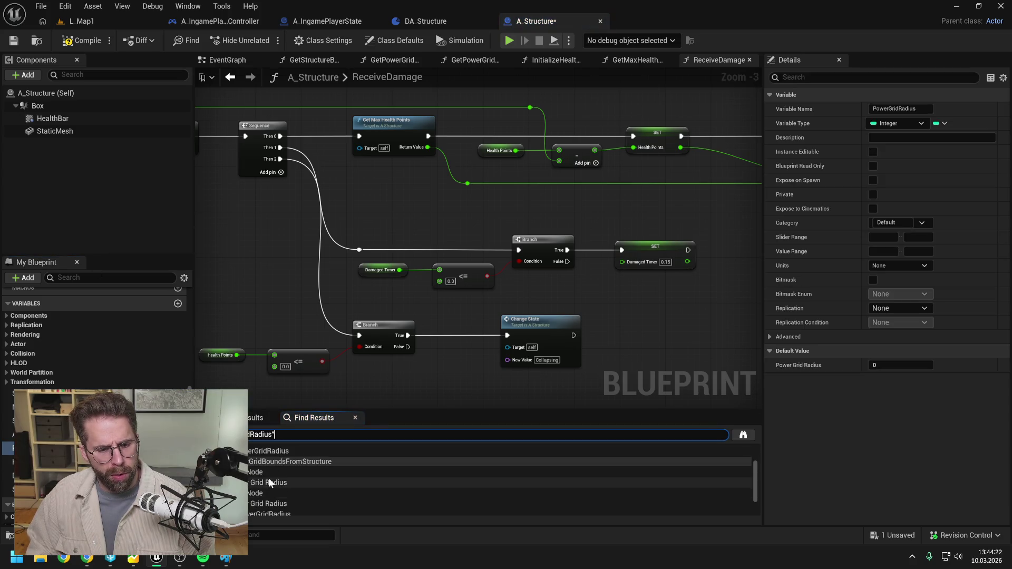
{"action": "left_click", "coordinate": [270, 482]}
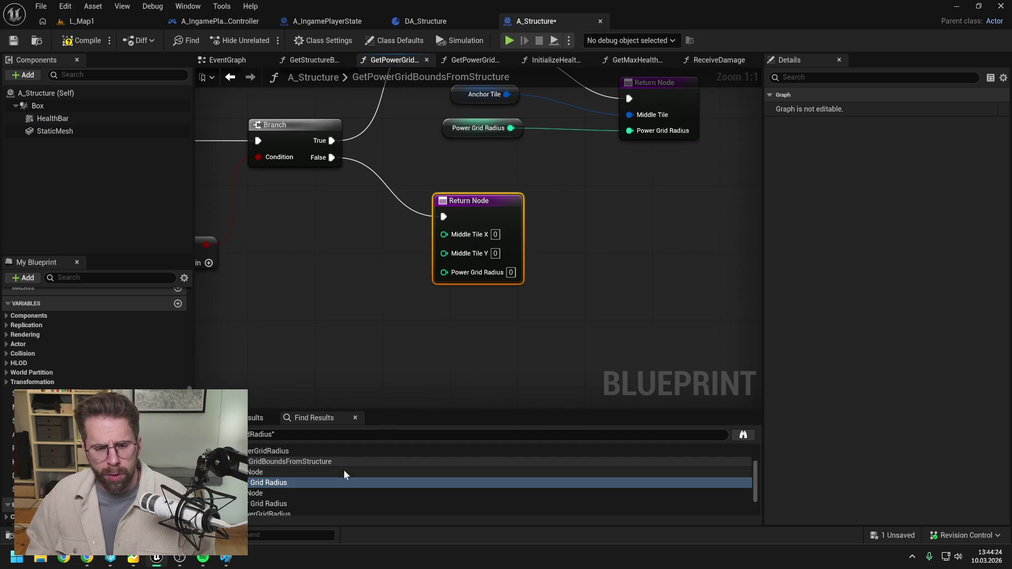
Jump to the Power Grid Radius use in GetPowerGridBoundsFromStructure and survey its nodes
{"action": "scroll", "coordinate": [343, 471], "scroll_direction": "down", "scroll_amount": 2}
{"action": "left_click", "coordinate": [270, 487]}
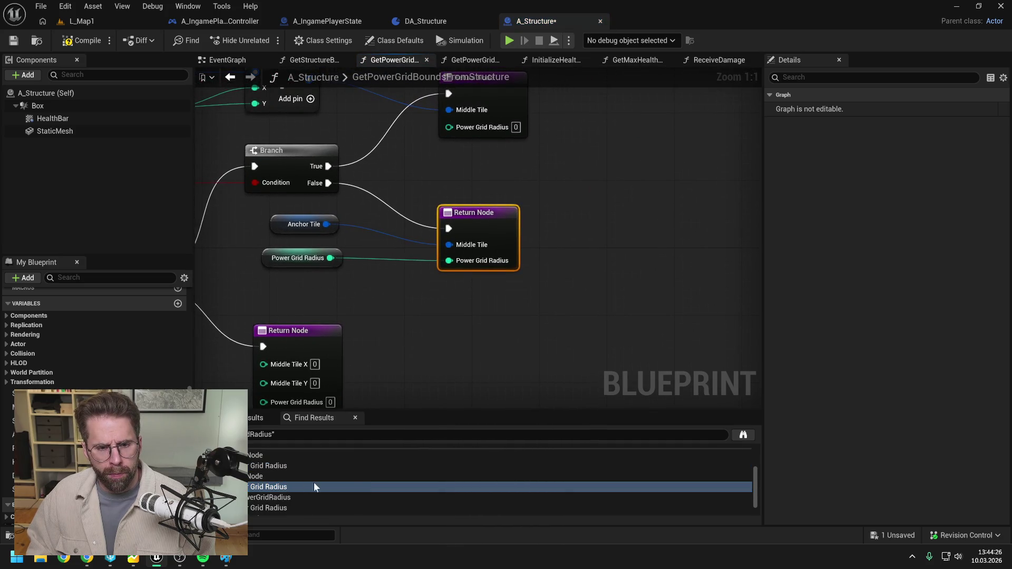
{"action": "scroll", "coordinate": [323, 481], "scroll_direction": "down", "scroll_amount": 1}
{"action": "scroll", "coordinate": [498, 297], "scroll_direction": "down", "scroll_amount": 3}
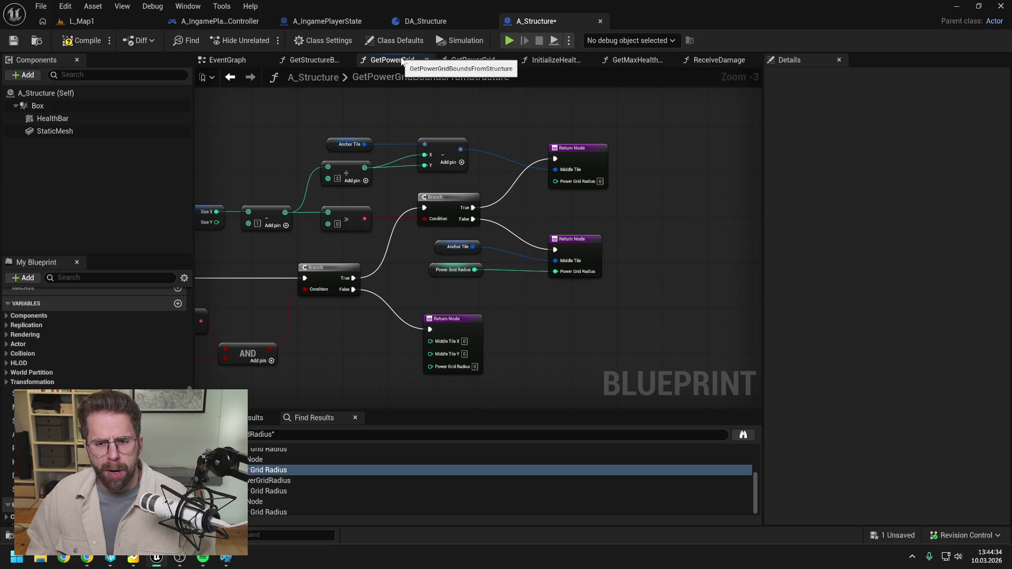
{"action": "left_click_drag", "start_coordinate": [440, 134], "coordinate": [590, 121]}
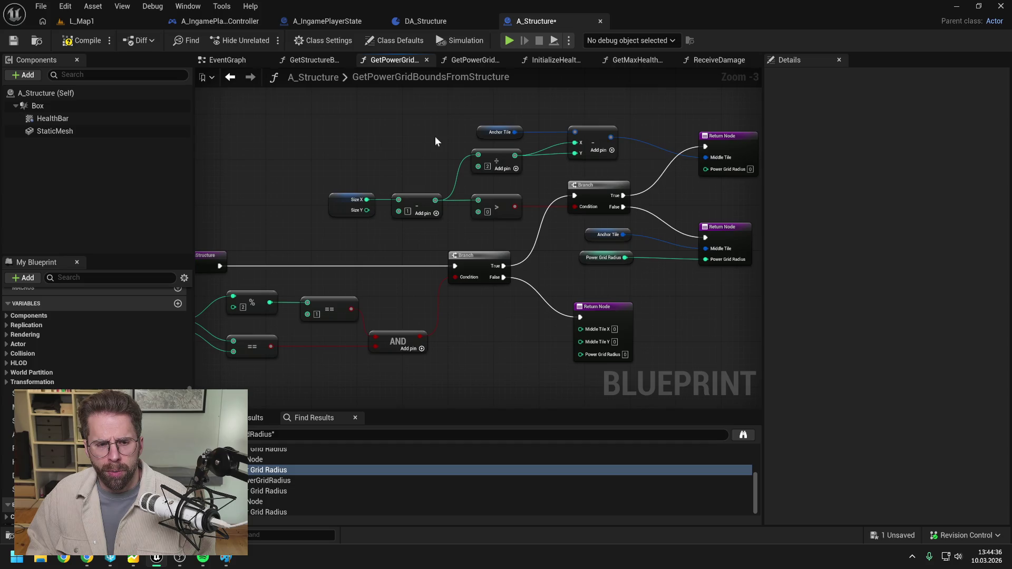
{"action": "scroll", "coordinate": [436, 137], "scroll_direction": "down", "scroll_amount": 1}
{"action": "left_click_drag", "start_coordinate": [589, 245], "coordinate": [559, 251]}
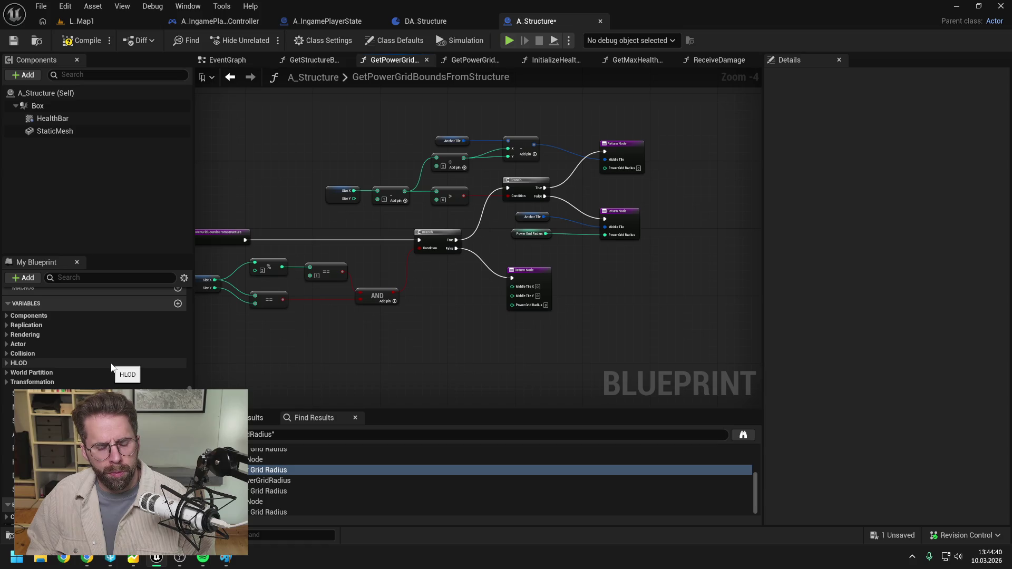
{"action": "scroll", "coordinate": [111, 367], "scroll_direction": "up", "scroll_amount": 5}
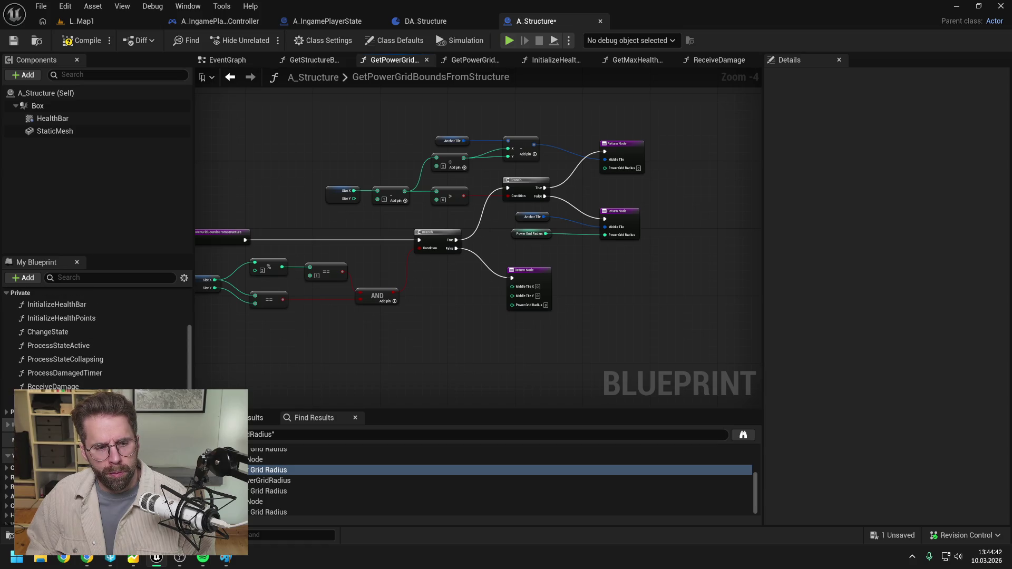
{"action": "scroll", "coordinate": [95, 337], "scroll_direction": "up", "scroll_amount": 2}
Route Branch False through a Get Power Grid Radius call into the Return Node, deleting the old getter
{"action": "left_click_drag", "start_coordinate": [60, 301], "coordinate": [555, 250]}
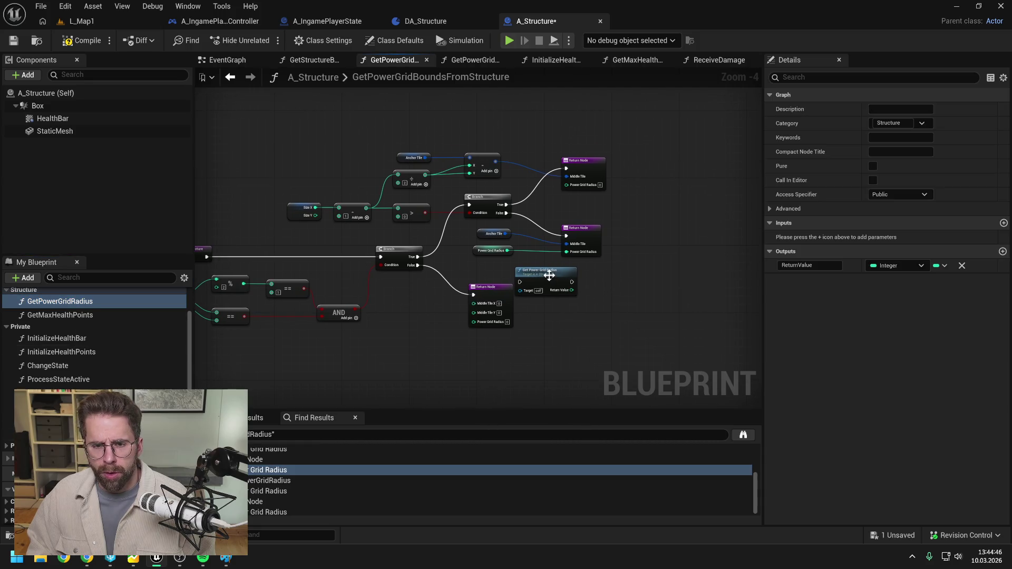
{"action": "left_click_drag", "start_coordinate": [505, 213], "coordinate": [522, 282]}
{"action": "left_click_drag", "start_coordinate": [580, 228], "coordinate": [647, 229]}
{"action": "mouse_move", "coordinate": [561, 266]}
{"action": "left_mouse_down"}
{"action": "mouse_move", "coordinate": [582, 223]}
{"action": "mouse_move", "coordinate": [605, 207]}
{"action": "mouse_move", "coordinate": [650, 230]}
{"action": "mouse_move", "coordinate": [682, 210]}
{"action": "left_mouse_up"}
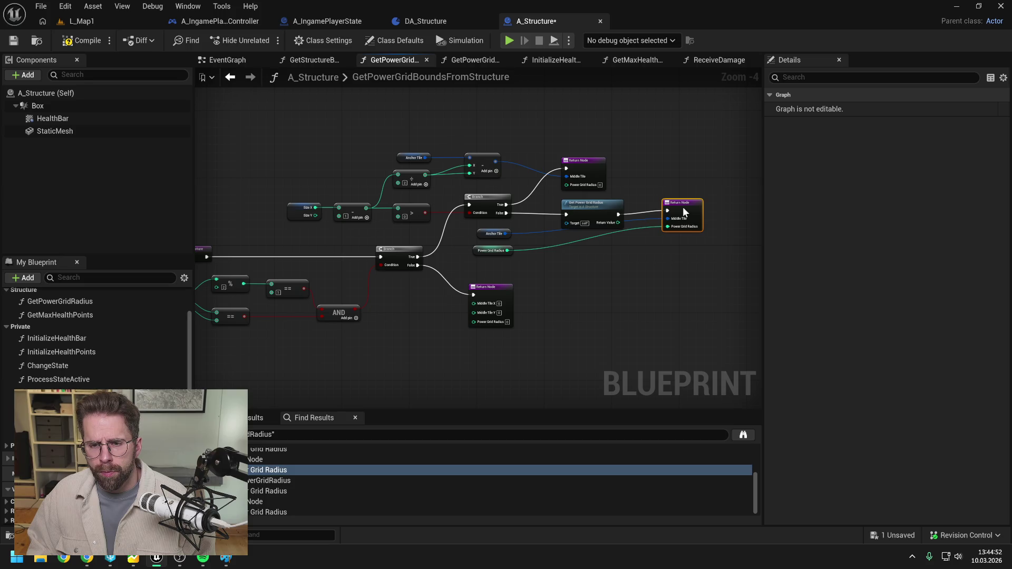
{"action": "left_click_drag", "start_coordinate": [618, 223], "coordinate": [666, 230]}
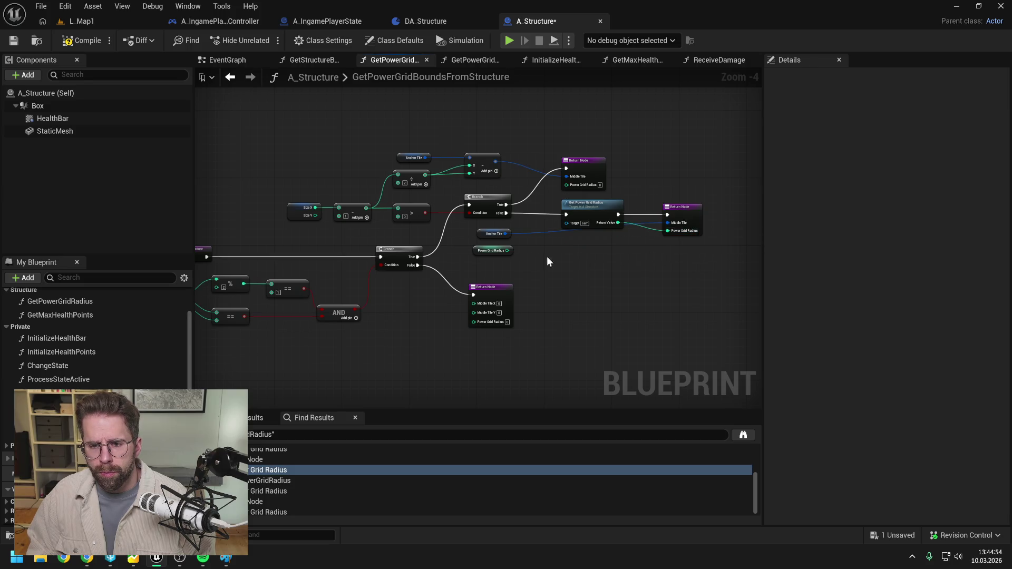
{"action": "mouse_move", "coordinate": [495, 237]}
{"action": "left_mouse_down"}
{"action": "mouse_move", "coordinate": [593, 252]}
{"action": "mouse_move", "coordinate": [603, 242]}
{"action": "left_mouse_up"}
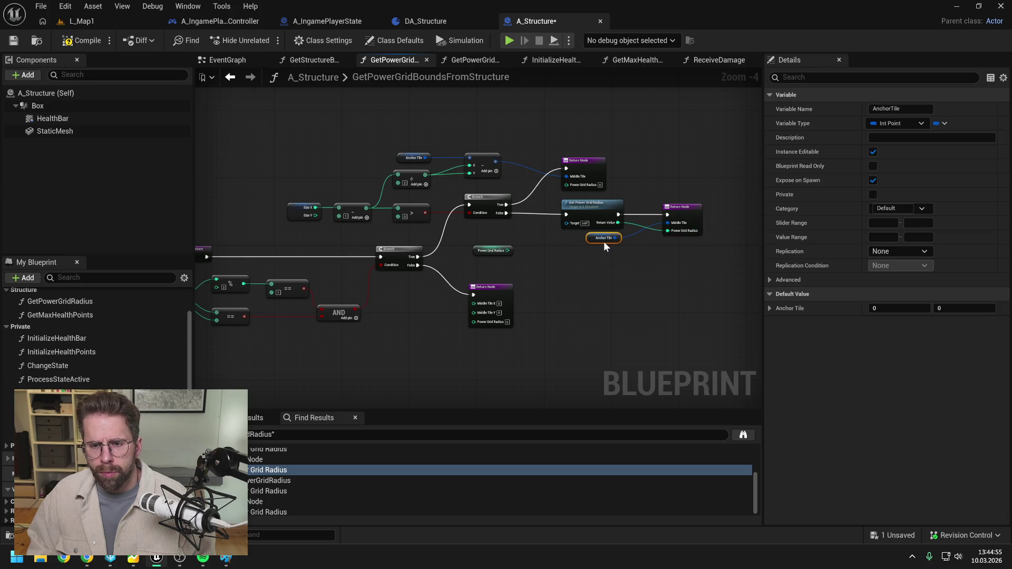
{"action": "left_click", "coordinate": [506, 252]}
{"action": "key", "text": "Delete"}
{"action": "left_click", "coordinate": [86, 49]}
Check the remaining Power Grid Radius search results and save the blueprint
{"action": "left_click", "coordinate": [278, 491]}
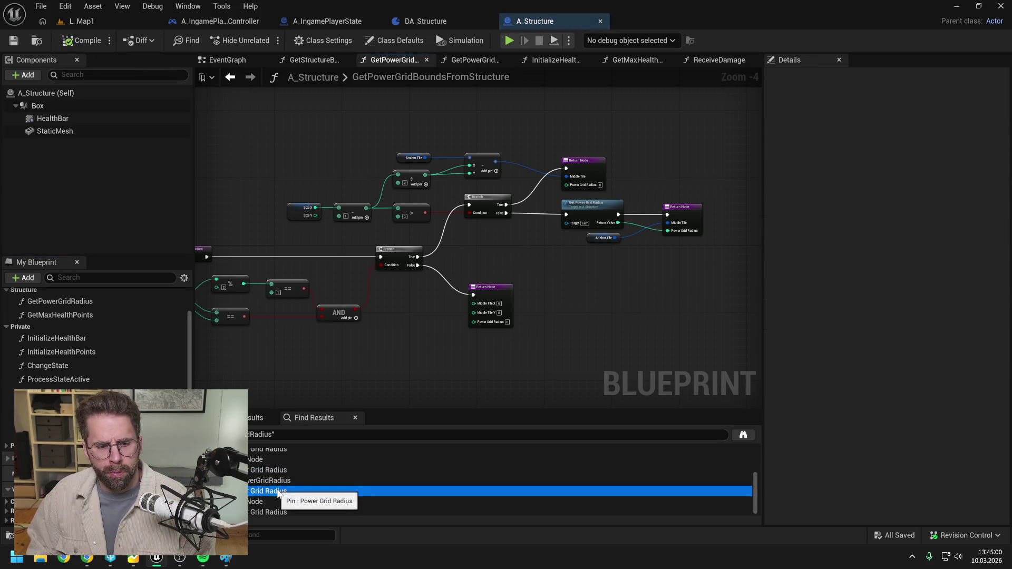
{"action": "left_click", "coordinate": [273, 508]}
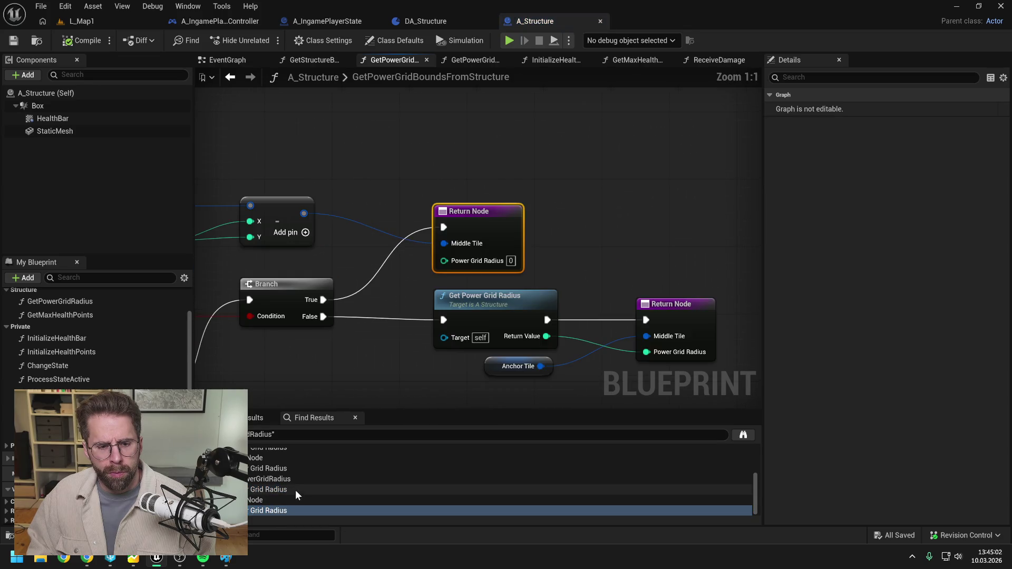
{"action": "scroll", "coordinate": [95, 337], "scroll_direction": "down", "scroll_amount": 5}
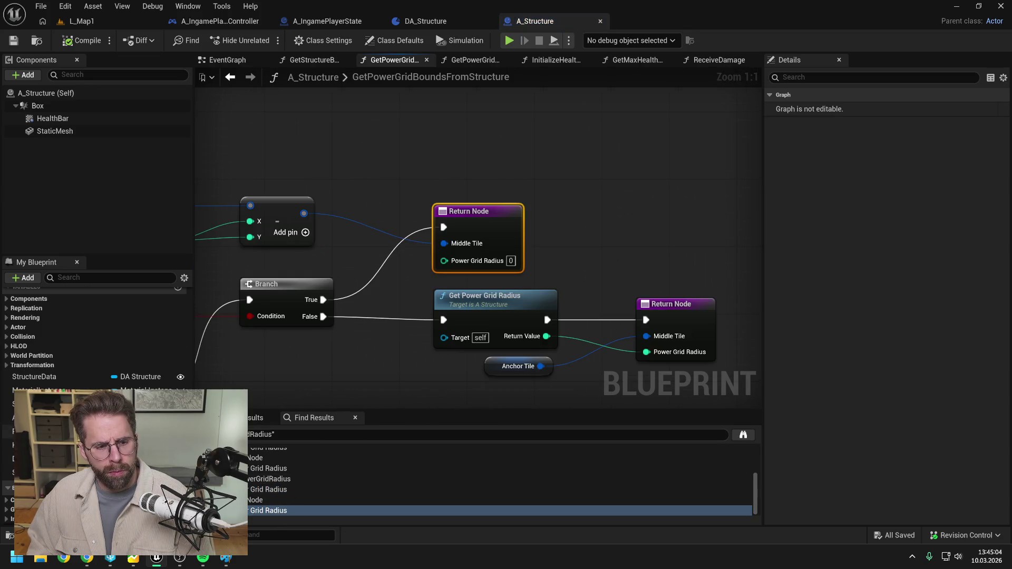
{"action": "left_click", "coordinate": [551, 180]}
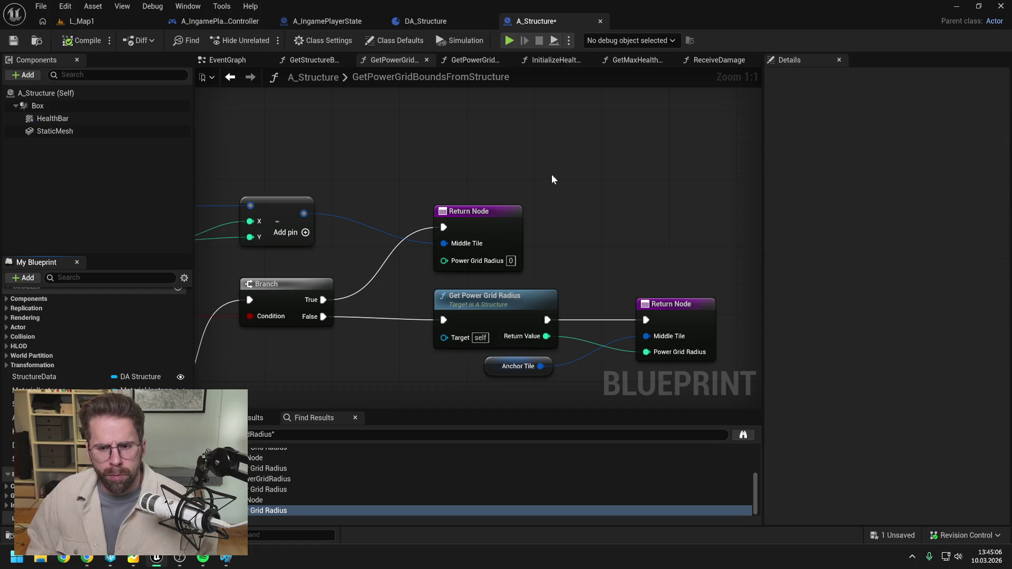
{"action": "scroll", "coordinate": [552, 179], "scroll_direction": "down", "scroll_amount": 6}
{"action": "key", "text": "ctrl+s"}
{"action": "scroll", "coordinate": [478, 158], "scroll_direction": "up", "scroll_amount": 4}
{"action": "scroll", "coordinate": [484, 230], "scroll_direction": "down", "scroll_amount": 1}
Review a function's category and return type in the function list, then bring up the content browser
{"action": "mouse_move", "coordinate": [484, 230]}
{"action": "left_mouse_down"}
{"action": "mouse_move", "coordinate": [629, 203]}
{"action": "mouse_move", "coordinate": [613, 206]}
{"action": "left_mouse_up"}
{"action": "scroll", "coordinate": [95, 337], "scroll_direction": "up", "scroll_amount": 1}
{"action": "scroll", "coordinate": [95, 337], "scroll_direction": "up", "scroll_amount": 3}
{"action": "left_click", "coordinate": [9, 474]}
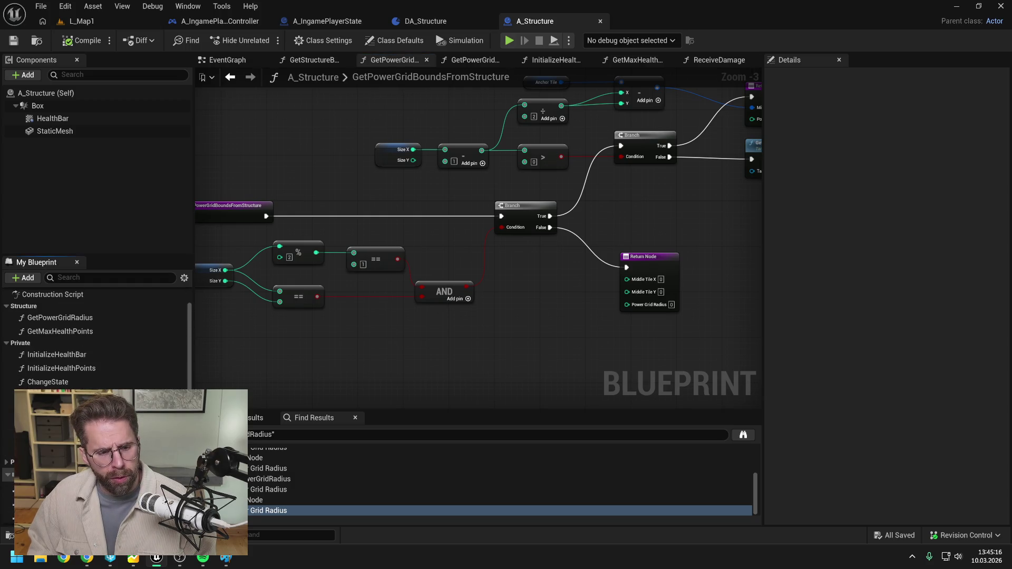
{"action": "scroll", "coordinate": [9, 475], "scroll_direction": "down", "scroll_amount": 1}
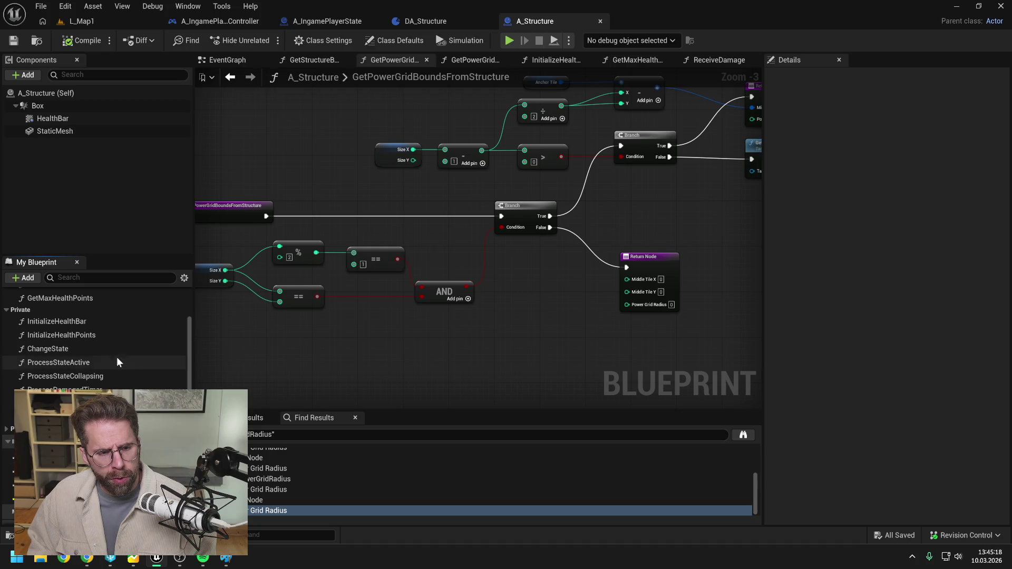
{"action": "scroll", "coordinate": [122, 363], "scroll_direction": "up", "scroll_amount": 2}
{"action": "left_click", "coordinate": [130, 363]}
{"action": "scroll", "coordinate": [97, 374], "scroll_direction": "down", "scroll_amount": 3}
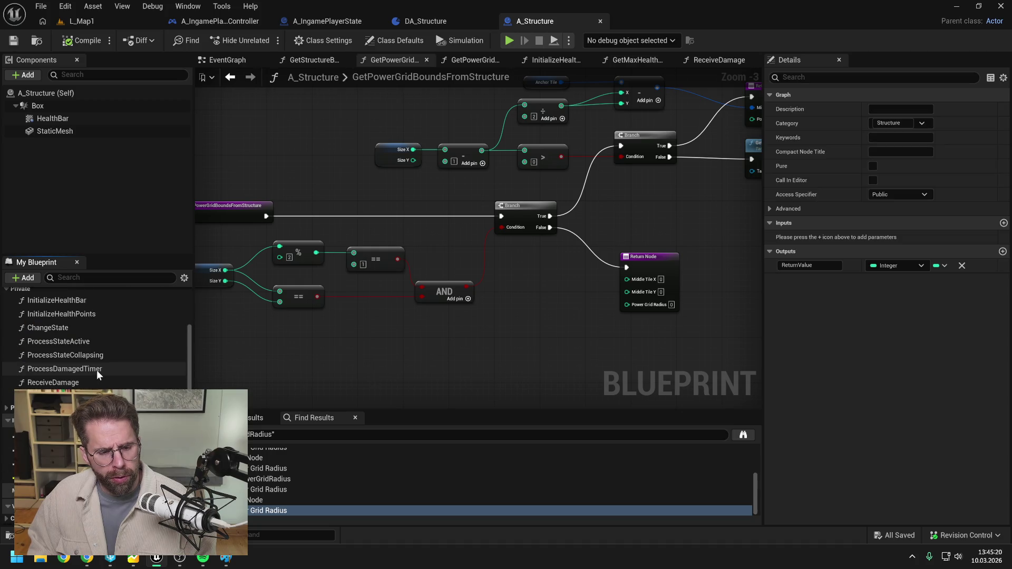
{"action": "key", "text": "ctrl+space"}
Search the Content Browser for 'struc' and open the BPI_Structure interface
{"action": "double_click", "coordinate": [282, 320]}
{"action": "type", "text": "stru"}
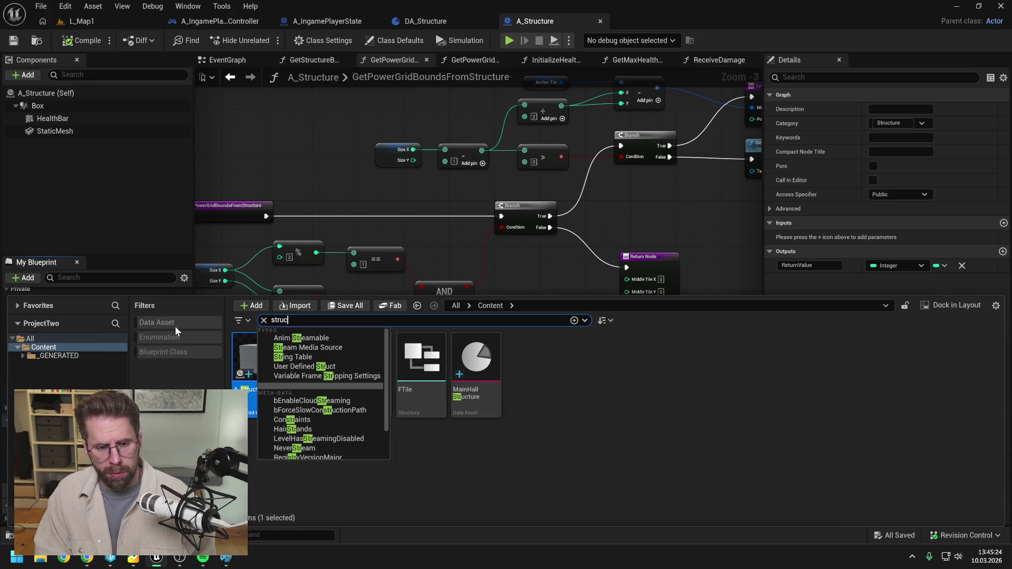
{"action": "type", "text": "c"}
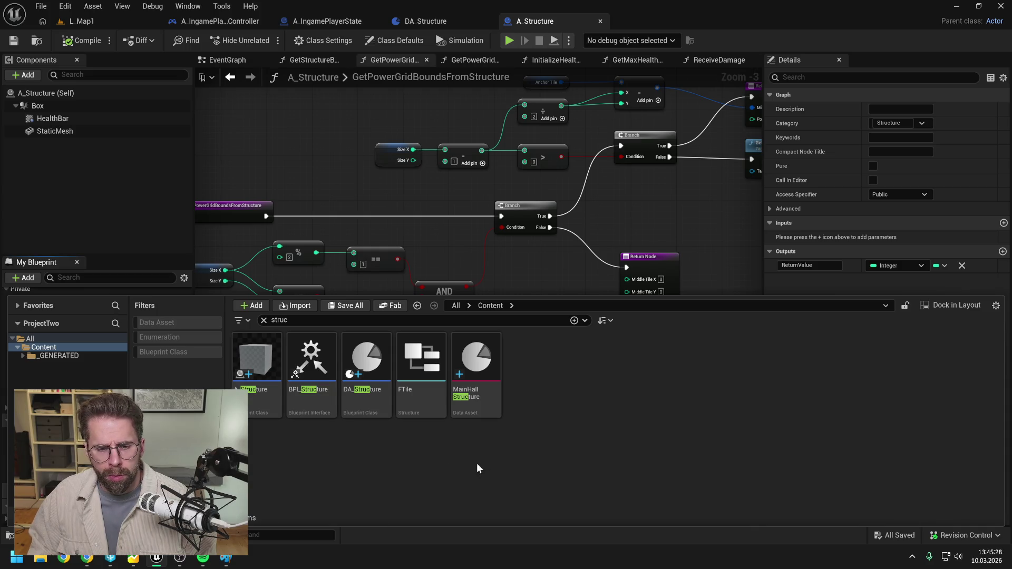
{"action": "double_click", "coordinate": [319, 409]}
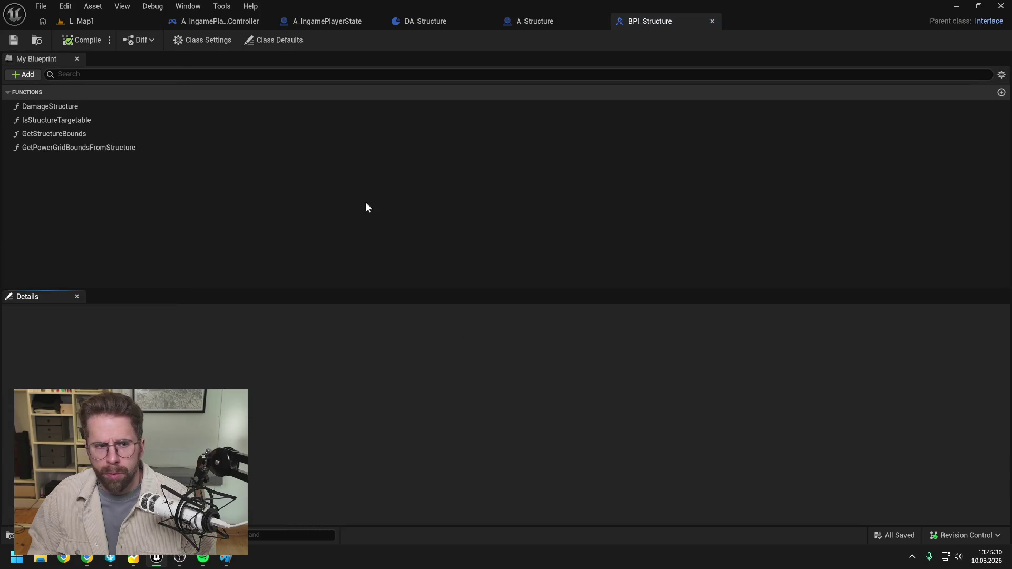
Set DamageStructure's Category to Structure and check out BPI_Structure for editing
{"action": "left_click", "coordinate": [122, 105]}
{"action": "left_click", "coordinate": [431, 359]}
{"action": "type", "text": "Struct"}
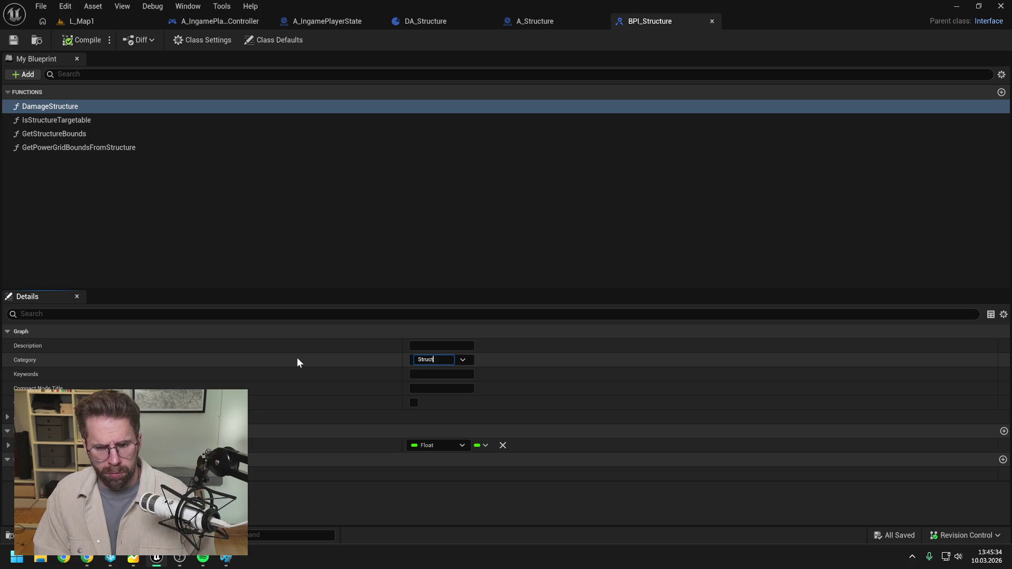
{"action": "type", "text": "ure"}
{"action": "key", "text": "Return"}
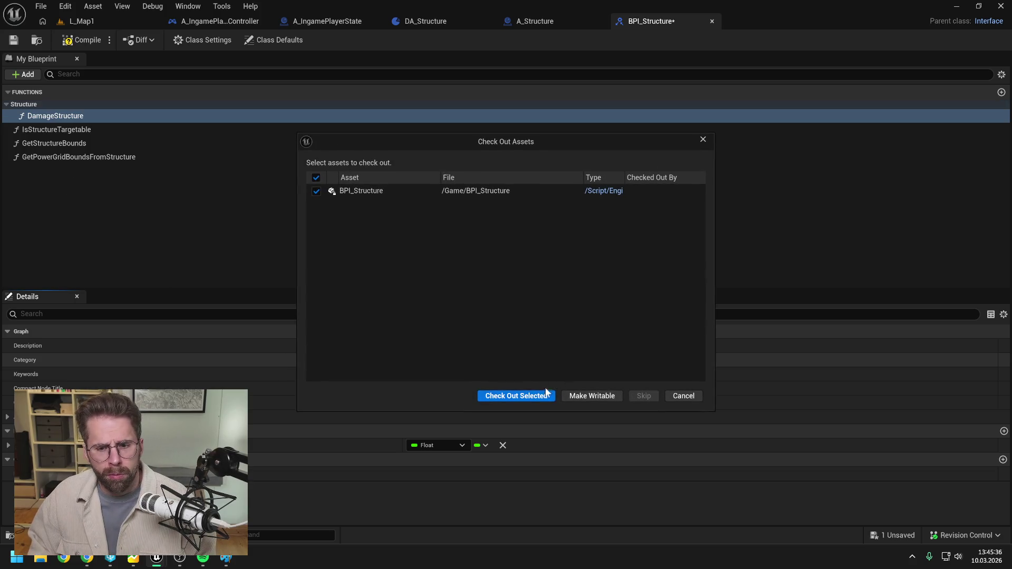
{"action": "left_click", "coordinate": [550, 393]}
Move IsStructureTargetable and the remaining functions into the Structure category, then compile and save
{"action": "left_click_drag", "start_coordinate": [58, 129], "coordinate": [29, 105]}
{"action": "left_click_drag", "start_coordinate": [47, 157], "coordinate": [37, 110]}
{"action": "left_click", "coordinate": [79, 40]}
{"action": "key", "text": "ctrl+s"}
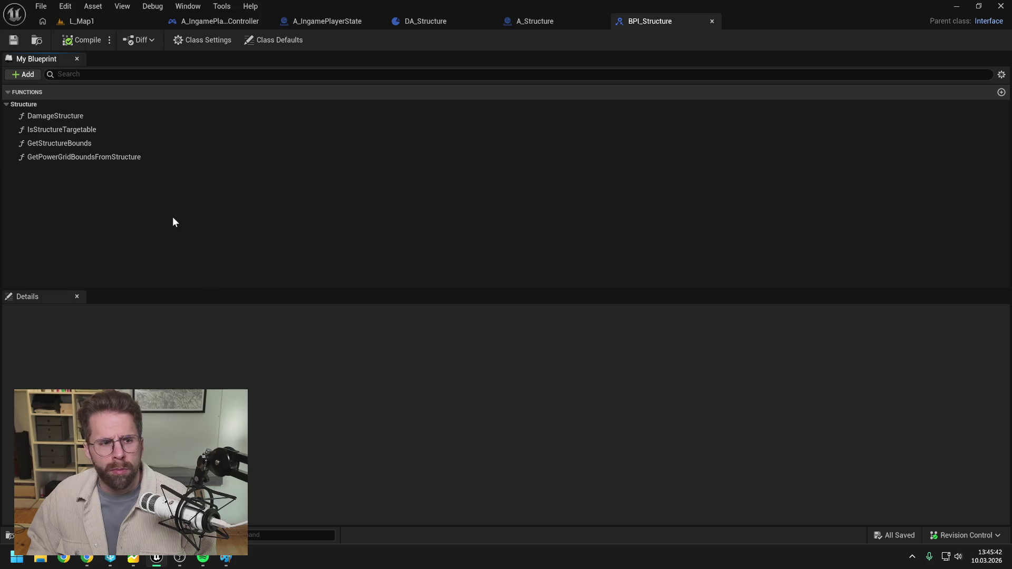
Review GetPowerGridBoundsFromStructure's settings, then return to the A_Structure blueprint
{"action": "left_click", "coordinate": [95, 158]}
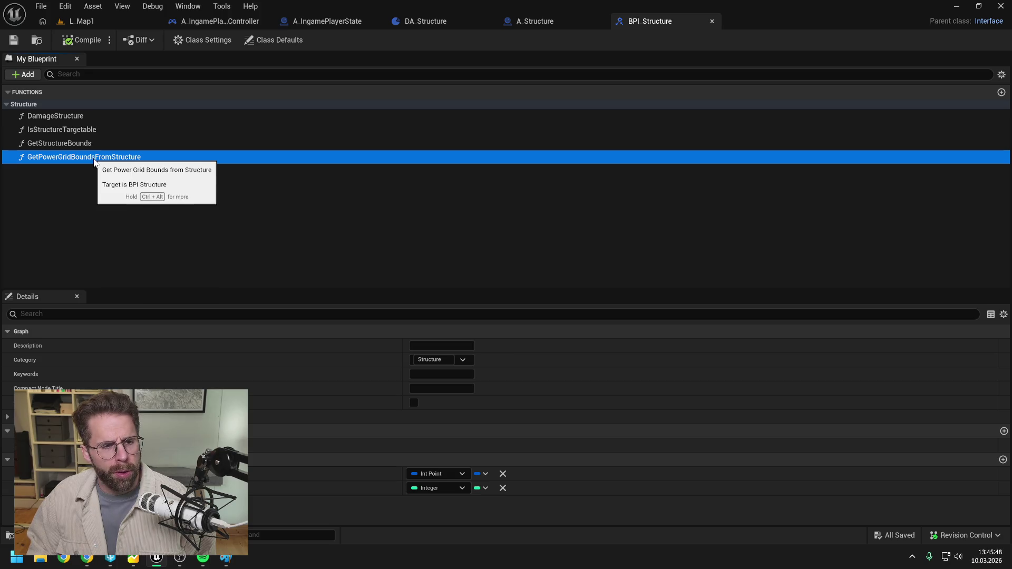
{"action": "left_click", "coordinate": [116, 210]}
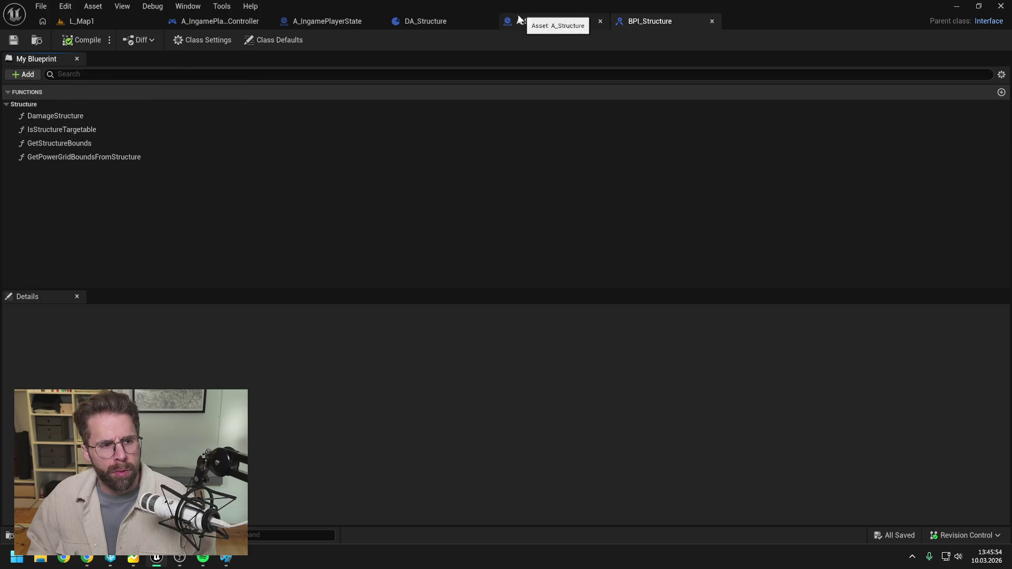
{"action": "left_click", "coordinate": [540, 21]}
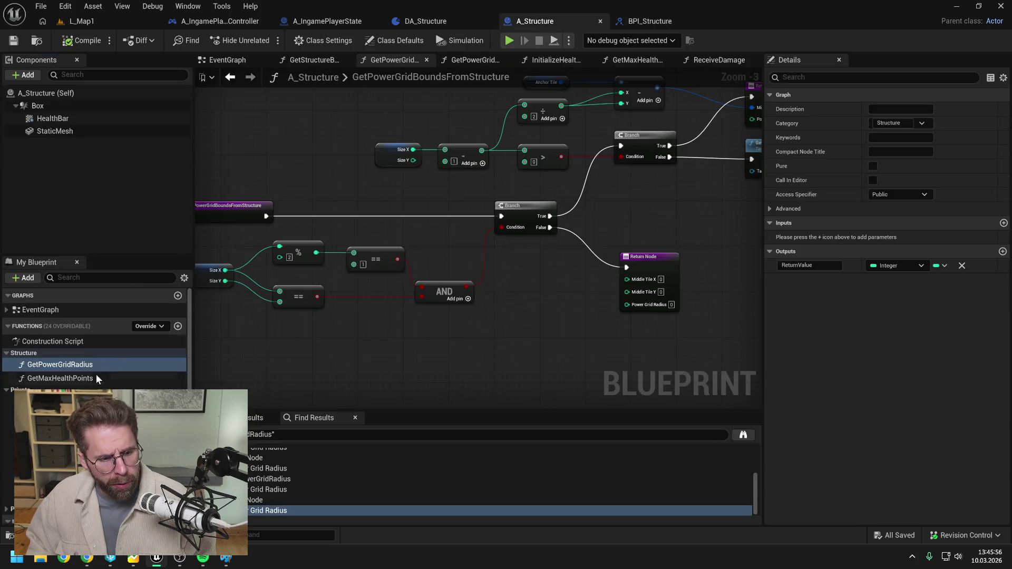
Set GetMaxHealthPoints' Access Specifier to Private and its Category to Private, then save
{"action": "left_click", "coordinate": [97, 377]}
{"action": "left_click", "coordinate": [904, 194]}
{"action": "left_click", "coordinate": [891, 220]}
{"action": "left_click", "coordinate": [911, 122]}
{"action": "type", "text": "Private"}
{"action": "key", "text": "Return"}
{"action": "key", "text": "ctrl+s"}
Review GetPowerGridRadius's category and access settings, then switch to A_IngamePlayerState's blueprint
{"action": "left_click", "coordinate": [88, 364]}
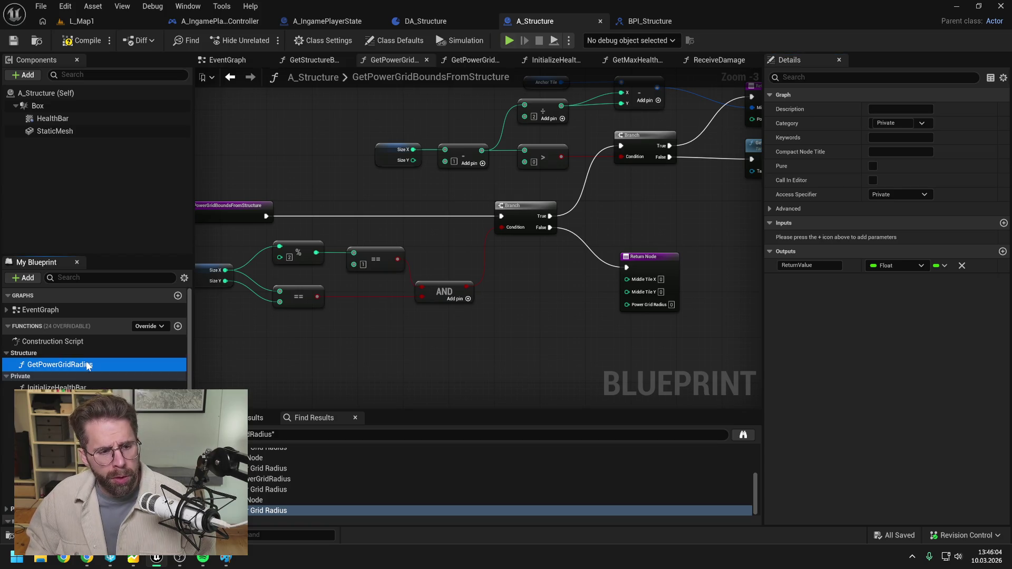
{"action": "left_click", "coordinate": [428, 354]}
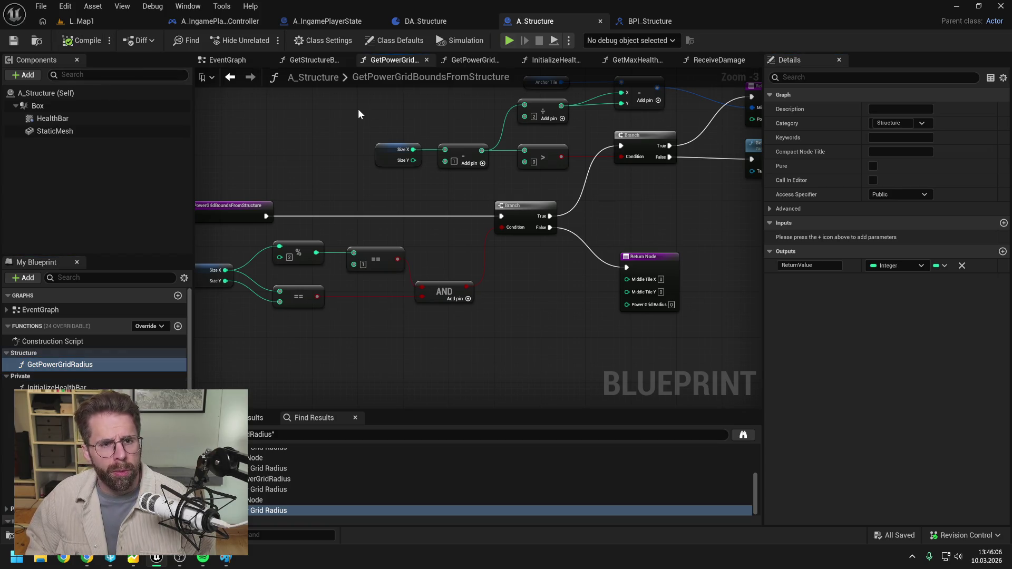
{"action": "left_click", "coordinate": [295, 21]}
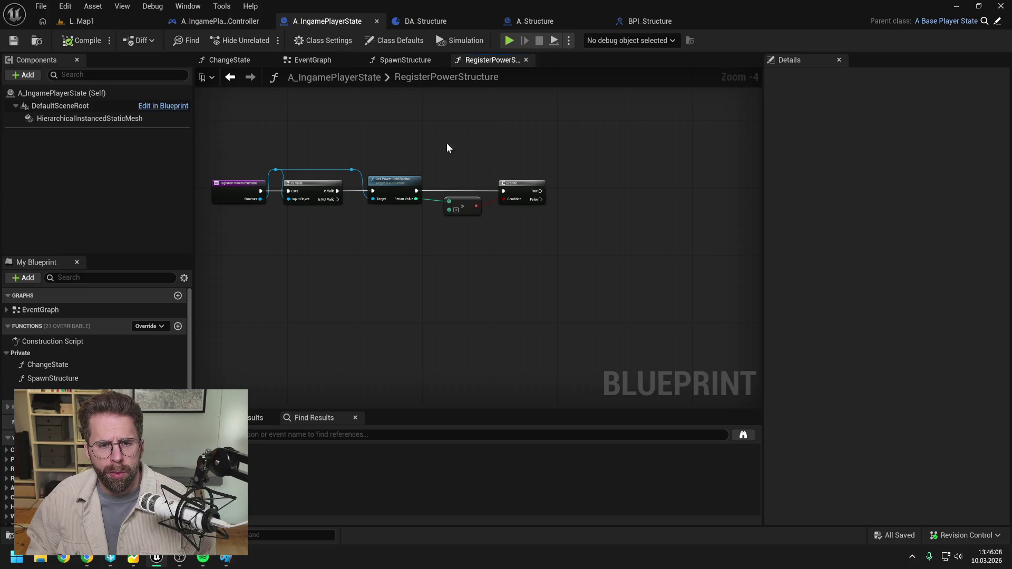
{"action": "scroll", "coordinate": [462, 193], "scroll_direction": "up", "scroll_amount": 2}
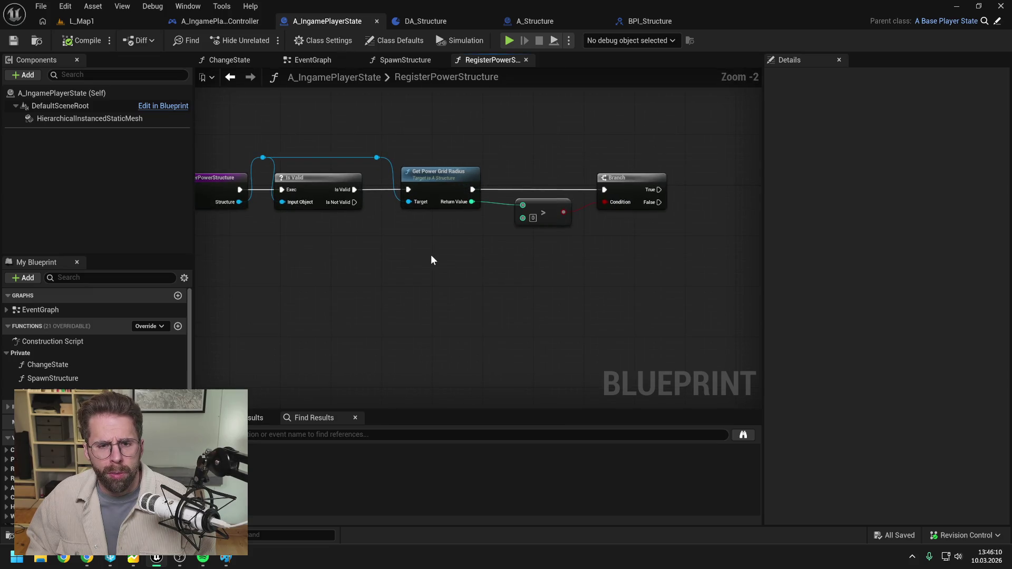
{"action": "scroll", "coordinate": [431, 255], "scroll_direction": "down", "scroll_amount": 1}
{"action": "left_click_drag", "start_coordinate": [427, 255], "coordinate": [493, 241]}
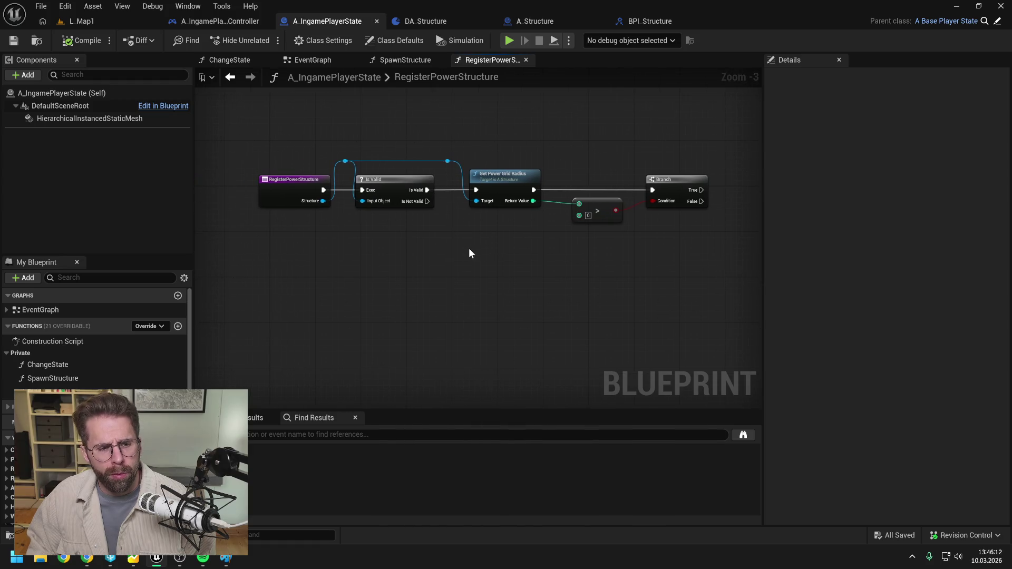
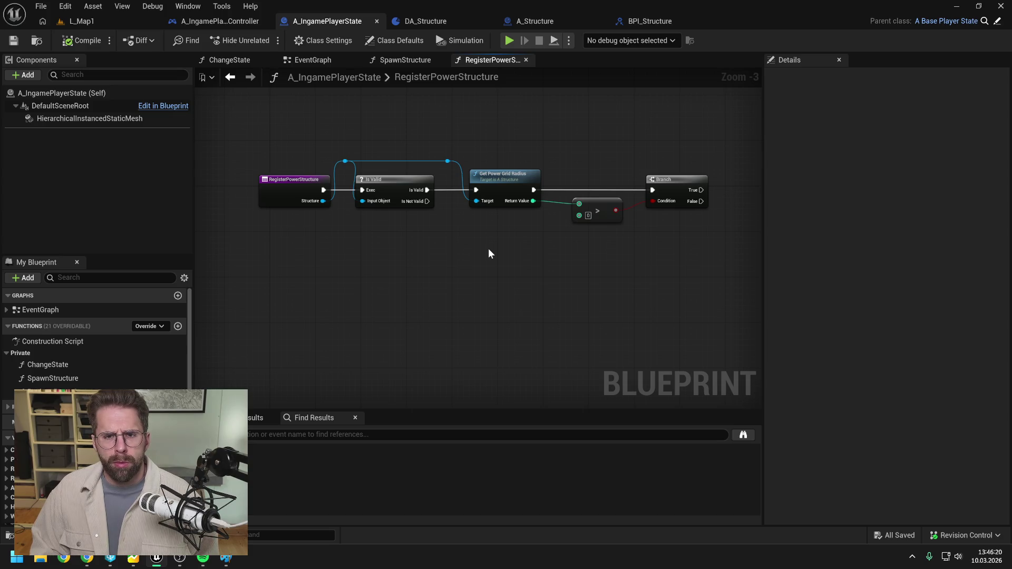
Add a GetPowerGridRadiusFromStructure function to BPI_Structure, file it under Structure, and save
{"action": "left_click", "coordinate": [658, 22]}
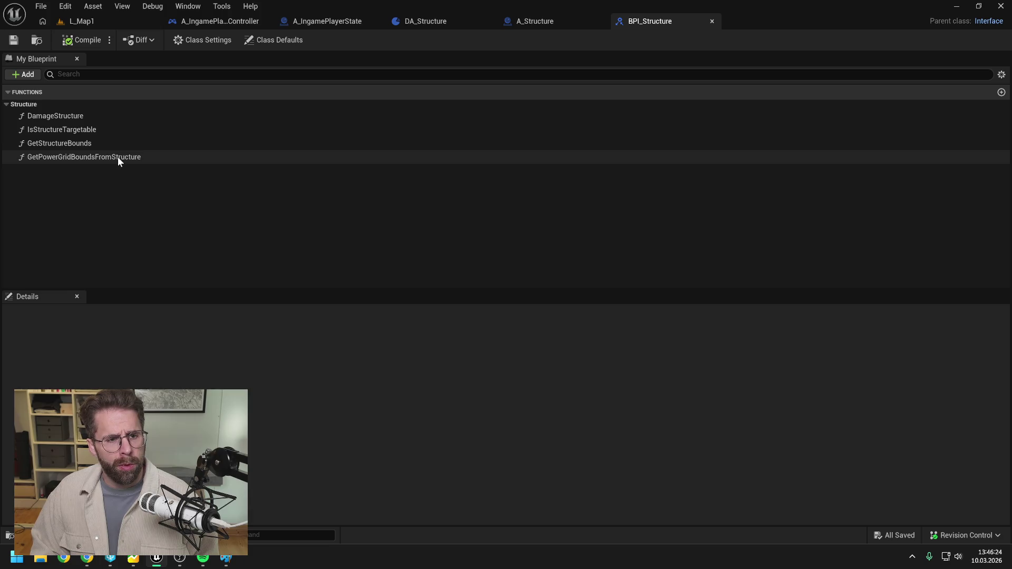
{"action": "left_click", "coordinate": [27, 76]}
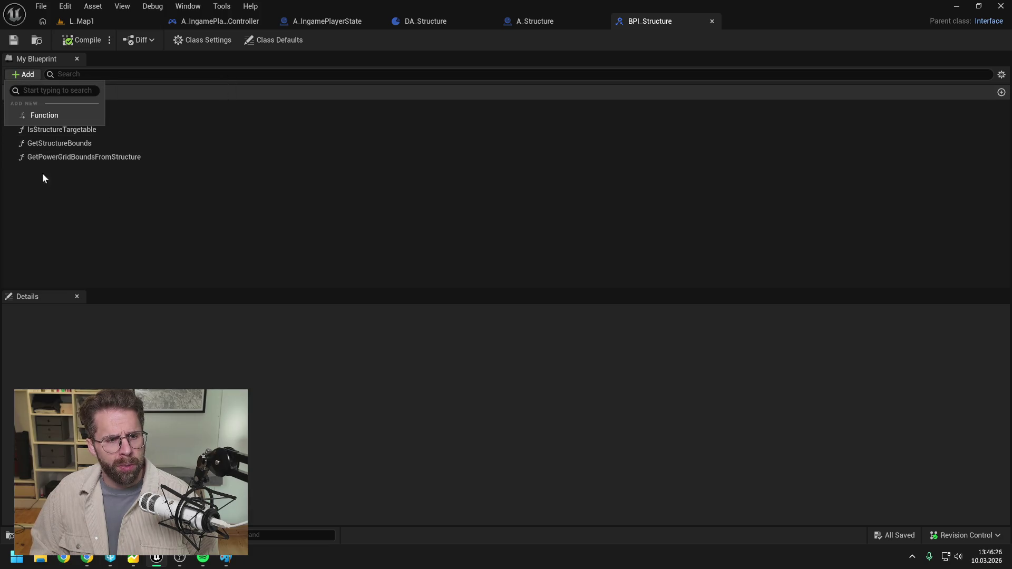
{"action": "left_click", "coordinate": [54, 114]}
{"action": "type", "text": "GetPowerG"}
{"action": "type", "text": "rid"}
{"action": "type", "text": "Bou"}
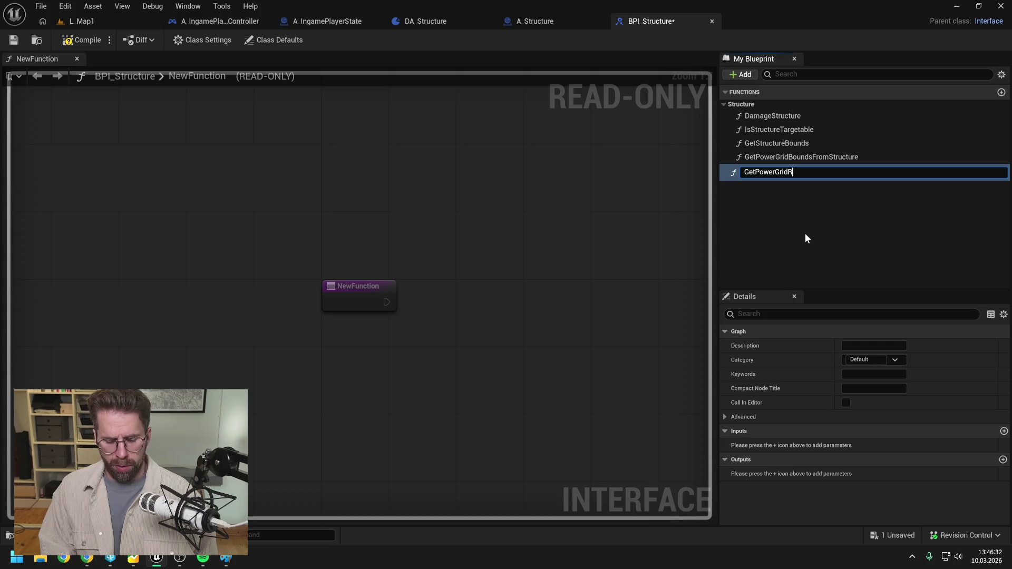
{"action": "key", "text": "ctrl+z"}
{"action": "left_click", "coordinate": [806, 235]}
{"action": "left_click", "coordinate": [761, 172]}
{"action": "key", "text": "F2"}
{"action": "type", "text": "Ge"}
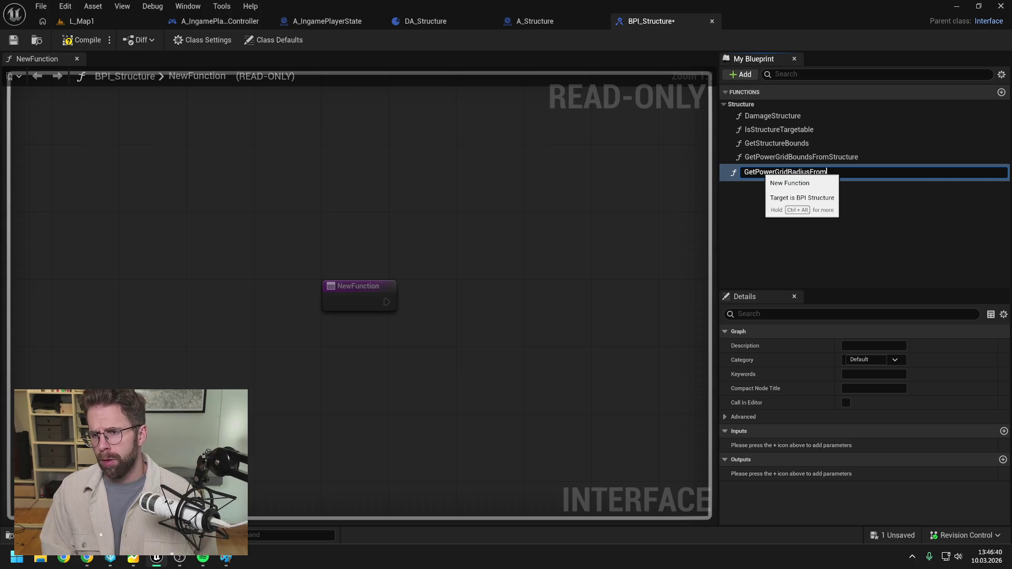
{"action": "key", "text": "Return"}
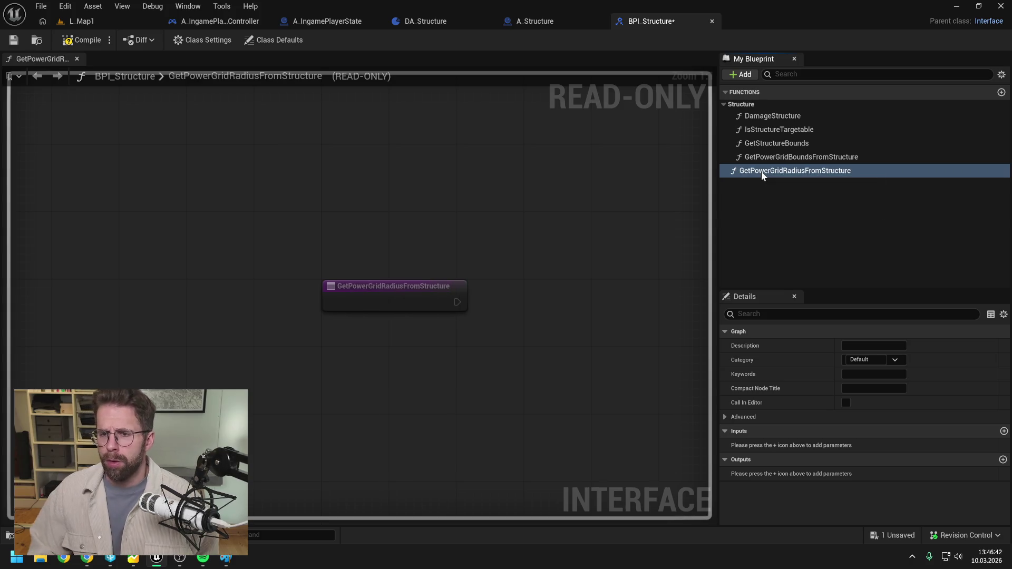
{"action": "left_click_drag", "start_coordinate": [761, 172], "coordinate": [748, 104]}
{"action": "key", "text": "ctrl+s"}
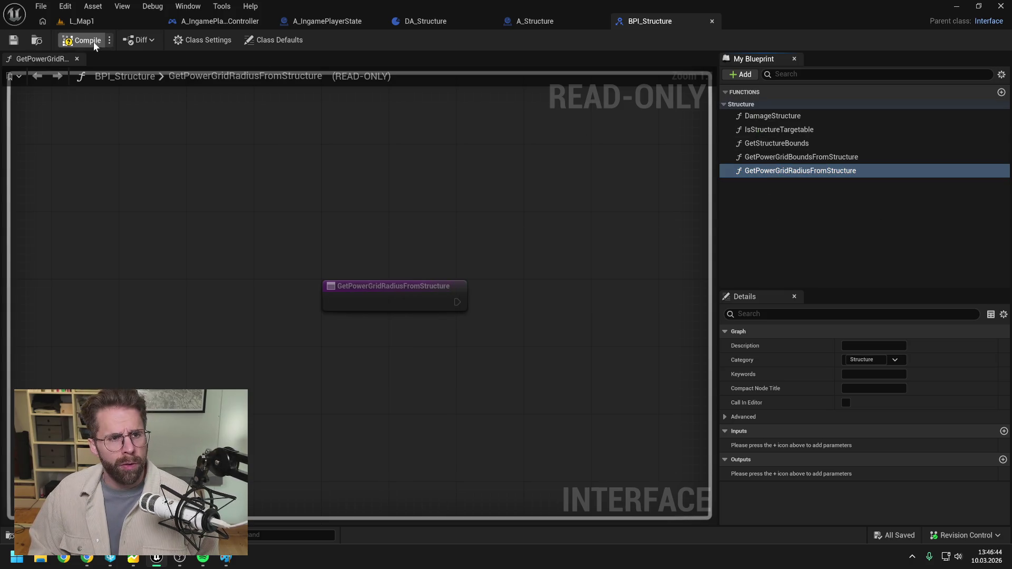
Give the function an Integer output named ReturnValue and save the interface
{"action": "left_click", "coordinate": [1003, 460]}
{"action": "left_click", "coordinate": [869, 474]}
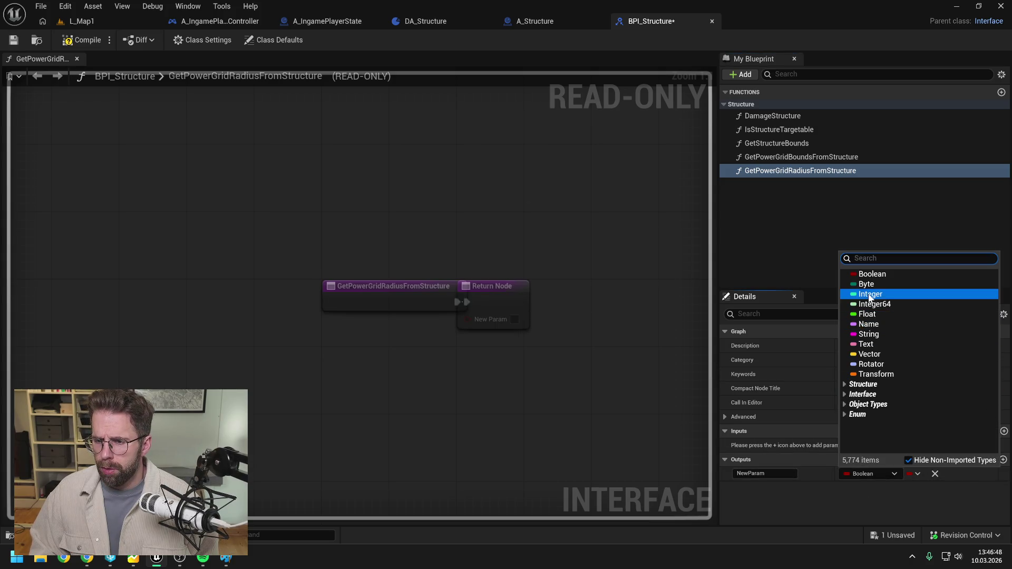
{"action": "left_click", "coordinate": [870, 294]}
{"action": "type", "text": "ReturnValue"}
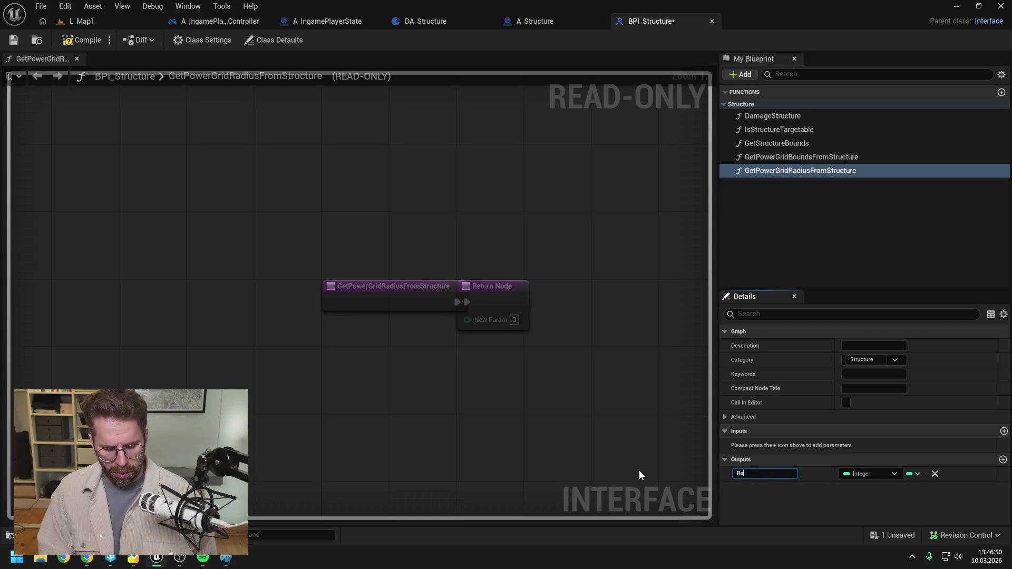
{"action": "key", "text": "Return"}
{"action": "key", "text": "ctrl+s"}
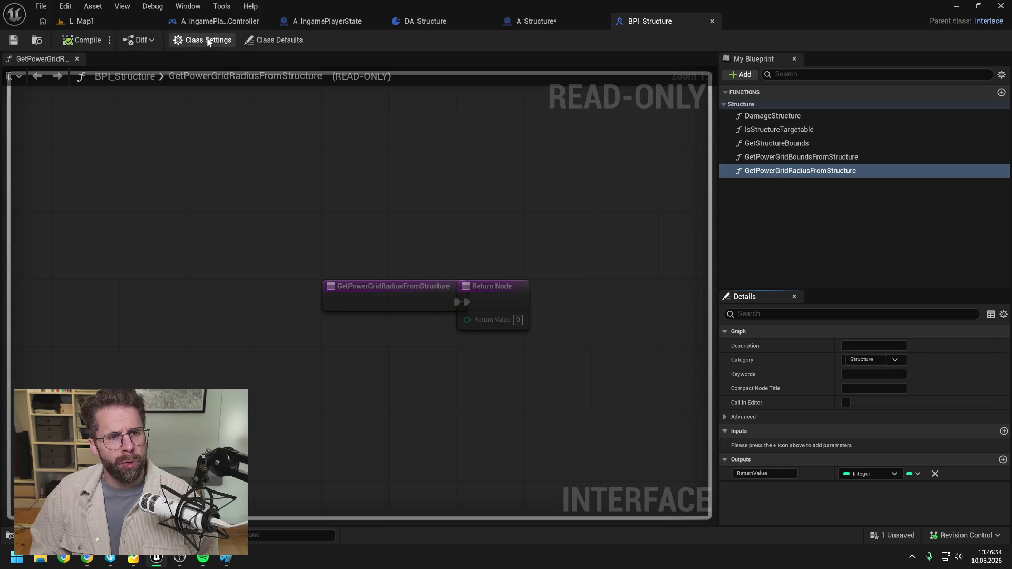
Paste A_Structure's GET and Get Power Grid Radius nodes into GetPowerGridRadiusFromStructure and return the radius
{"action": "left_click", "coordinate": [532, 21]}
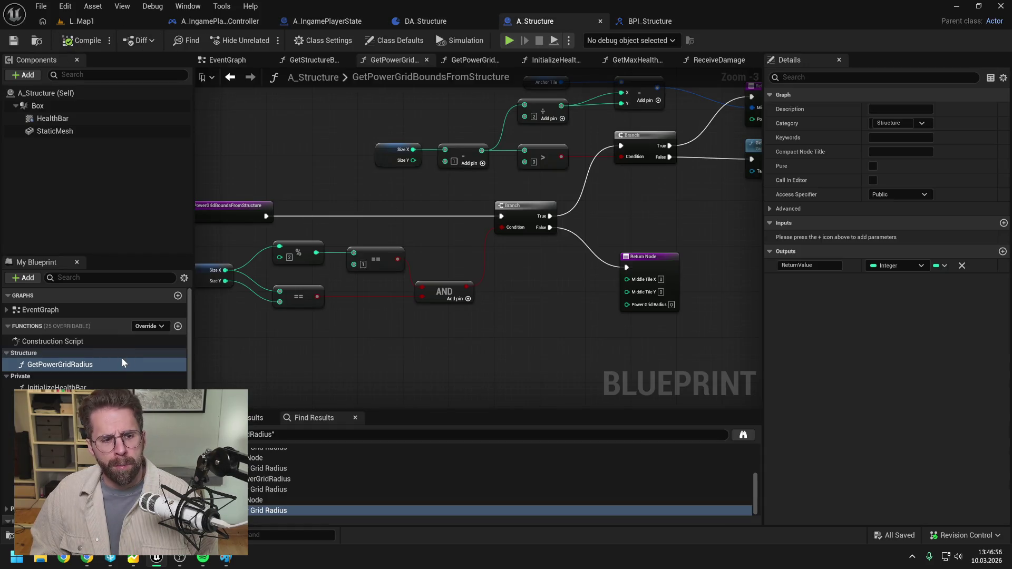
{"action": "double_click", "coordinate": [96, 364]}
{"action": "left_click_drag", "start_coordinate": [423, 272], "coordinate": [567, 296]}
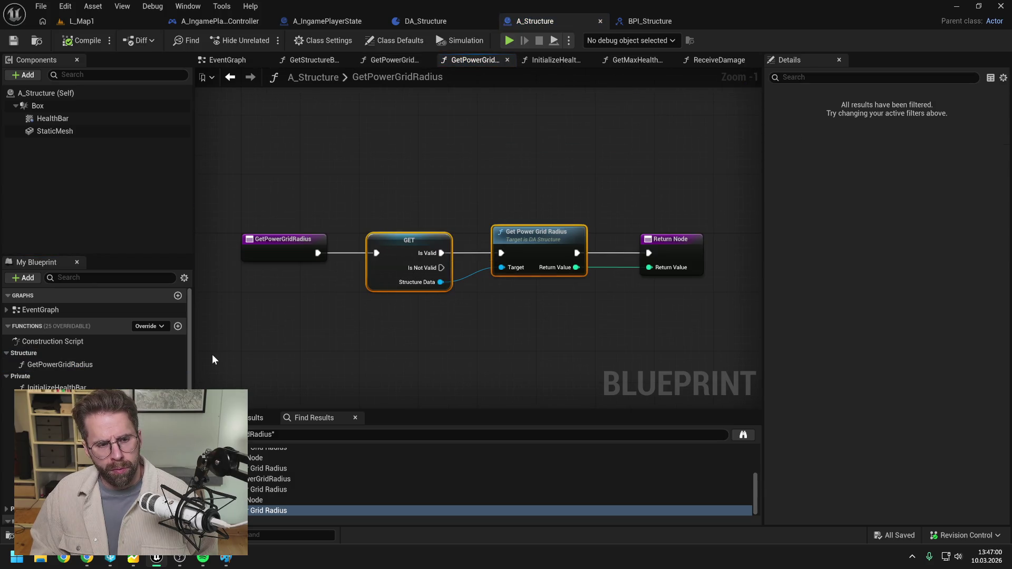
{"action": "scroll", "coordinate": [95, 343], "scroll_direction": "down", "scroll_amount": 3}
{"action": "scroll", "coordinate": [95, 343], "scroll_direction": "down", "scroll_amount": 2}
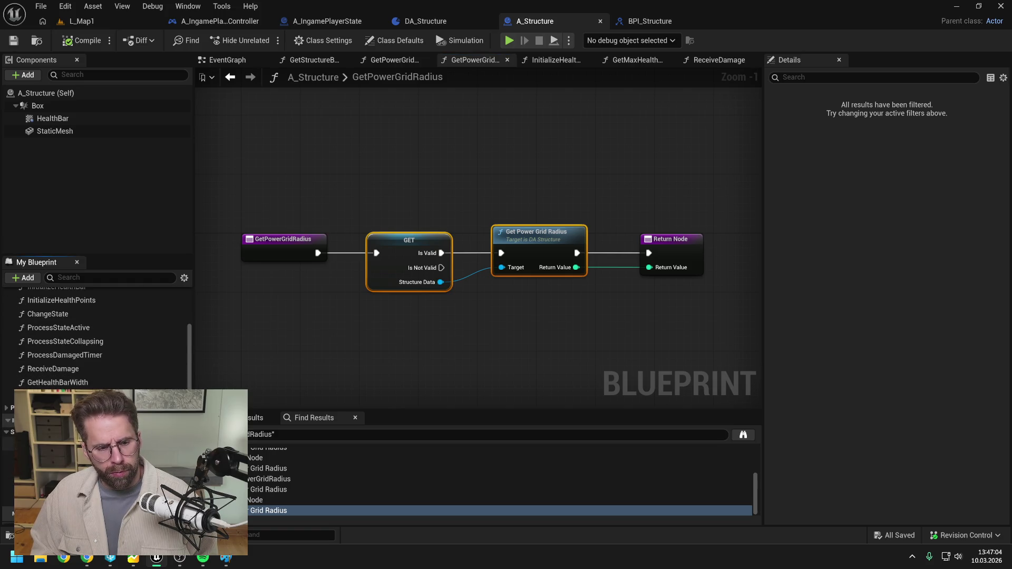
{"action": "double_click", "coordinate": [63, 396]}
{"action": "key", "text": "ctrl+v"}
{"action": "mouse_move", "coordinate": [418, 206]}
{"action": "left_mouse_down"}
{"action": "mouse_move", "coordinate": [287, 293]}
{"action": "mouse_move", "coordinate": [351, 289]}
{"action": "left_mouse_up"}
{"action": "left_click_drag", "start_coordinate": [478, 202], "coordinate": [552, 276]}
{"action": "left_click_drag", "start_coordinate": [505, 300], "coordinate": [533, 300]}
{"action": "scroll", "coordinate": [109, 346], "scroll_direction": "up", "scroll_amount": 5}
Replace GetPowerGridRadius's old lookup with a Get Power Grid Radius from Structure call, then compile
{"action": "double_click", "coordinate": [80, 364]}
{"action": "scroll", "coordinate": [106, 387], "scroll_direction": "down", "scroll_amount": 5}
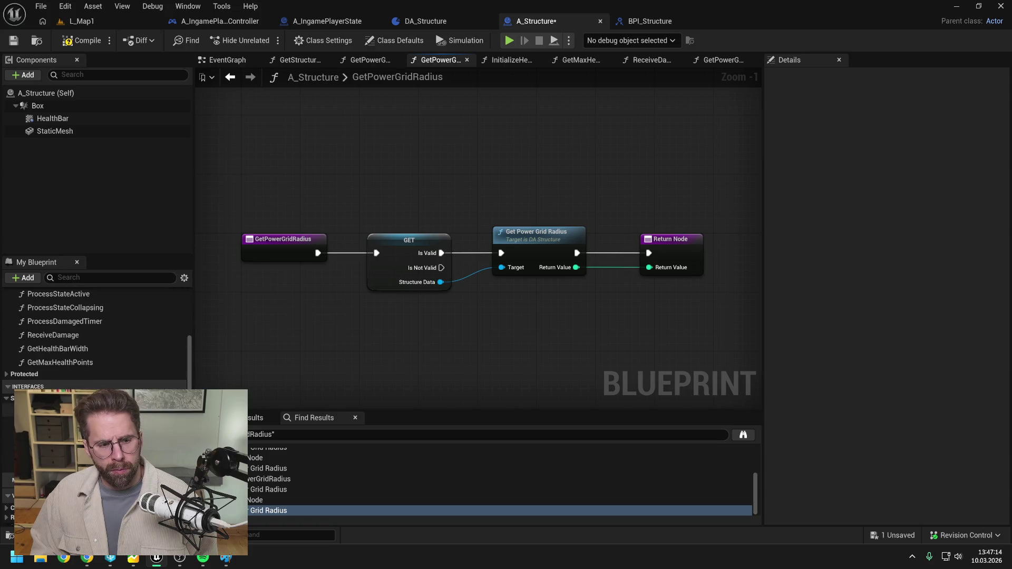
{"action": "left_click_drag", "start_coordinate": [8, 410], "coordinate": [443, 303]}
{"action": "left_click_drag", "start_coordinate": [318, 253], "coordinate": [454, 327]}
{"action": "mouse_move", "coordinate": [563, 327]}
{"action": "left_mouse_down"}
{"action": "mouse_move", "coordinate": [657, 253]}
{"action": "mouse_move", "coordinate": [621, 294]}
{"action": "mouse_move", "coordinate": [569, 323]}
{"action": "mouse_move", "coordinate": [648, 253]}
{"action": "left_mouse_up"}
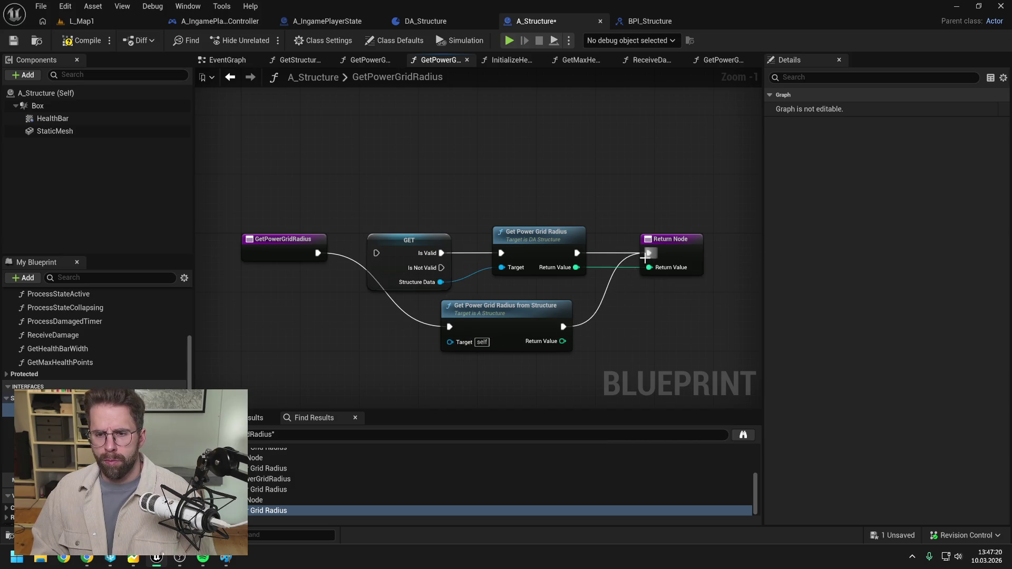
{"action": "left_click_drag", "start_coordinate": [562, 342], "coordinate": [649, 267]}
{"action": "left_click_drag", "start_coordinate": [418, 210], "coordinate": [590, 290]}
{"action": "key", "text": "Delete"}
{"action": "mouse_move", "coordinate": [510, 316]}
{"action": "left_mouse_down"}
{"action": "mouse_move", "coordinate": [478, 250]}
{"action": "mouse_move", "coordinate": [435, 245]}
{"action": "left_mouse_up"}
{"action": "left_click_drag", "start_coordinate": [682, 248], "coordinate": [587, 248]}
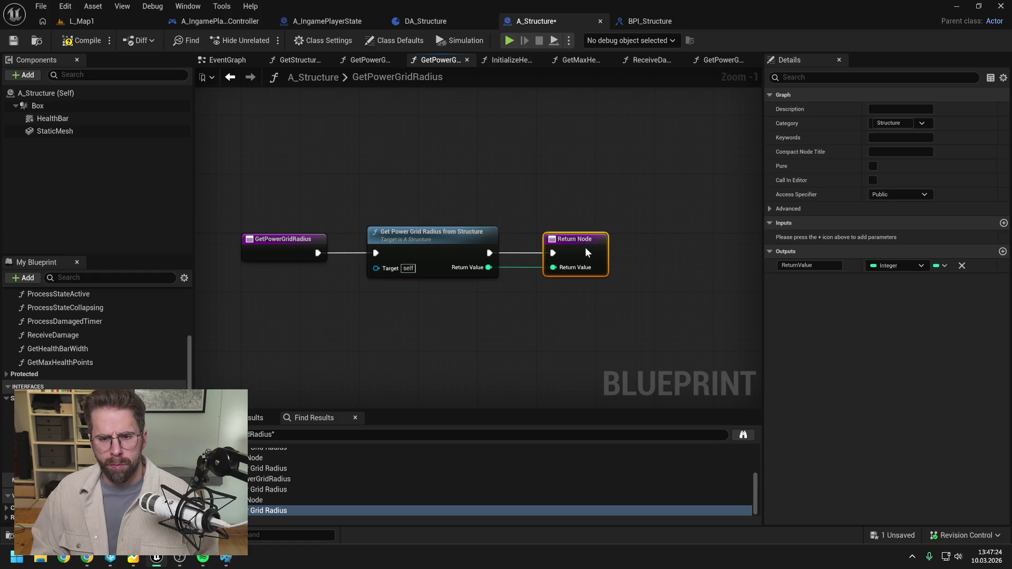
{"action": "left_click", "coordinate": [519, 199]}
{"action": "left_click", "coordinate": [82, 40]}
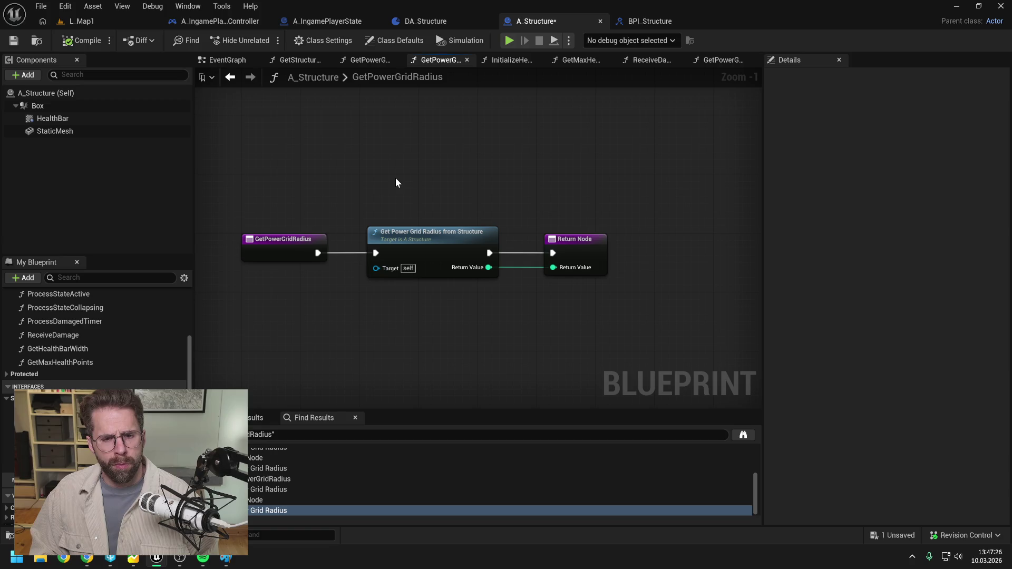
Bring A_IngamePlayerState's RegisterPowerStructure graph into view
{"action": "left_click", "coordinate": [640, 21]}
{"action": "left_click", "coordinate": [422, 22]}
{"action": "left_click", "coordinate": [349, 20]}
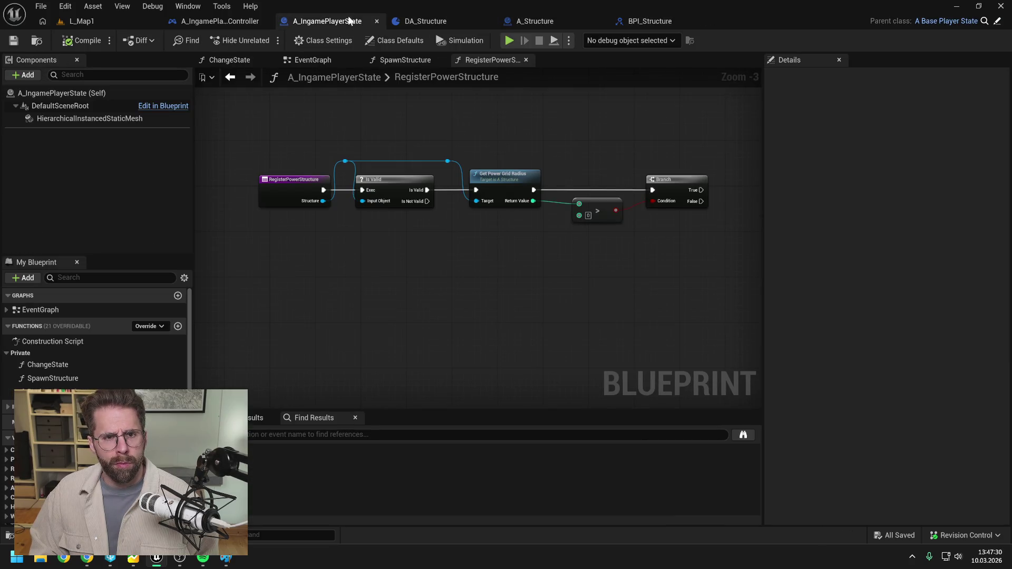
{"action": "left_click_drag", "start_coordinate": [573, 138], "coordinate": [537, 142]}
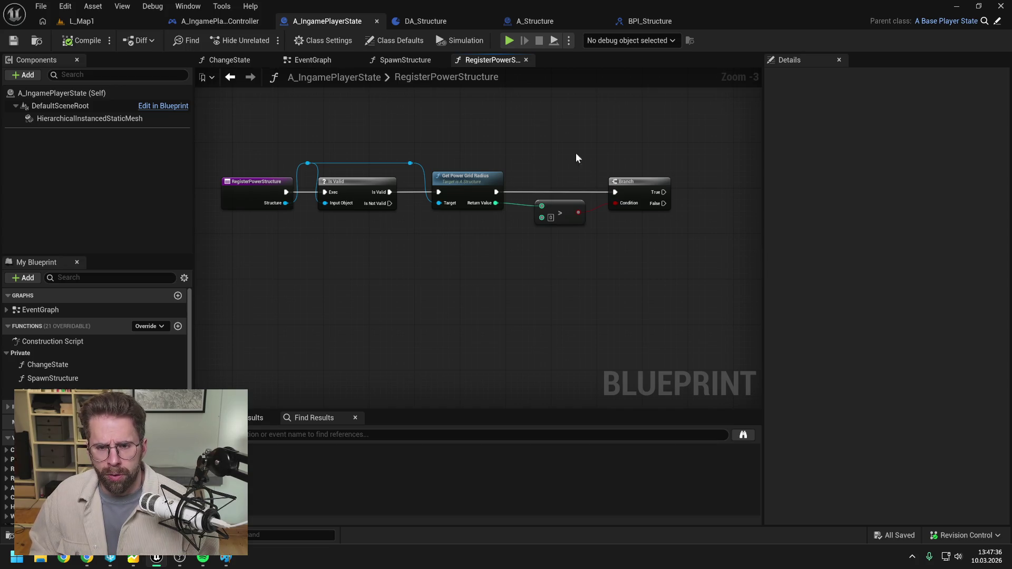
{"action": "left_click_drag", "start_coordinate": [569, 154], "coordinate": [533, 154]}
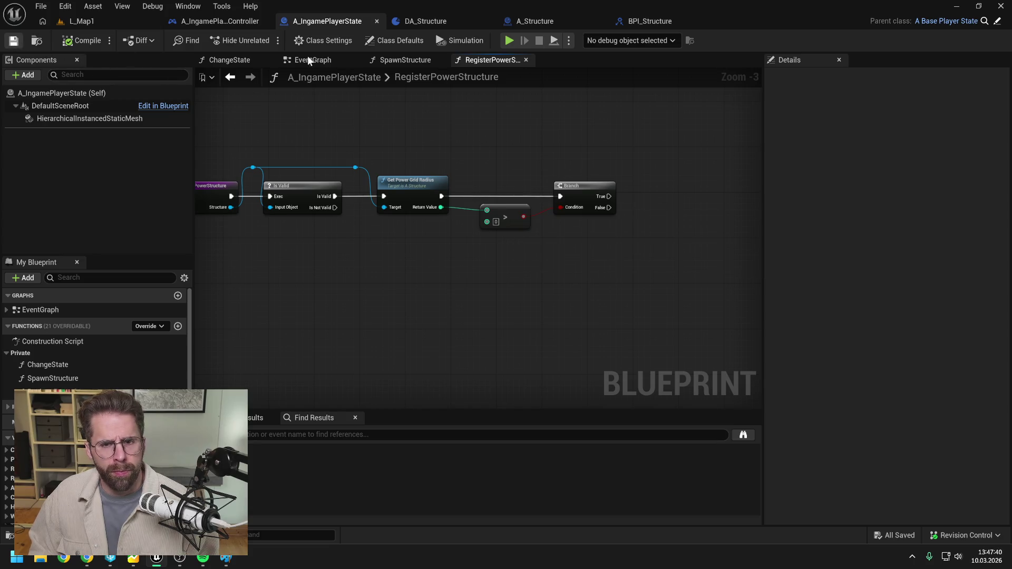
{"action": "right_click", "coordinate": [473, 60]}
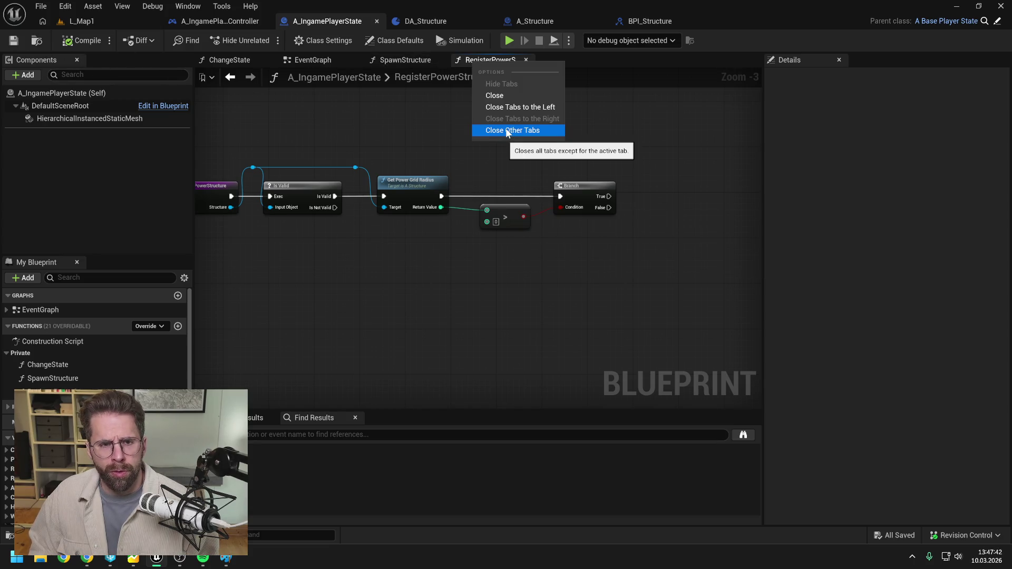
{"action": "left_click", "coordinate": [405, 60]}
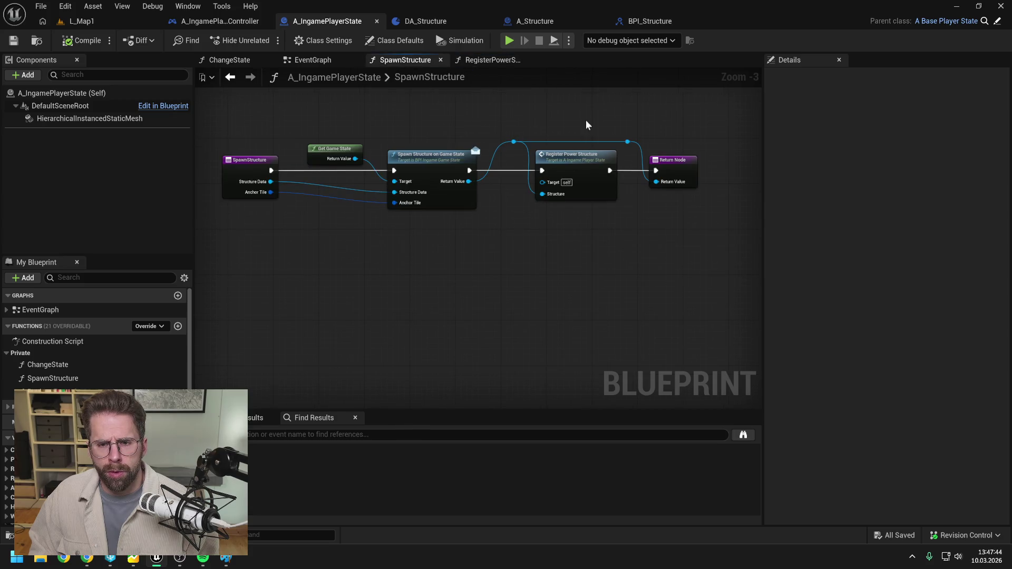
{"action": "double_click", "coordinate": [547, 162]}
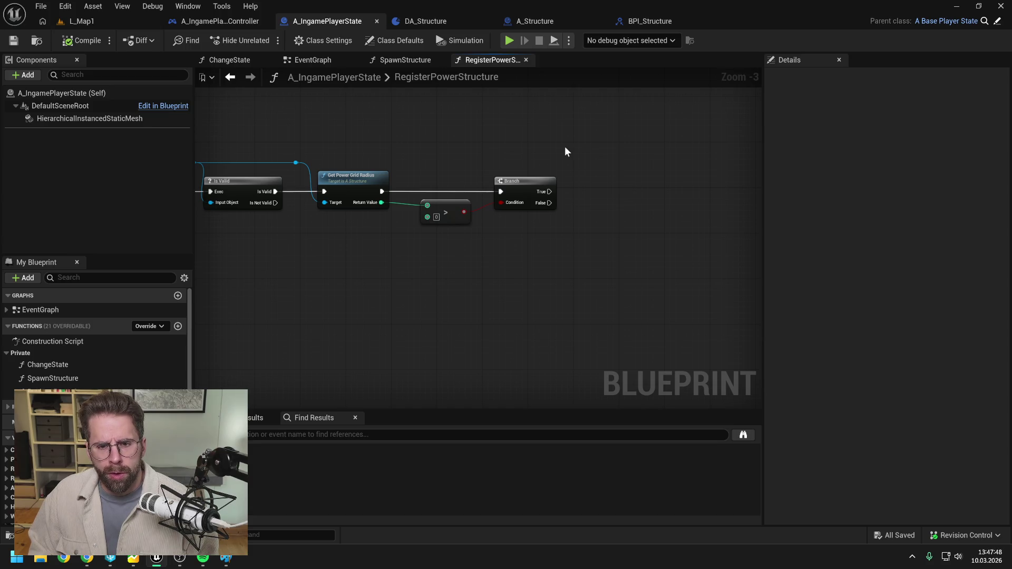
{"action": "mouse_move", "coordinate": [565, 149]}
{"action": "left_mouse_down"}
{"action": "mouse_move", "coordinate": [620, 156]}
{"action": "mouse_move", "coordinate": [583, 163]}
{"action": "left_mouse_up"}
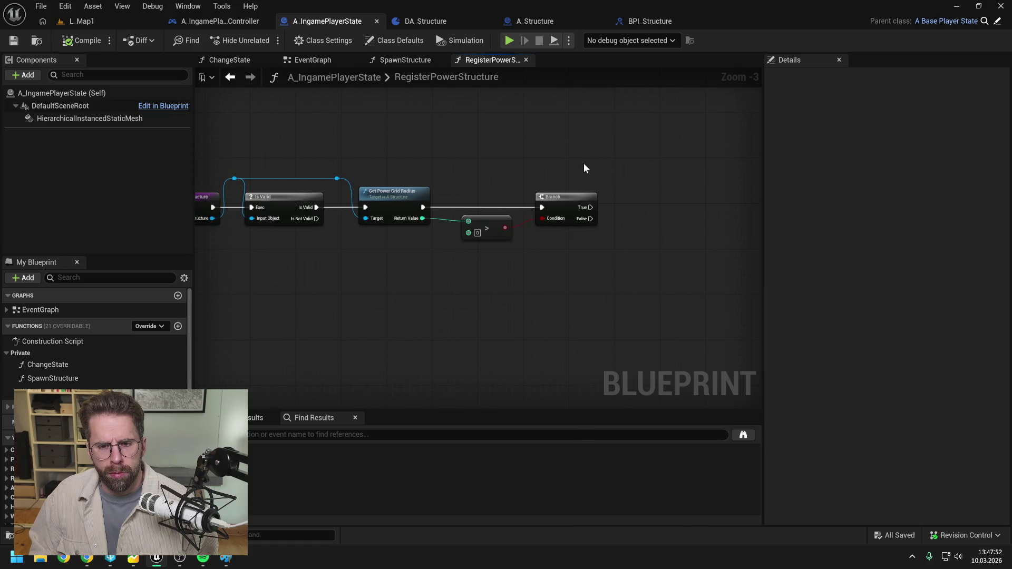
{"action": "left_click_drag", "start_coordinate": [648, 185], "coordinate": [618, 183]}
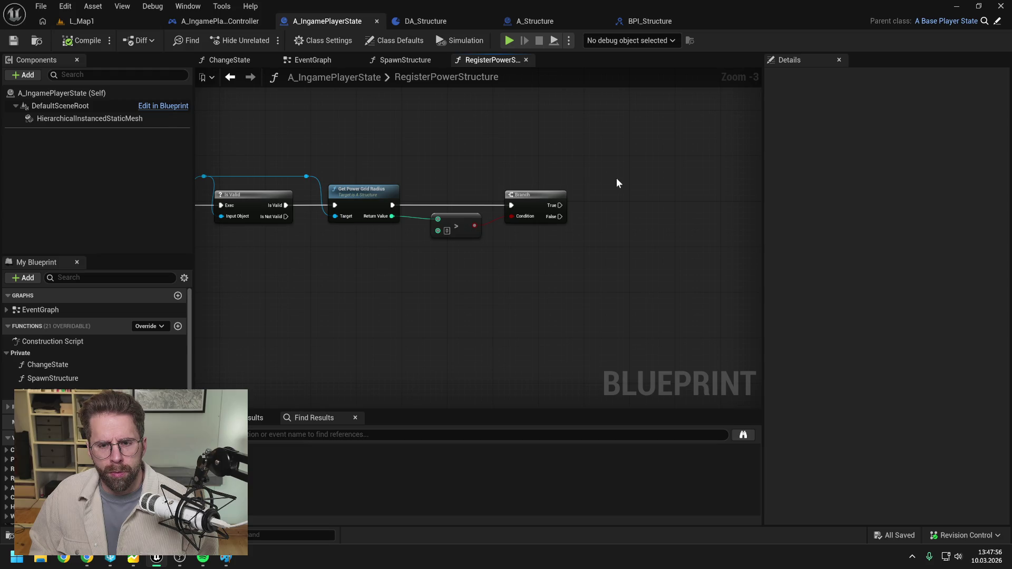
{"action": "left_click_drag", "start_coordinate": [577, 172], "coordinate": [605, 158]}
Add Get Power Grid Bounds from Structure and wire its Power Grid Radius into the > comparison
{"action": "left_click_drag", "start_coordinate": [417, 173], "coordinate": [436, 242]}
{"action": "type", "text": "get po"}
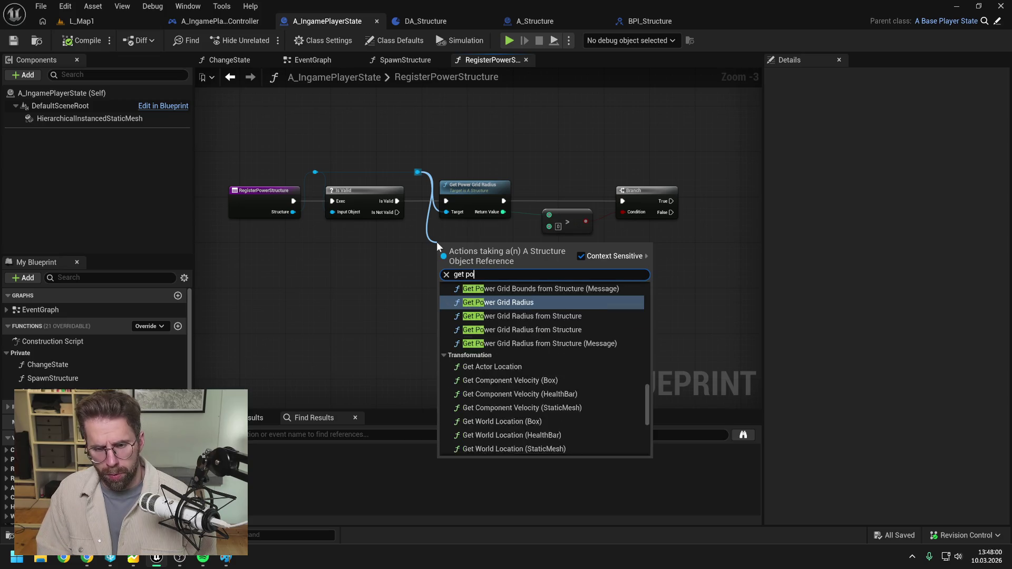
{"action": "type", "text": "wer grid b"}
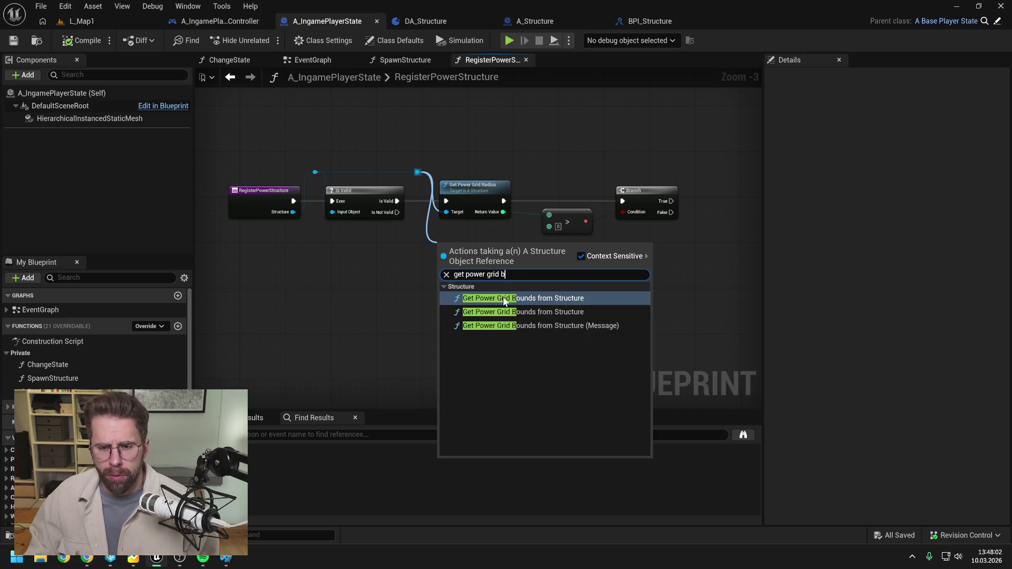
{"action": "left_click", "coordinate": [509, 312]}
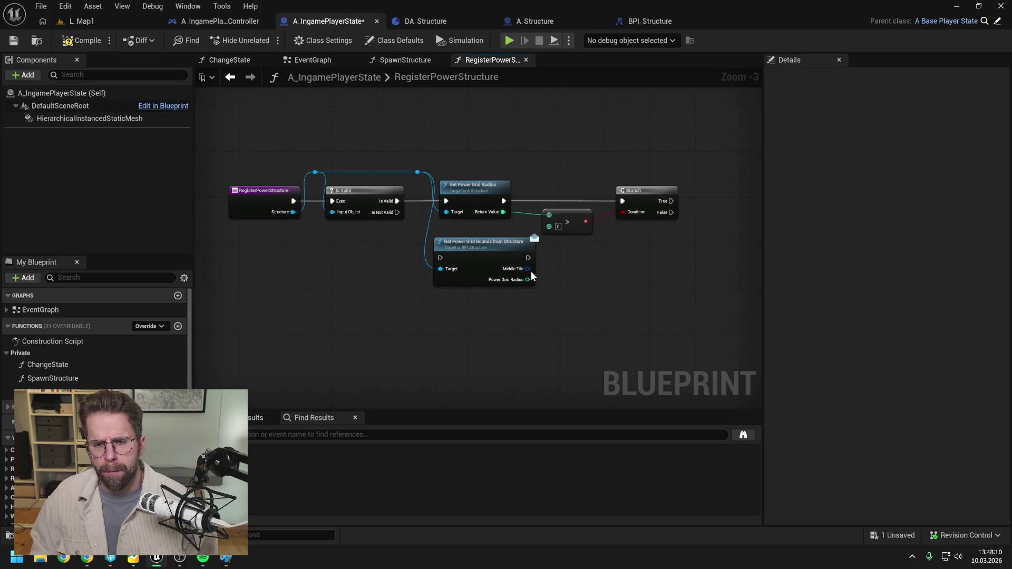
{"action": "left_click_drag", "start_coordinate": [528, 279], "coordinate": [549, 215]}
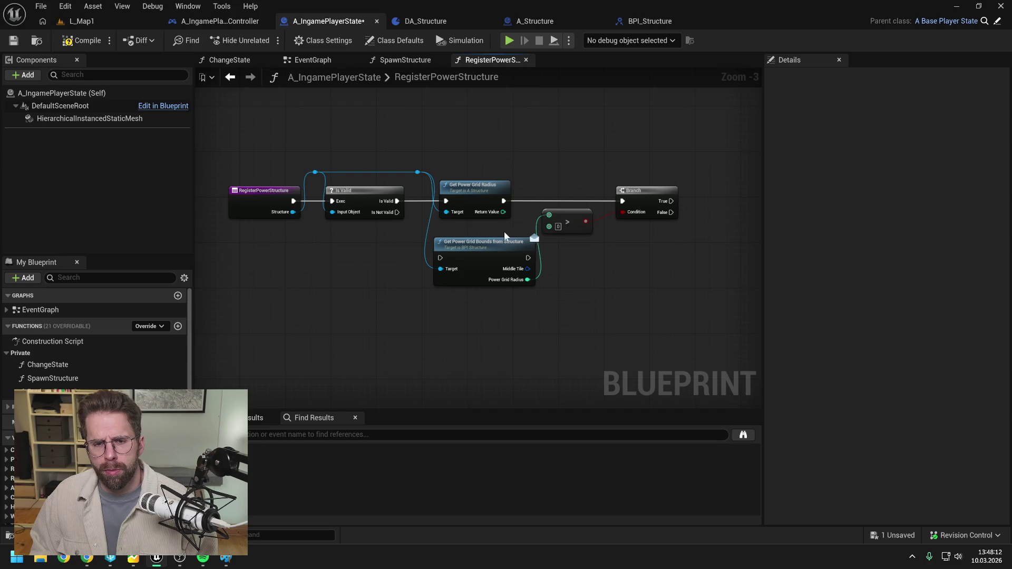
{"action": "left_click", "coordinate": [477, 192]}
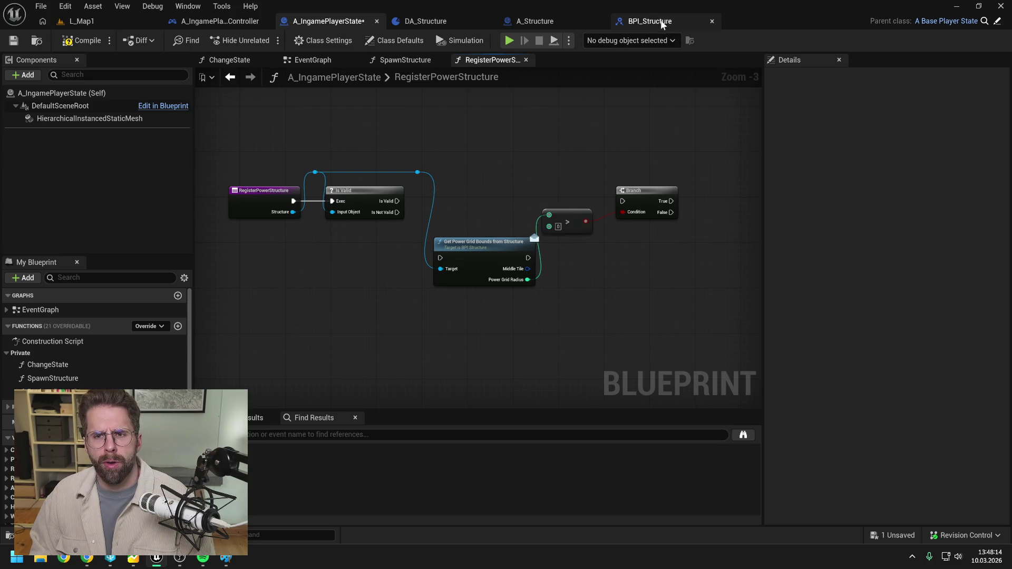
Delete GetPowerGridRadiusFromStructure from BPI_Structure and save all assets
{"action": "left_click", "coordinate": [659, 20]}
{"action": "left_click", "coordinate": [786, 170]}
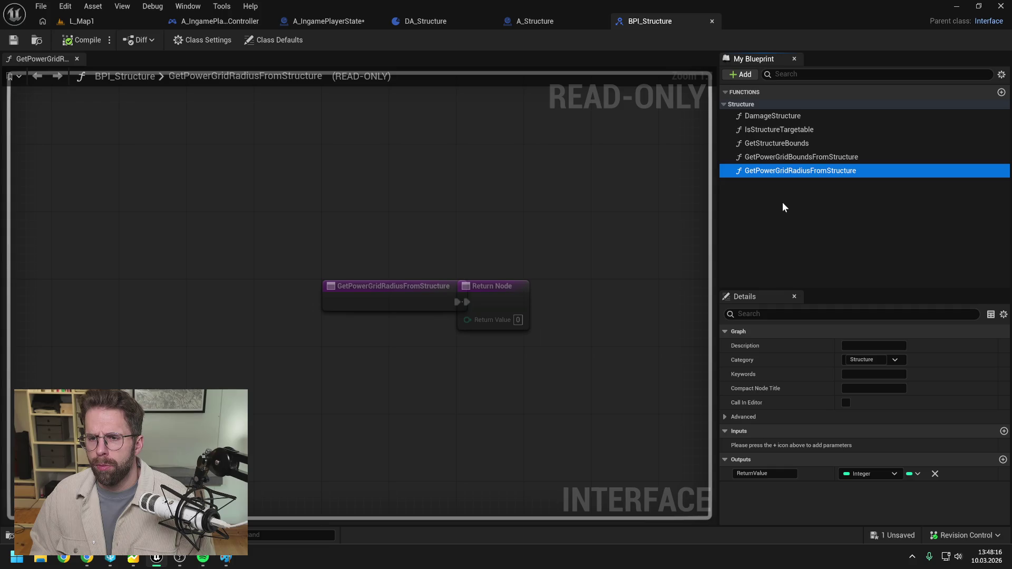
{"action": "key", "text": "Delete"}
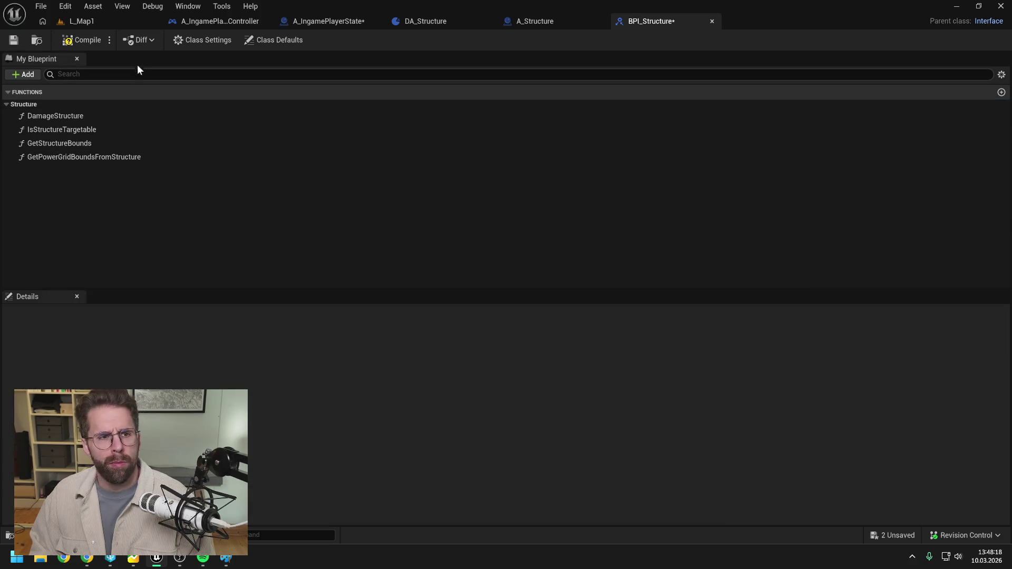
{"action": "key", "text": "ctrl+shift+s"}
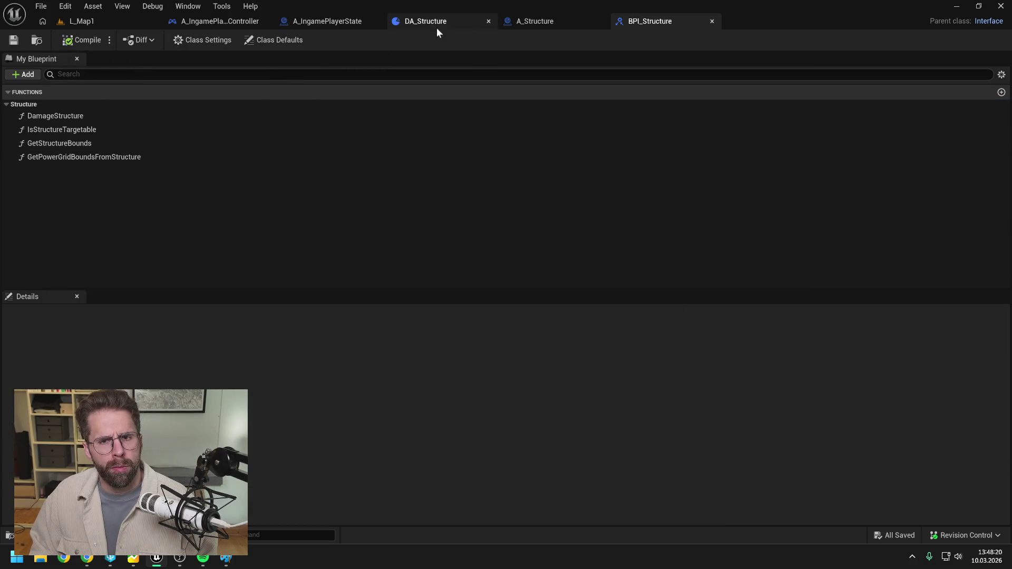
Swap the errored call in GetPowerGridRadius for Get Power Grid Bounds from Structure's radius, then compile and save
{"action": "left_click", "coordinate": [548, 20]}
{"action": "key", "text": "F7"}
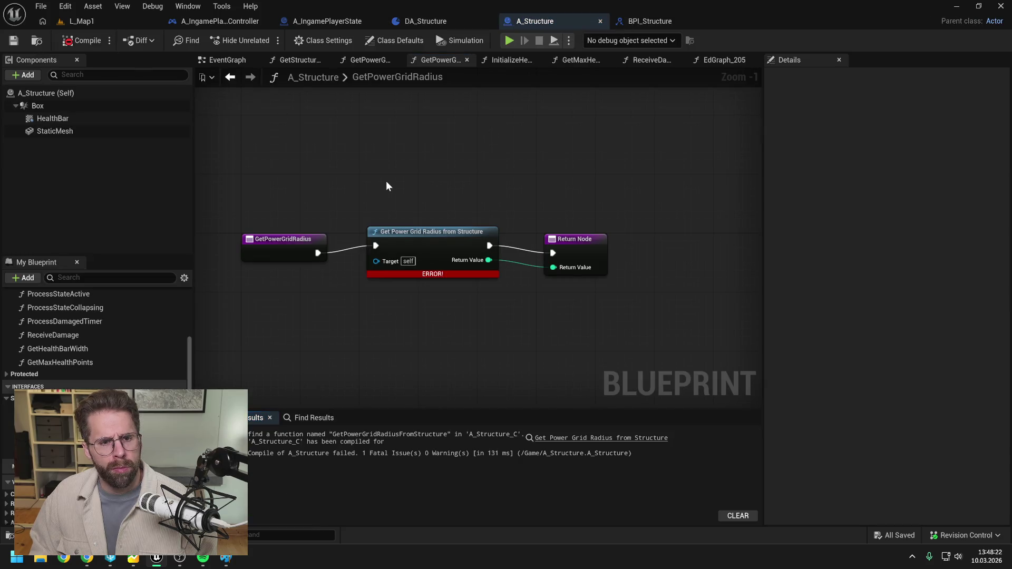
{"action": "left_click_drag", "start_coordinate": [398, 211], "coordinate": [422, 180]}
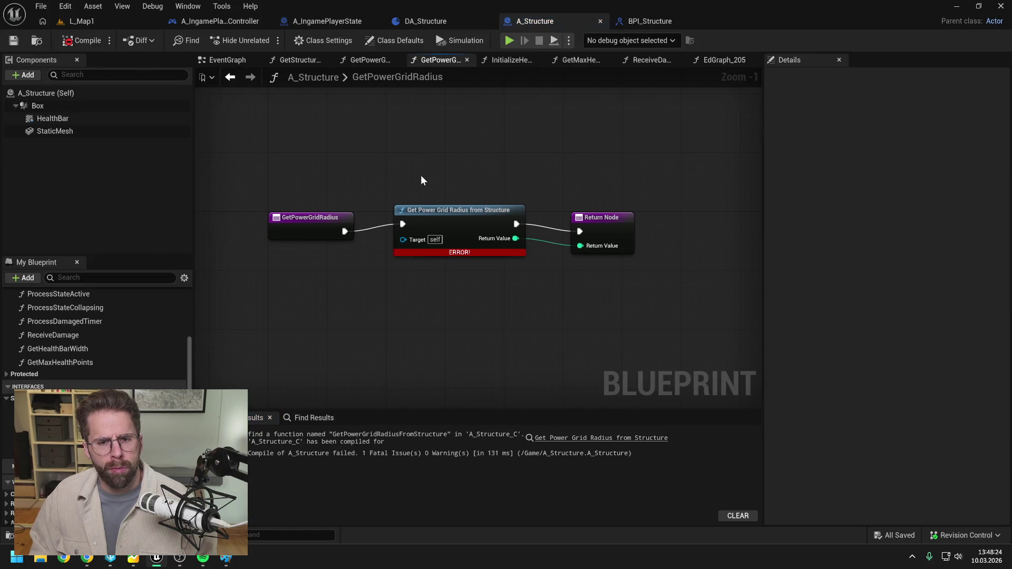
{"action": "left_click_drag", "start_coordinate": [131, 411], "coordinate": [369, 307]}
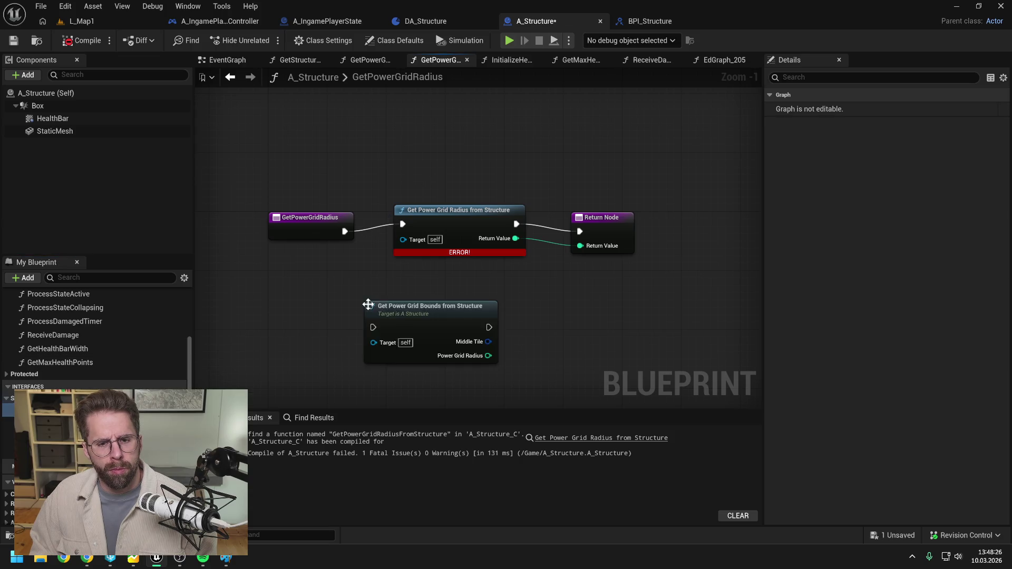
{"action": "left_click_drag", "start_coordinate": [345, 231], "coordinate": [374, 327]}
{"action": "left_click_drag", "start_coordinate": [488, 355], "coordinate": [582, 245]}
{"action": "left_click", "coordinate": [480, 248]}
{"action": "key", "text": "Delete"}
{"action": "mouse_move", "coordinate": [450, 307]}
{"action": "left_mouse_down"}
{"action": "mouse_move", "coordinate": [457, 227]}
{"action": "mouse_move", "coordinate": [579, 232]}
{"action": "left_mouse_up"}
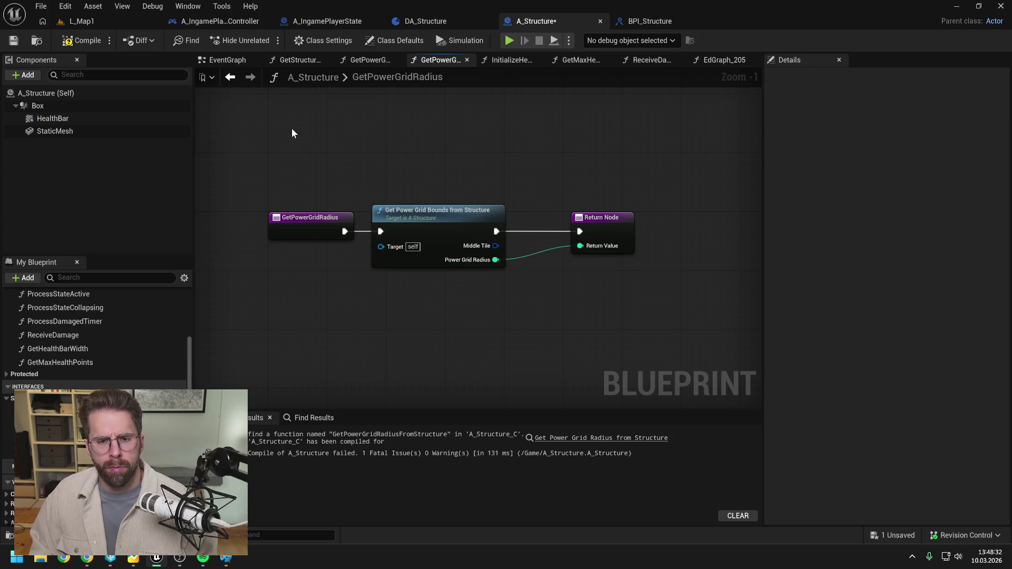
{"action": "key", "text": "F7"}
{"action": "key", "text": "ctrl+s"}
{"action": "left_click_drag", "start_coordinate": [429, 212], "coordinate": [447, 214]}
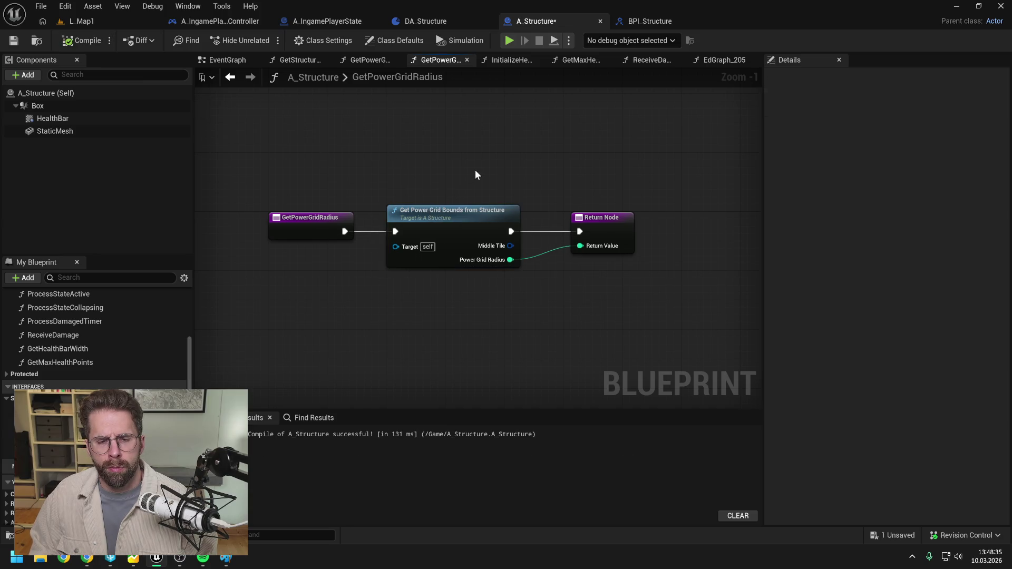
Inspect the Get Power Grid Radius node inside GetPowerGridBoundsFromStructure, then close that graph
{"action": "double_click", "coordinate": [458, 229]}
{"action": "left_click_drag", "start_coordinate": [472, 232], "coordinate": [309, 279]}
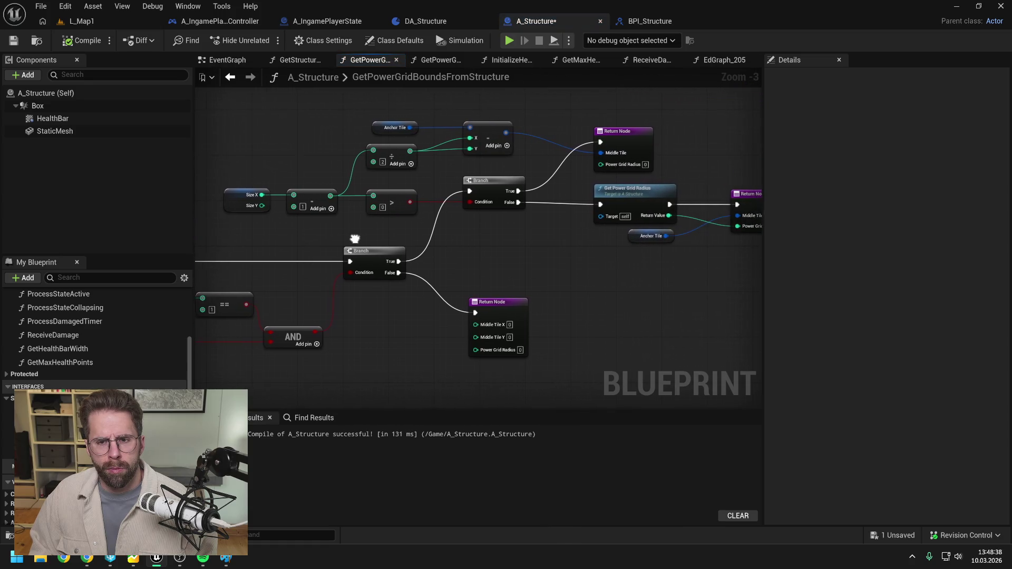
{"action": "left_click_drag", "start_coordinate": [527, 253], "coordinate": [483, 264]}
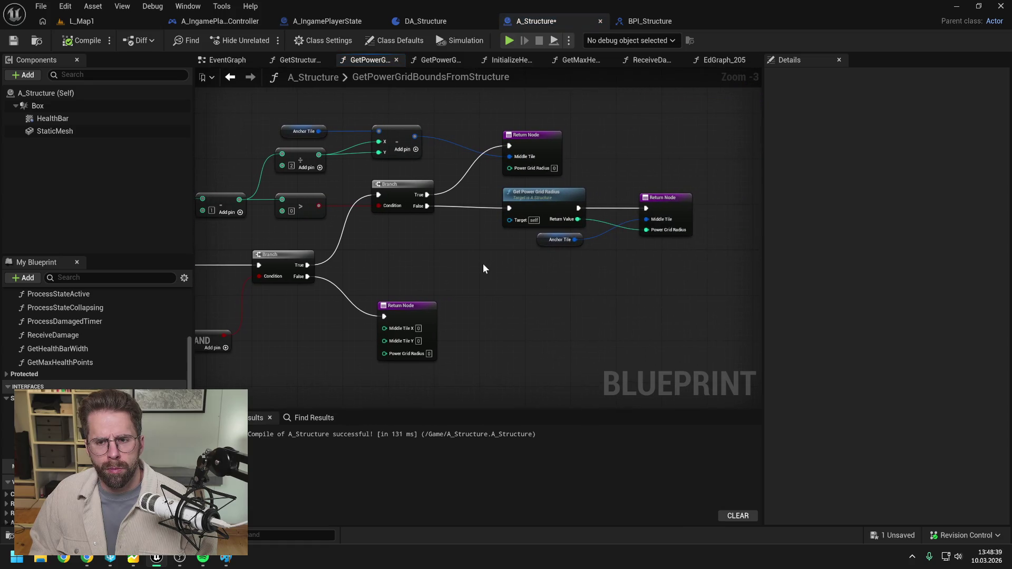
{"action": "left_click", "coordinate": [551, 197]}
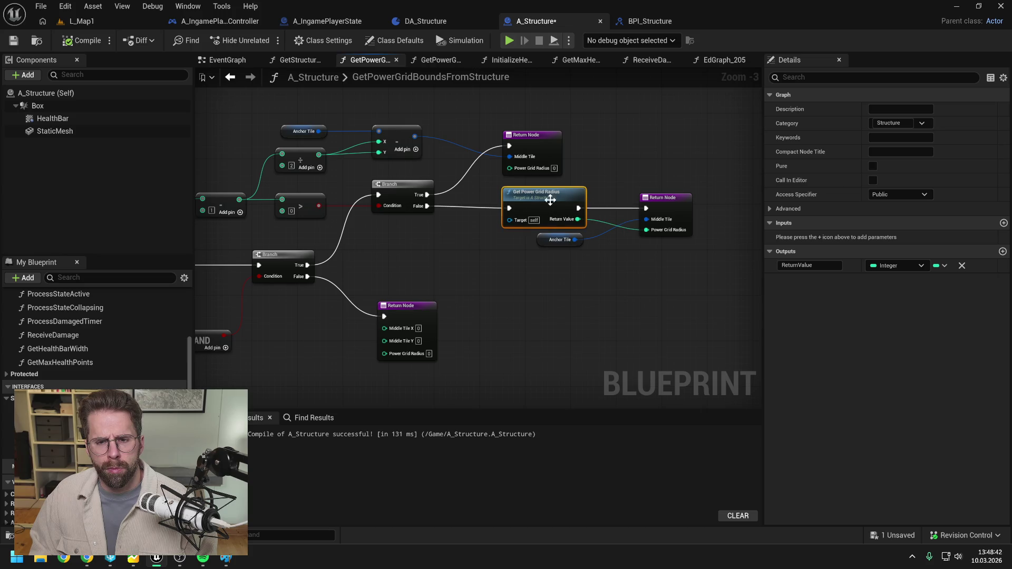
{"action": "left_click", "coordinate": [490, 264]}
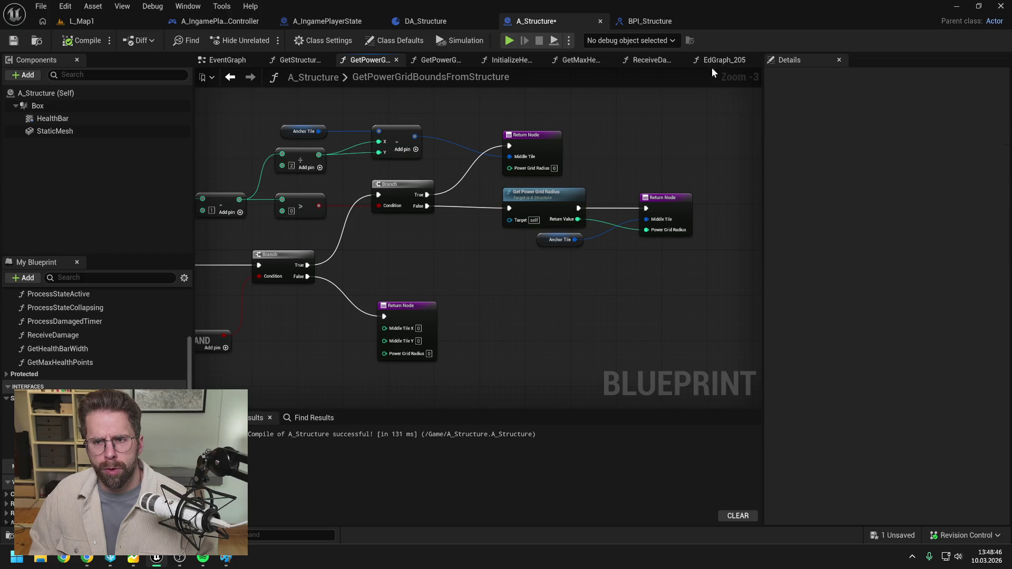
{"action": "left_click", "coordinate": [749, 59]}
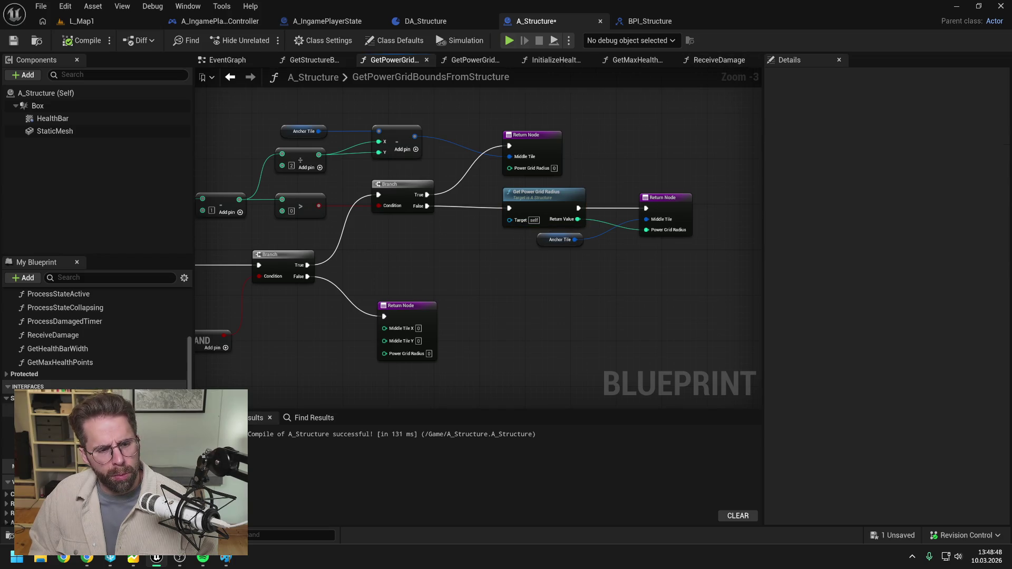
Find all references to GetPowerGridRadius and reopen its function graph from the results
{"action": "left_click_drag", "start_coordinate": [442, 282], "coordinate": [524, 271]}
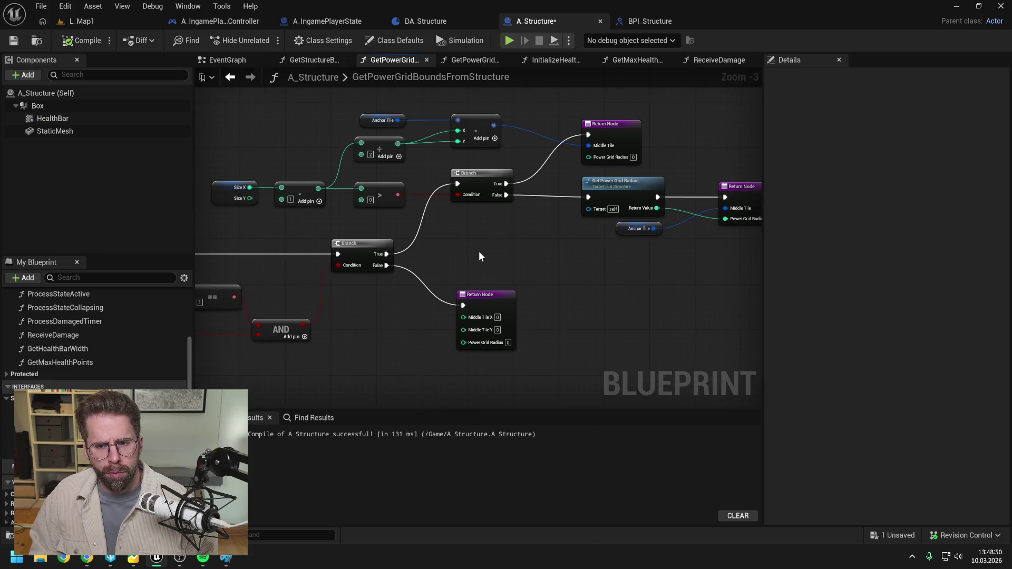
{"action": "left_click", "coordinate": [627, 179]}
{"action": "right_click", "coordinate": [627, 184]}
{"action": "mouse_move", "coordinate": [742, 301]}
{"action": "left_click", "coordinate": [783, 307]}
{"action": "left_click", "coordinate": [264, 464]}
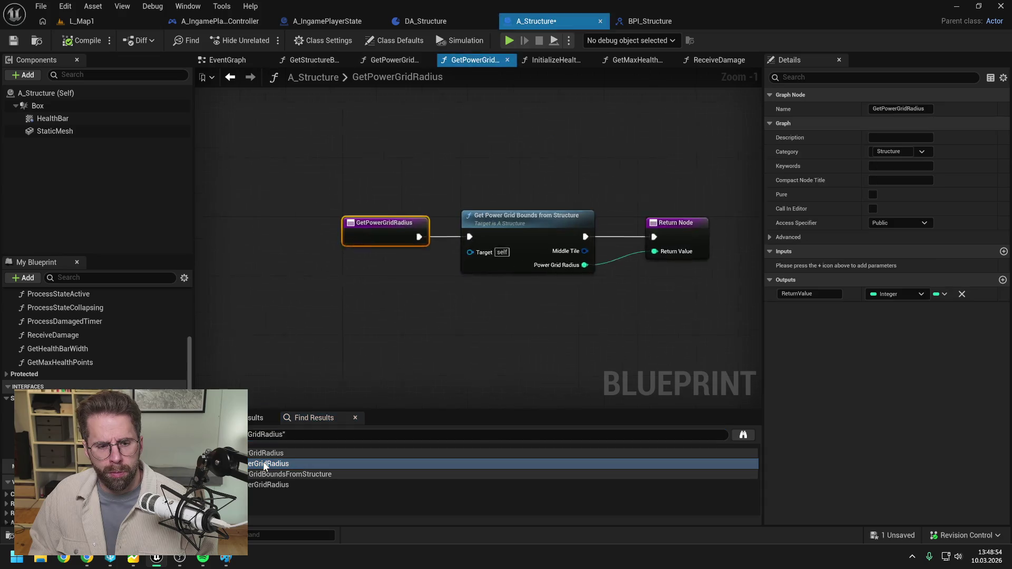
{"action": "left_click", "coordinate": [437, 284]}
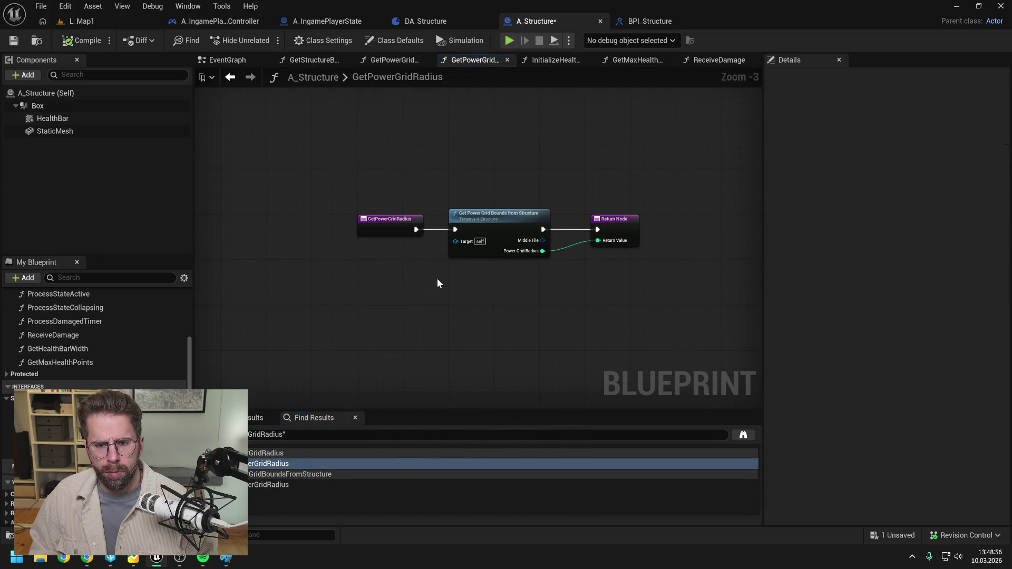
{"action": "double_click", "coordinate": [485, 226]}
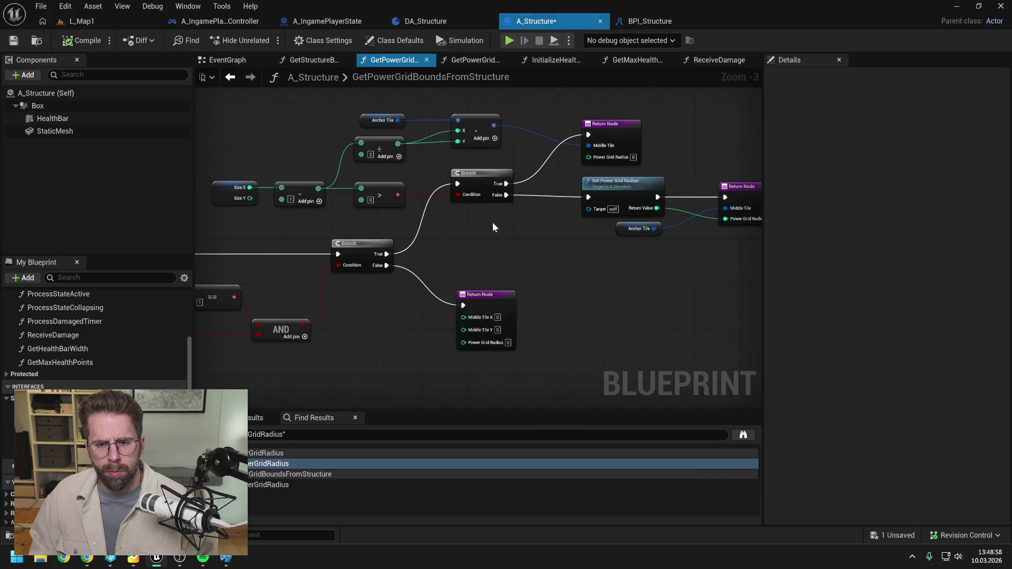
{"action": "double_click", "coordinate": [600, 210]}
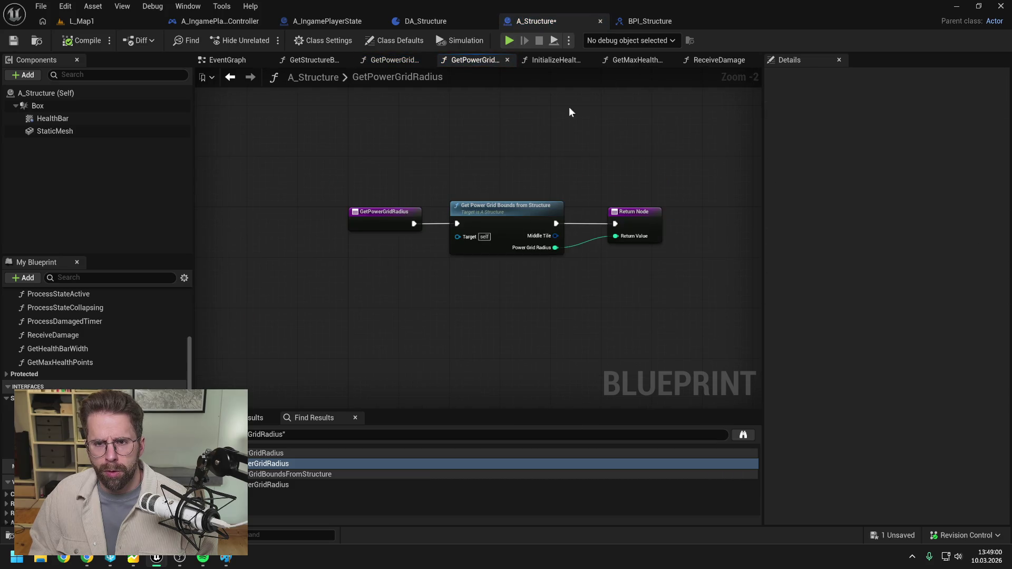
Check GetMaxHealthPoints for reference, then delete the Get Power Grid Bounds node from GetPowerGridRadius
{"action": "left_click", "coordinate": [637, 58]}
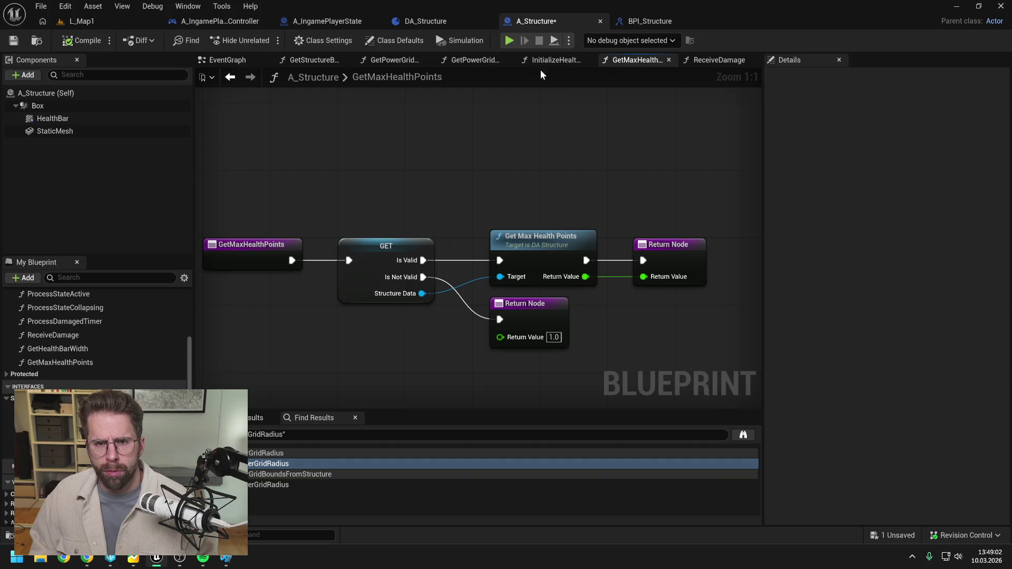
{"action": "left_click", "coordinate": [472, 60]}
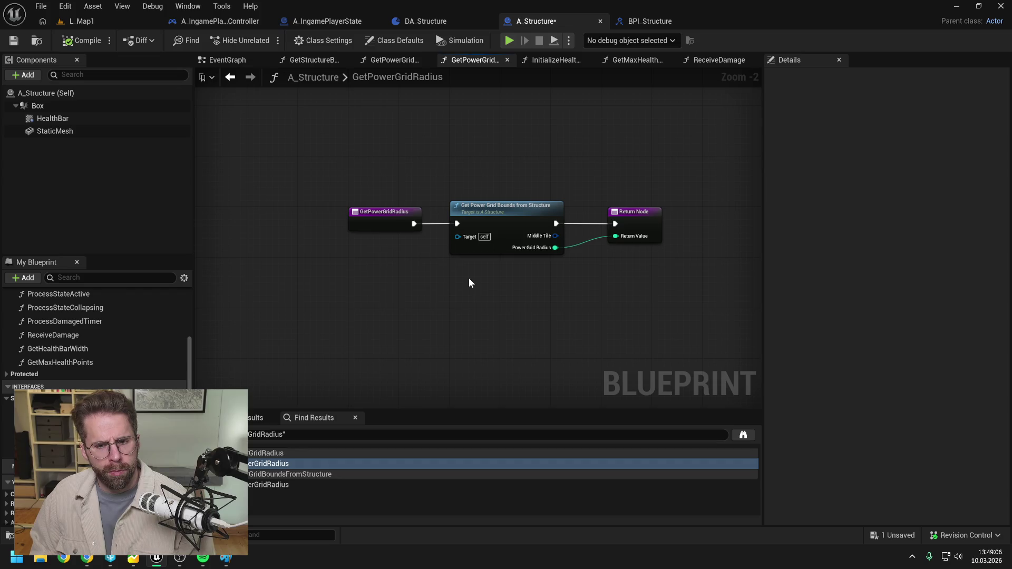
{"action": "left_click_drag", "start_coordinate": [467, 170], "coordinate": [514, 255]}
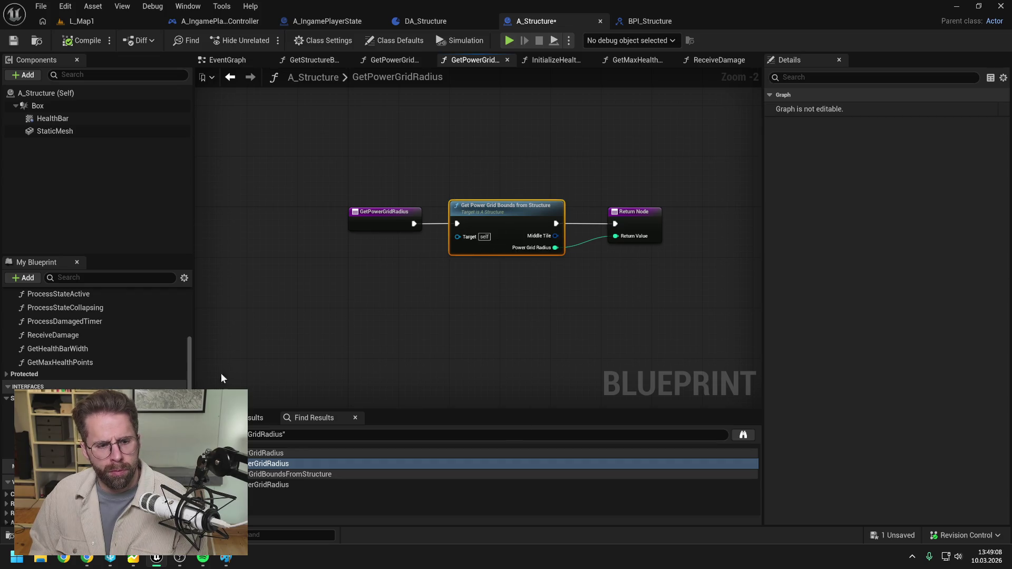
{"action": "key", "text": "Delete"}
{"action": "scroll", "coordinate": [147, 388], "scroll_direction": "down", "scroll_amount": 3}
Add a validated Structure Data getter whose Get Power Grid Radius feeds the Return Node
{"action": "left_click_drag", "start_coordinate": [147, 393], "coordinate": [400, 280]}
{"action": "left_click", "coordinate": [432, 287]}
{"action": "right_click", "coordinate": [430, 279]}
{"action": "left_click", "coordinate": [481, 395]}
{"action": "mouse_move", "coordinate": [409, 227]}
{"action": "left_mouse_down"}
{"action": "mouse_move", "coordinate": [356, 271]}
{"action": "mouse_move", "coordinate": [359, 290]}
{"action": "left_mouse_up"}
{"action": "left_click_drag", "start_coordinate": [441, 312], "coordinate": [493, 313]}
{"action": "type", "text": "get"}
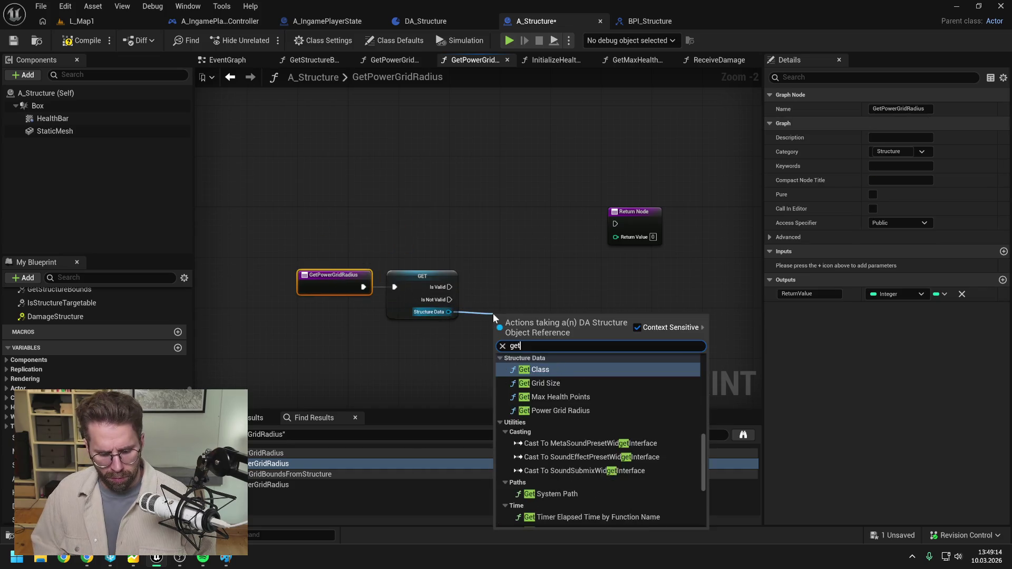
{"action": "type", "text": " power gr"}
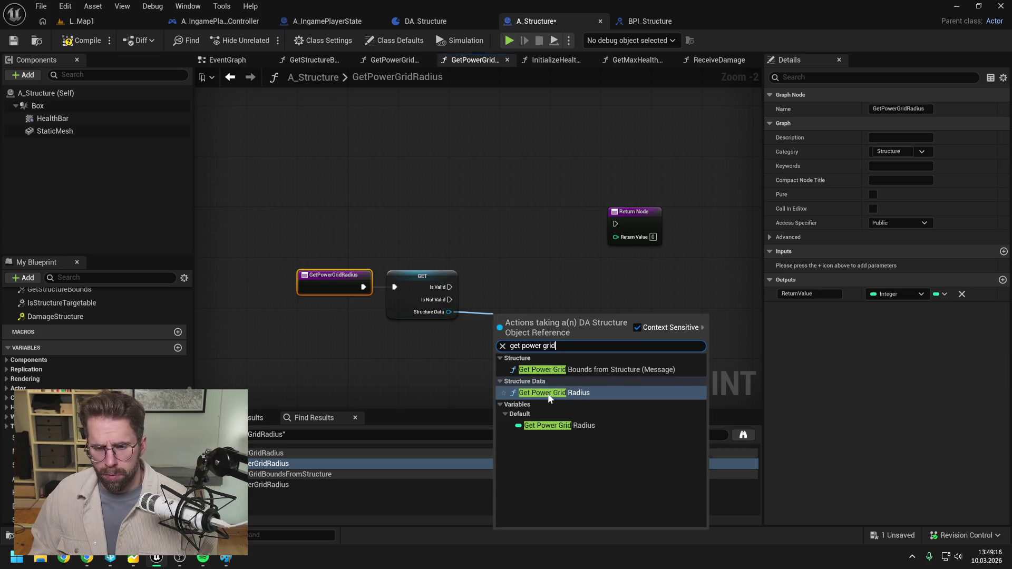
{"action": "key", "text": "Return"}
{"action": "mouse_move", "coordinate": [533, 327]}
{"action": "left_mouse_down"}
{"action": "mouse_move", "coordinate": [534, 275]}
{"action": "mouse_move", "coordinate": [615, 224]}
{"action": "left_mouse_up"}
{"action": "mouse_move", "coordinate": [559, 292]}
{"action": "left_mouse_down"}
{"action": "mouse_move", "coordinate": [629, 230]}
{"action": "mouse_move", "coordinate": [637, 279]}
{"action": "left_mouse_up"}
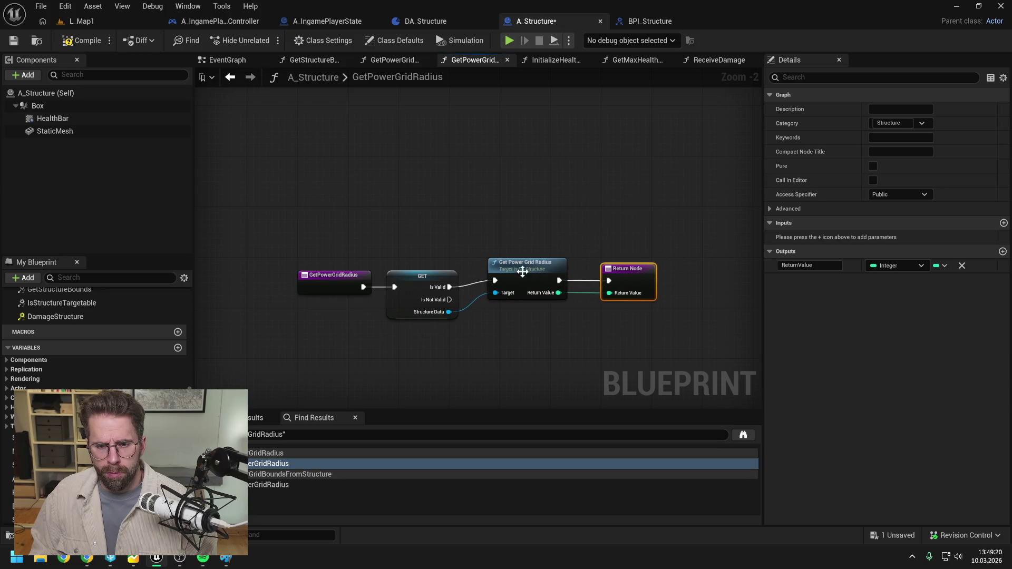
Align the radius and Return nodes, then open GetPowerGridBoundsFromStructure from Find Results
{"action": "left_click_drag", "start_coordinate": [529, 272], "coordinate": [528, 279]}
{"action": "left_click_drag", "start_coordinate": [615, 277], "coordinate": [609, 284]}
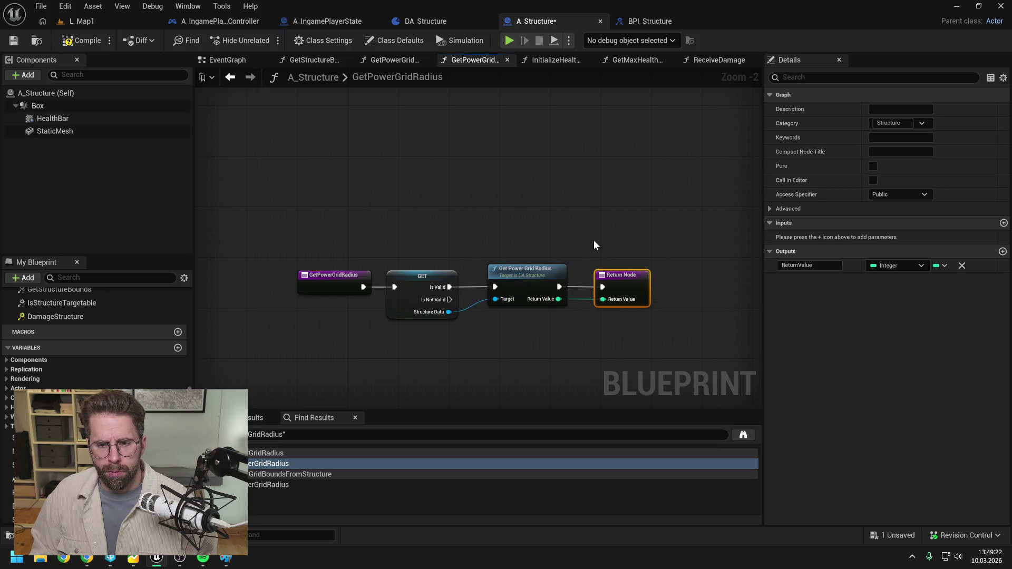
{"action": "left_click", "coordinate": [602, 251]}
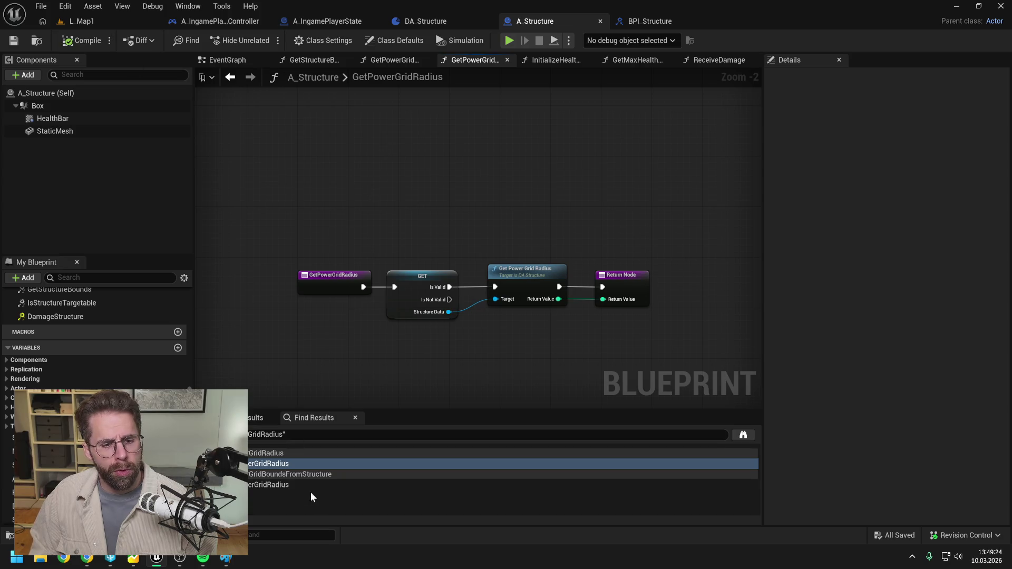
{"action": "left_click", "coordinate": [290, 485]}
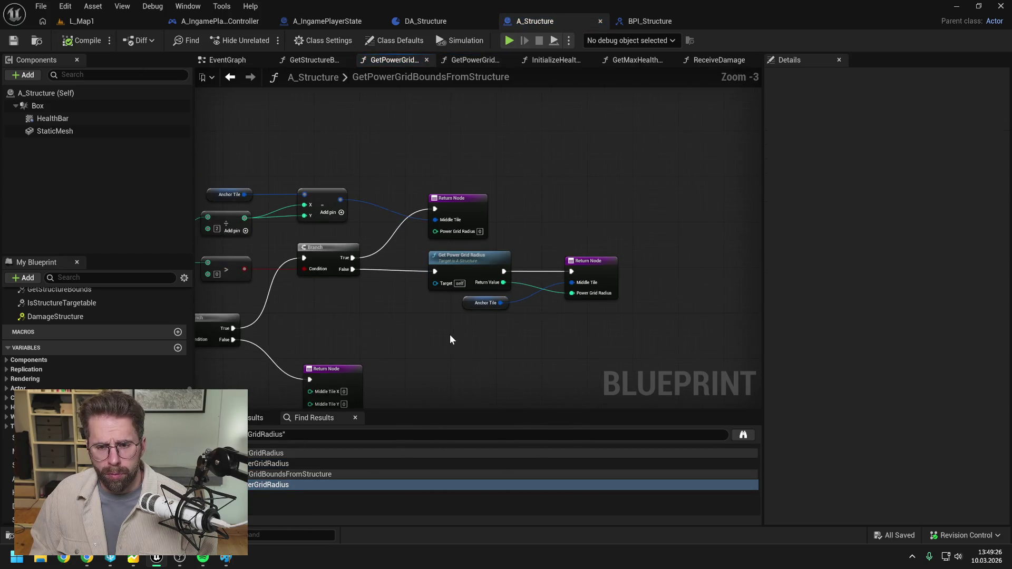
{"action": "left_click_drag", "start_coordinate": [447, 343], "coordinate": [595, 294]}
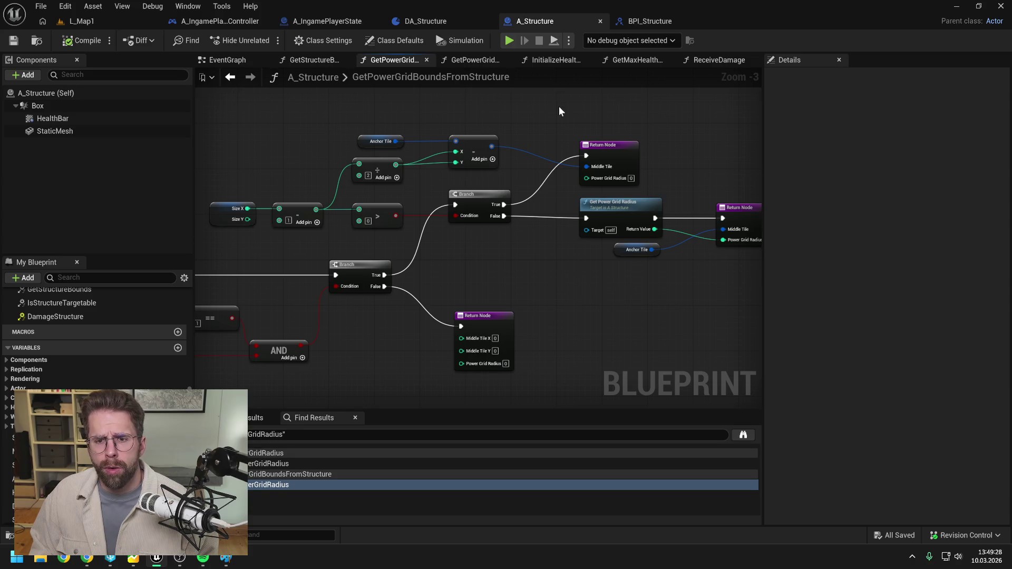
Rearrange RegisterPowerStructure's nodes, add a reroute on the Structure wire, then compile and save
{"action": "left_click", "coordinate": [322, 21]}
{"action": "left_click_drag", "start_coordinate": [489, 250], "coordinate": [483, 194]}
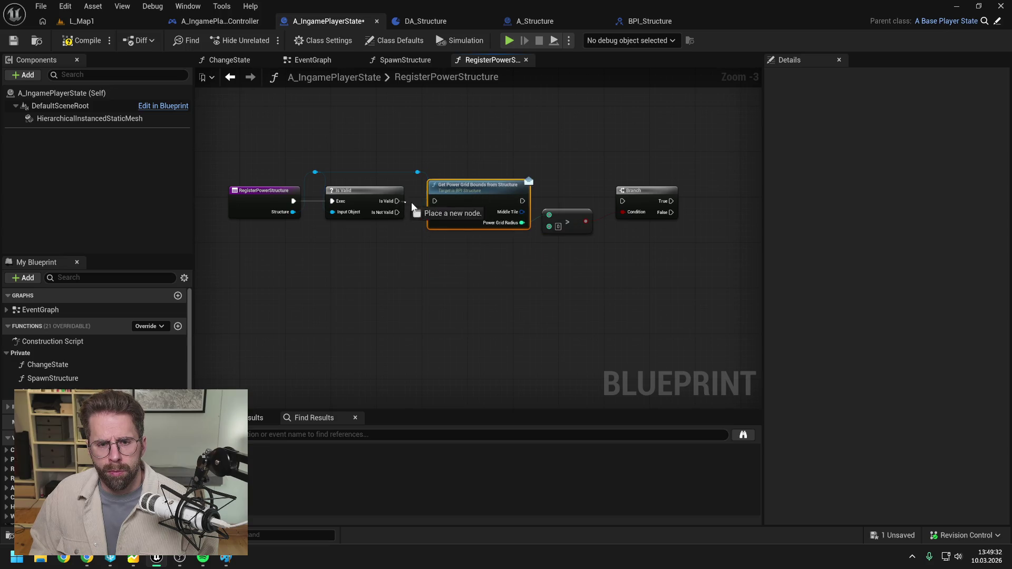
{"action": "left_click_drag", "start_coordinate": [621, 208], "coordinate": [649, 202]}
{"action": "left_click_drag", "start_coordinate": [477, 205], "coordinate": [636, 203]}
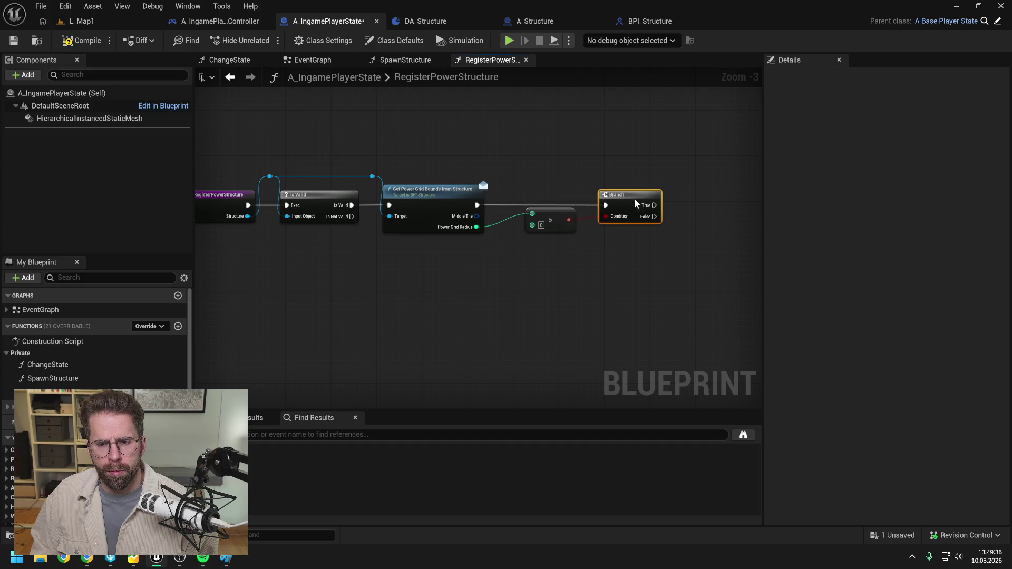
{"action": "double_click", "coordinate": [413, 180]}
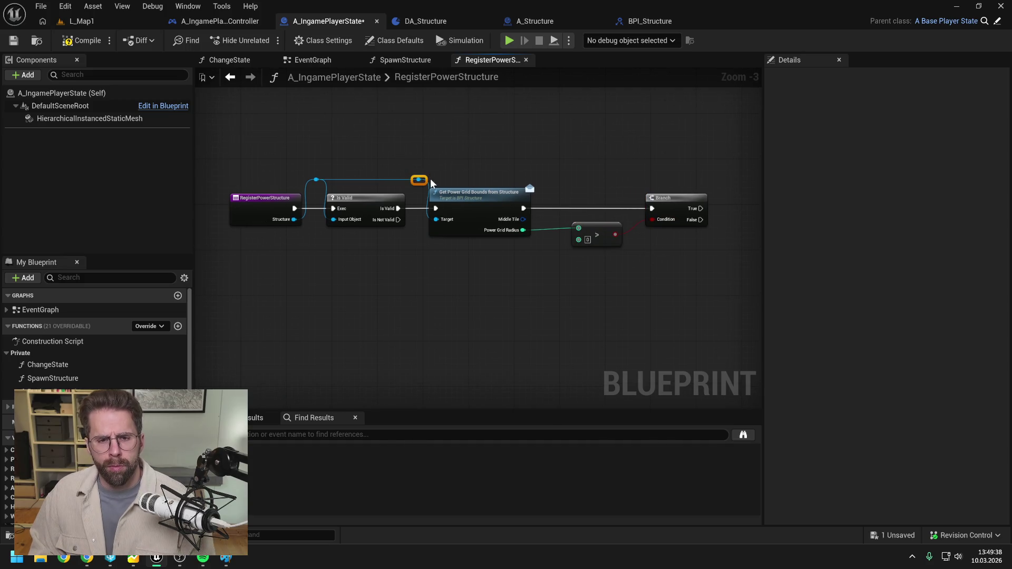
{"action": "left_click", "coordinate": [82, 41]}
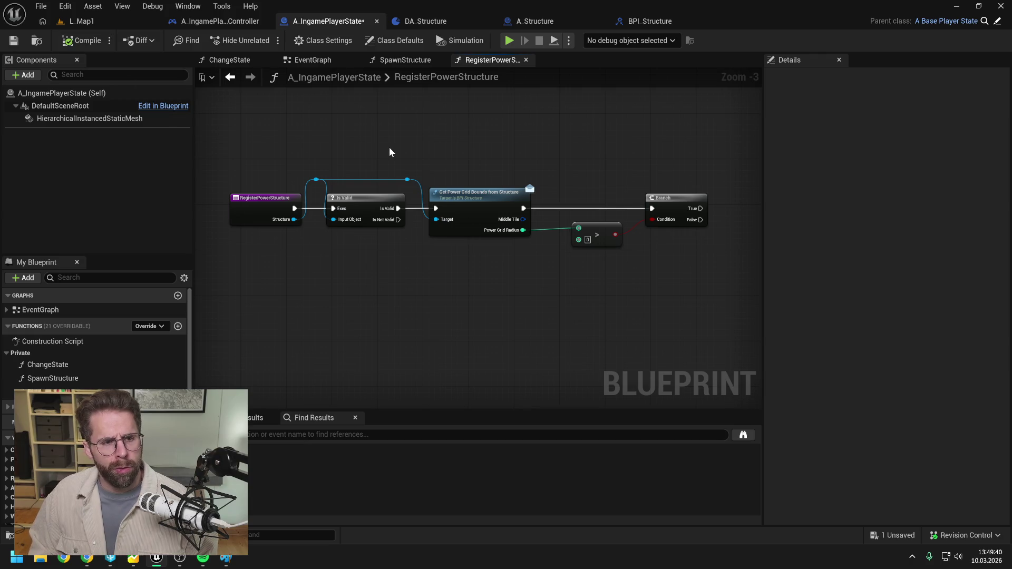
{"action": "key", "text": "ctrl+s"}
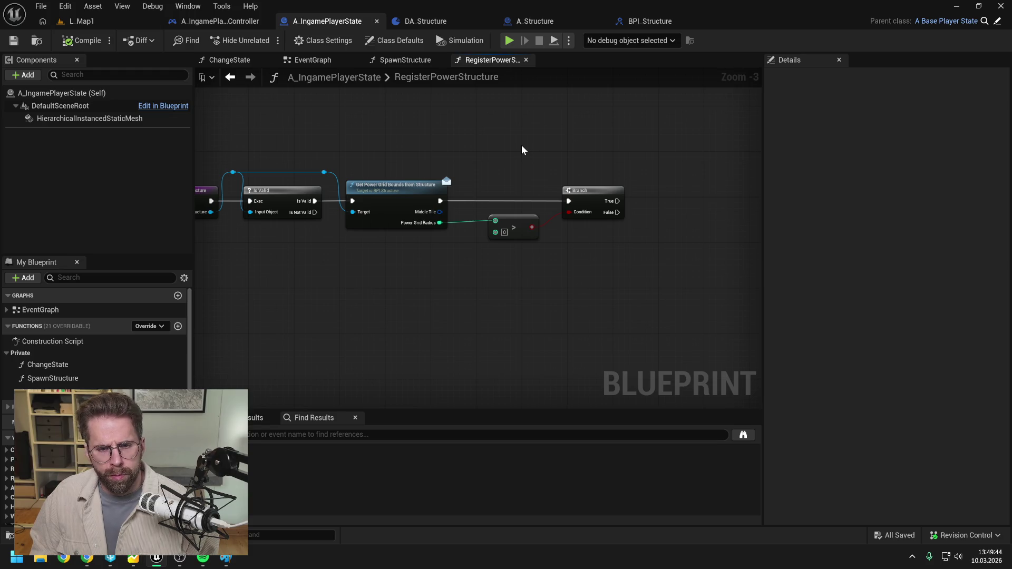
Add a new variable, NewVar, to A_IngamePlayerState
{"action": "scroll", "coordinate": [522, 151], "scroll_direction": "down", "scroll_amount": 1}
{"action": "scroll", "coordinate": [522, 151], "scroll_direction": "up", "scroll_amount": 1}
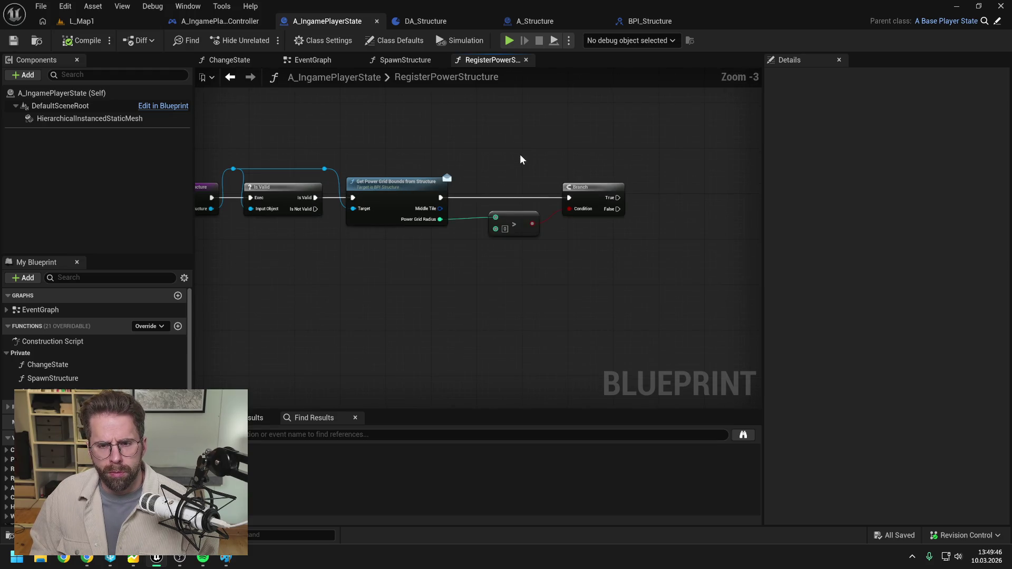
{"action": "scroll", "coordinate": [95, 337], "scroll_direction": "down", "scroll_amount": 3}
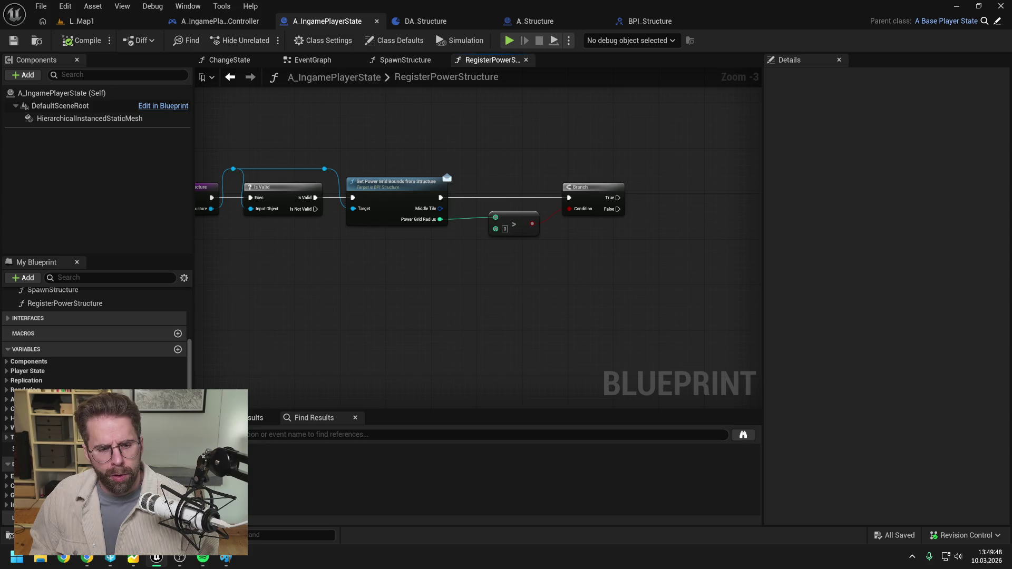
{"action": "left_click", "coordinate": [178, 349]}
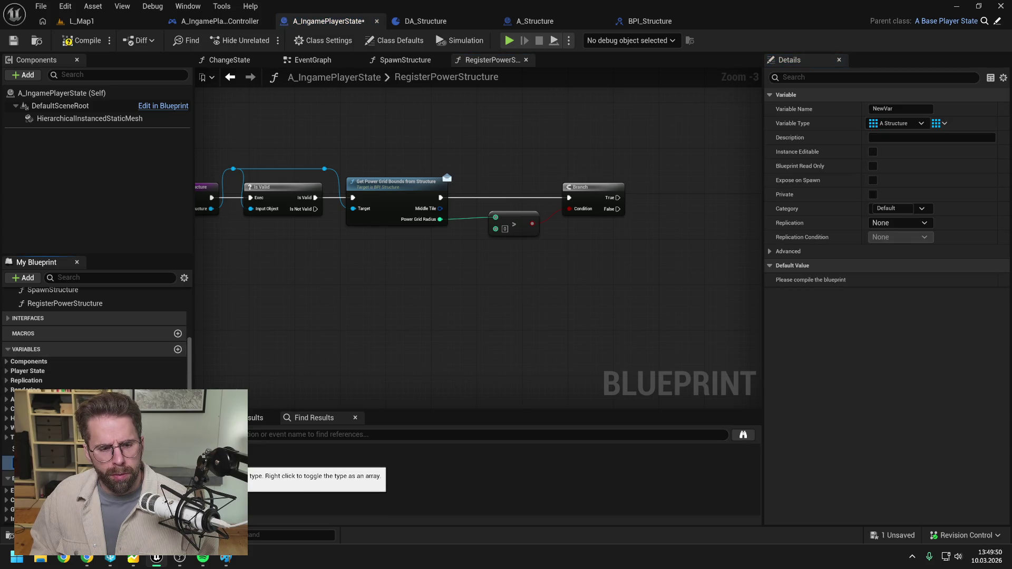
Make the new variable a Map with Int Point keys and Integer values
{"action": "left_click", "coordinate": [174, 463]}
{"action": "type", "text": "intpoint"}
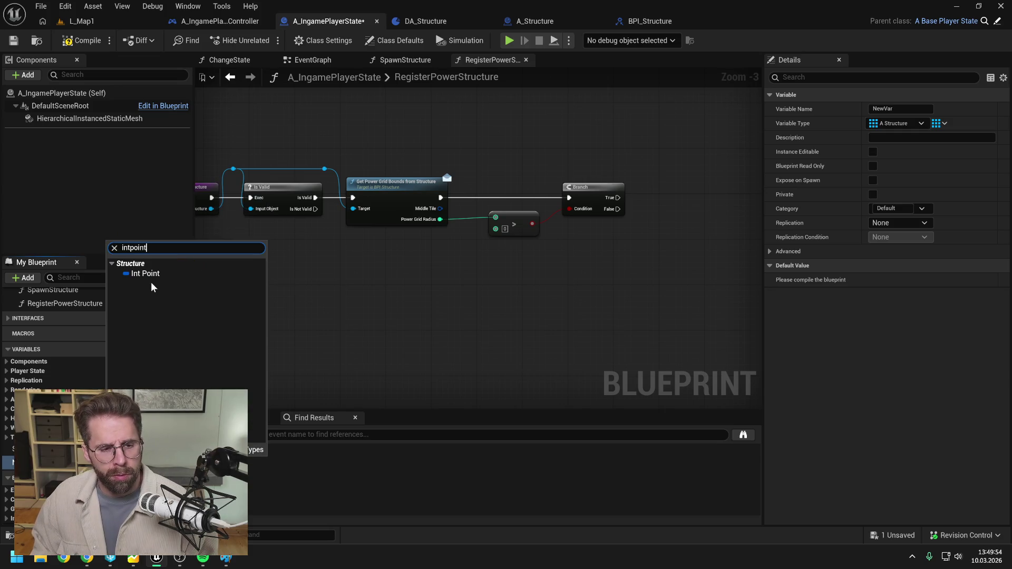
{"action": "left_click", "coordinate": [152, 274]}
{"action": "left_click", "coordinate": [941, 124]}
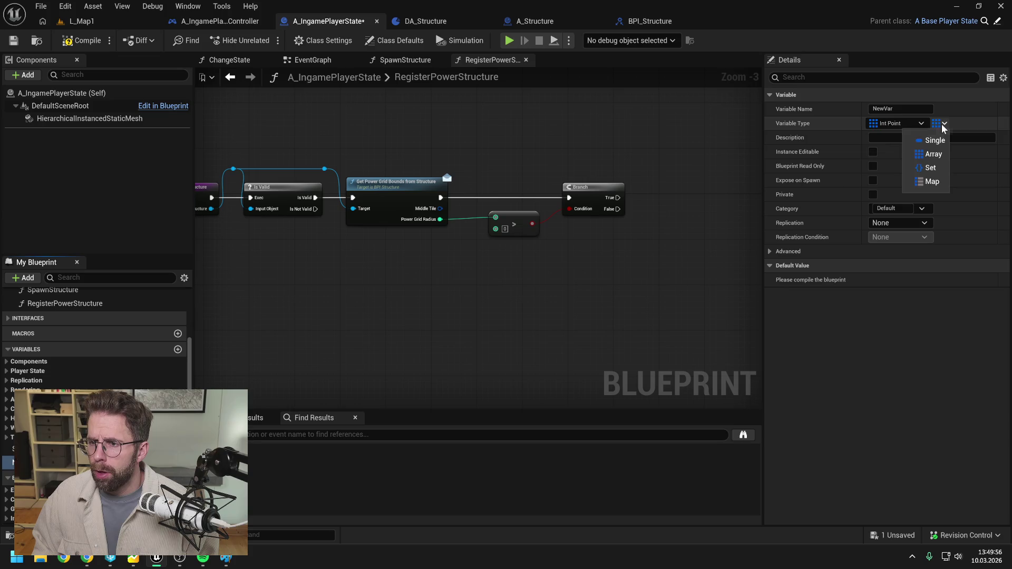
{"action": "left_click", "coordinate": [932, 184]}
{"action": "left_click", "coordinate": [970, 124]}
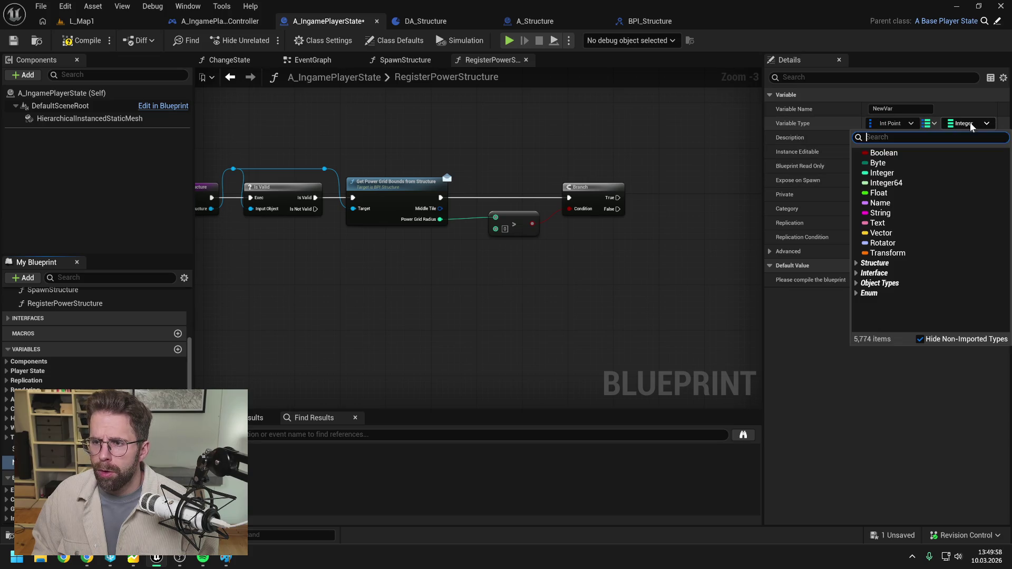
{"action": "left_click", "coordinate": [552, 149]}
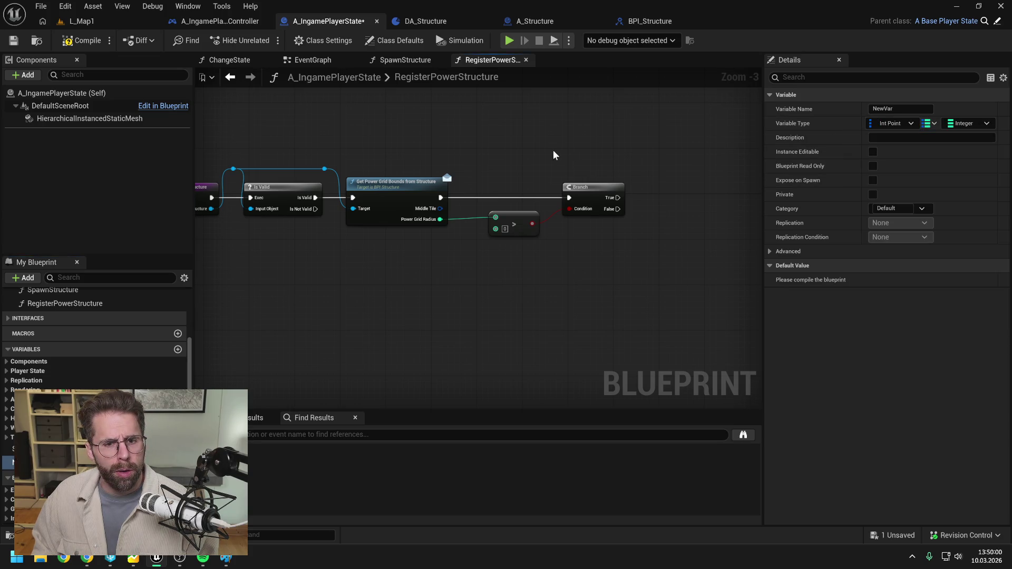
{"action": "left_click", "coordinate": [968, 125]}
{"action": "left_click", "coordinate": [599, 153]}
{"action": "type", "text": "PowerGrid"}
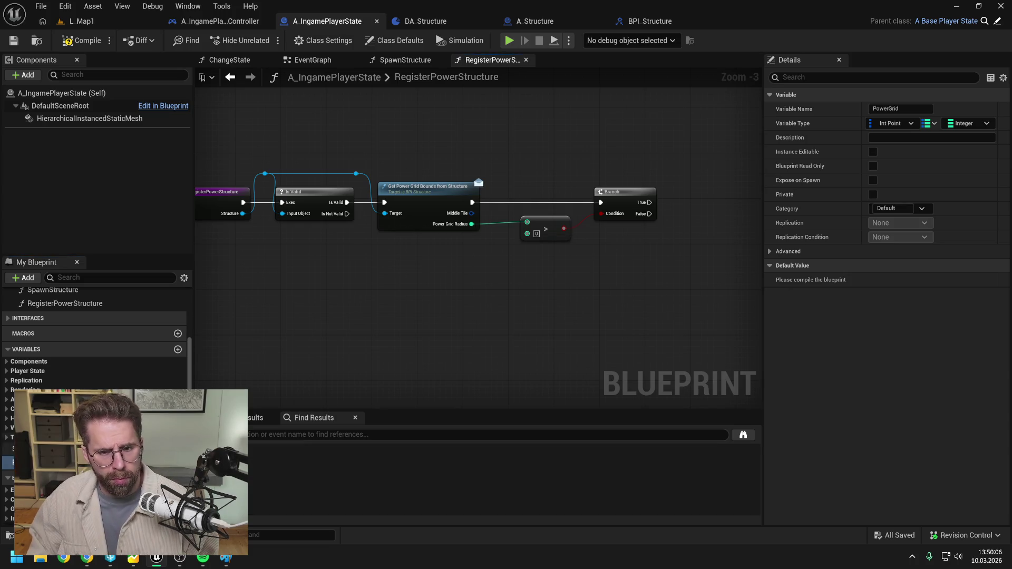
Compile the blueprint, nudge the compare node slightly left, and save
{"action": "left_click", "coordinate": [79, 41]}
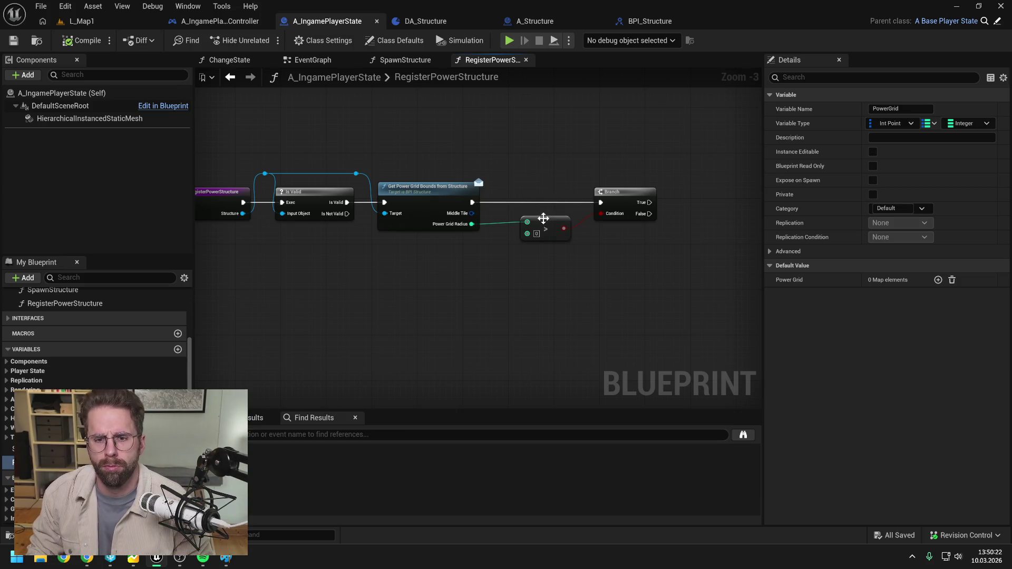
{"action": "left_click_drag", "start_coordinate": [542, 219], "coordinate": [532, 220]}
{"action": "mouse_move", "coordinate": [546, 187]}
{"action": "left_mouse_down"}
{"action": "mouse_move", "coordinate": [633, 182]}
{"action": "mouse_move", "coordinate": [591, 178]}
{"action": "left_mouse_up"}
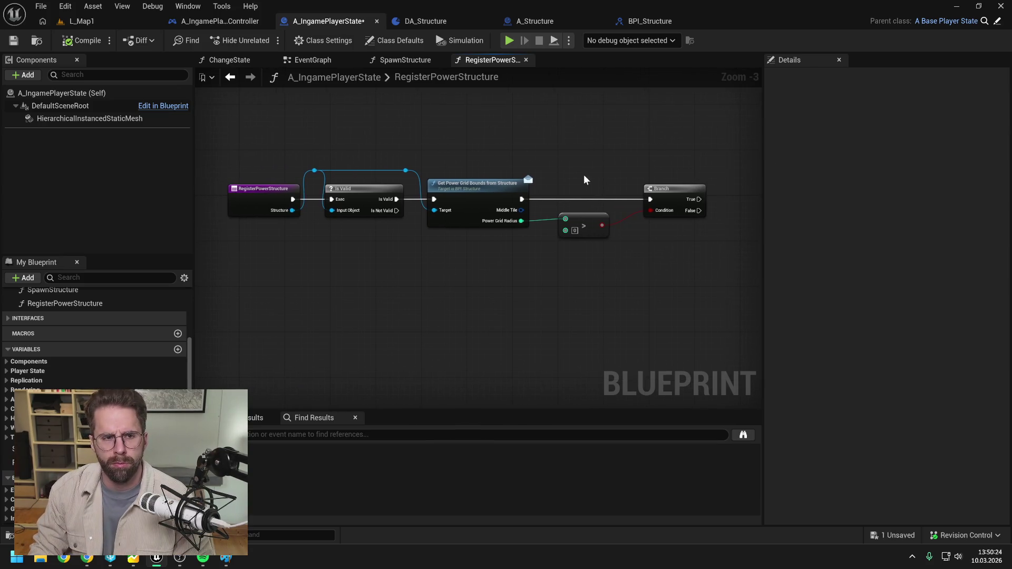
{"action": "key", "text": "ctrl+s"}
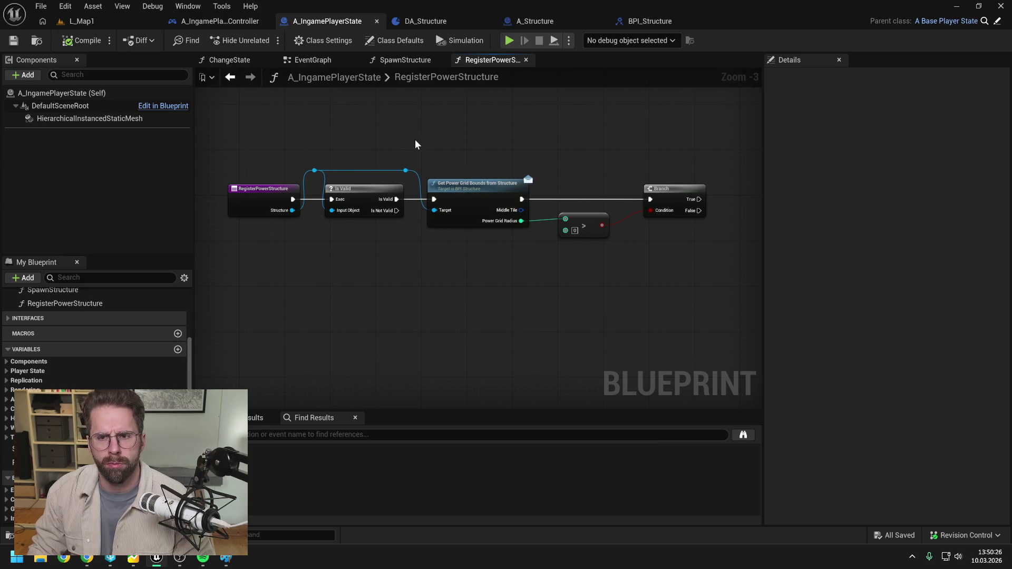
Straighten the reroute point on the exec wire and save the blueprint
{"action": "left_click_drag", "start_coordinate": [415, 144], "coordinate": [391, 143]}
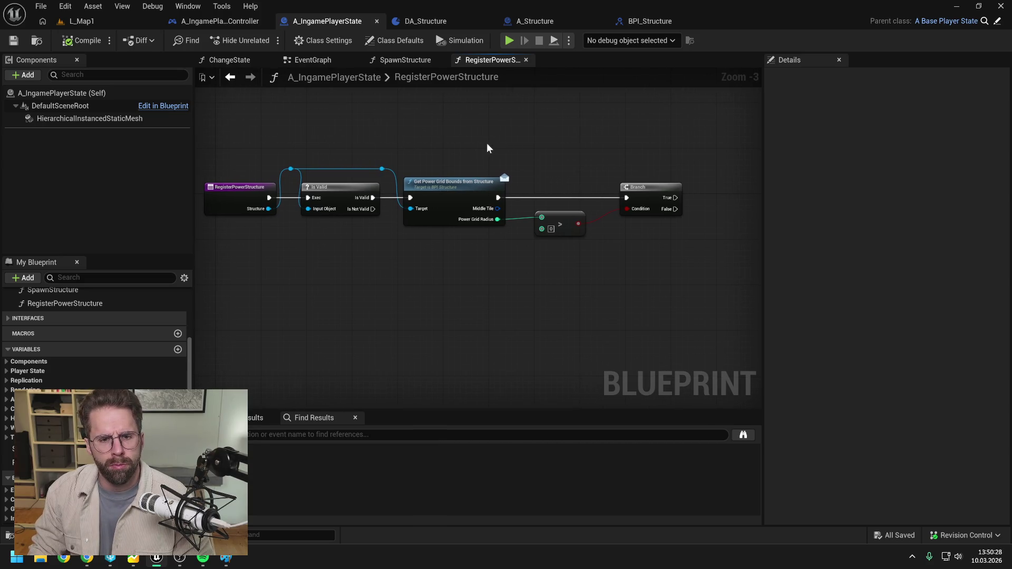
{"action": "left_click", "coordinate": [382, 169]}
{"action": "key", "text": "q"}
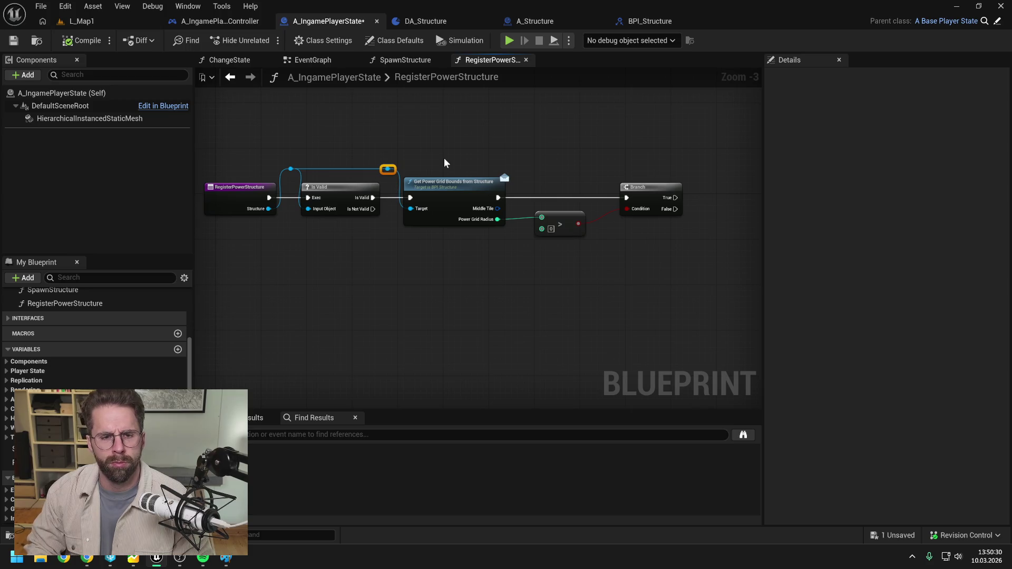
{"action": "left_click", "coordinate": [443, 163]}
{"action": "key", "text": "ctrl+s"}
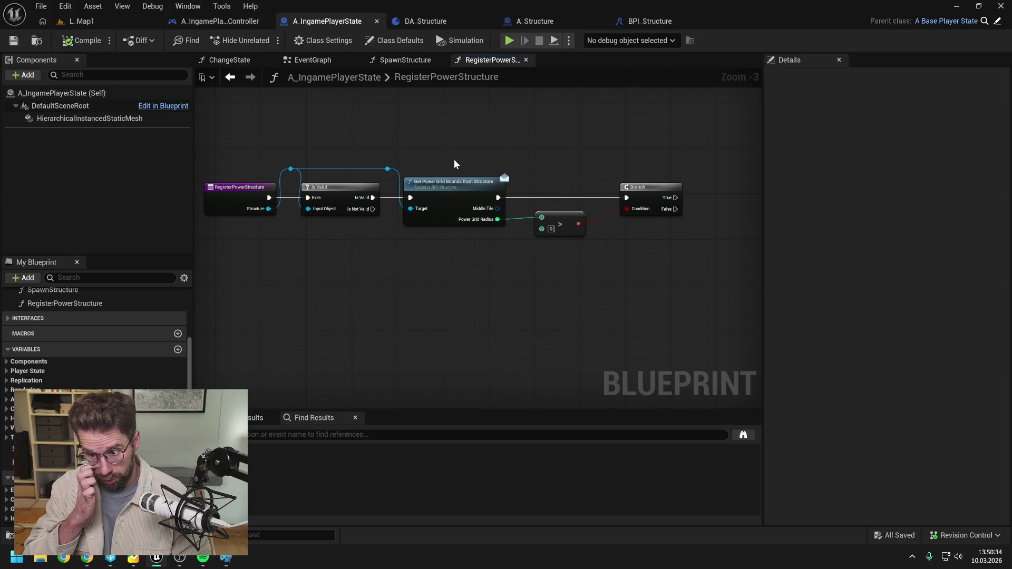
Shift the Branch node slightly left, save, and show PowerGrid's properties
{"action": "left_click_drag", "start_coordinate": [648, 188], "coordinate": [643, 188]}
{"action": "left_click", "coordinate": [632, 166]}
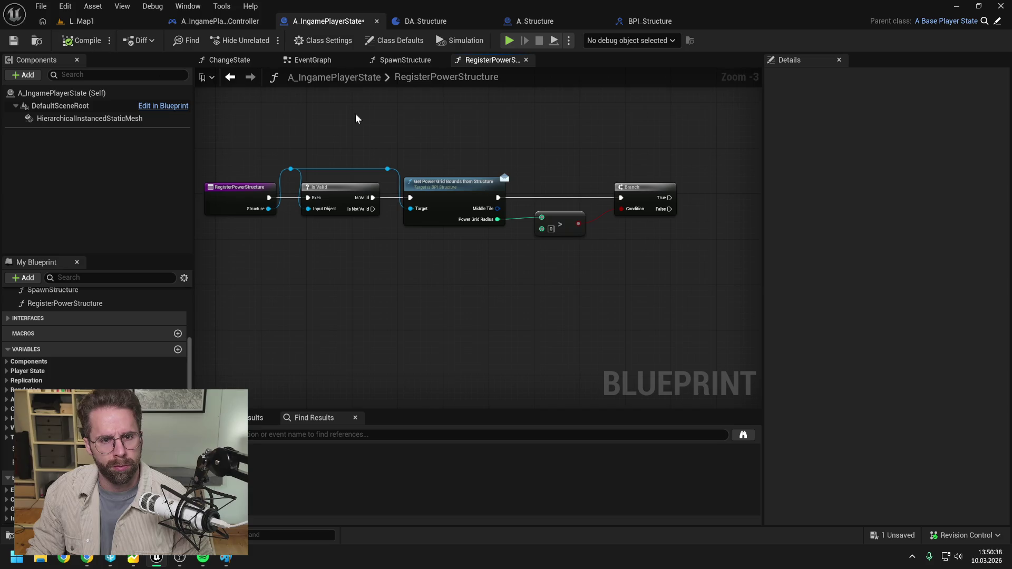
{"action": "key", "text": "ctrl+s"}
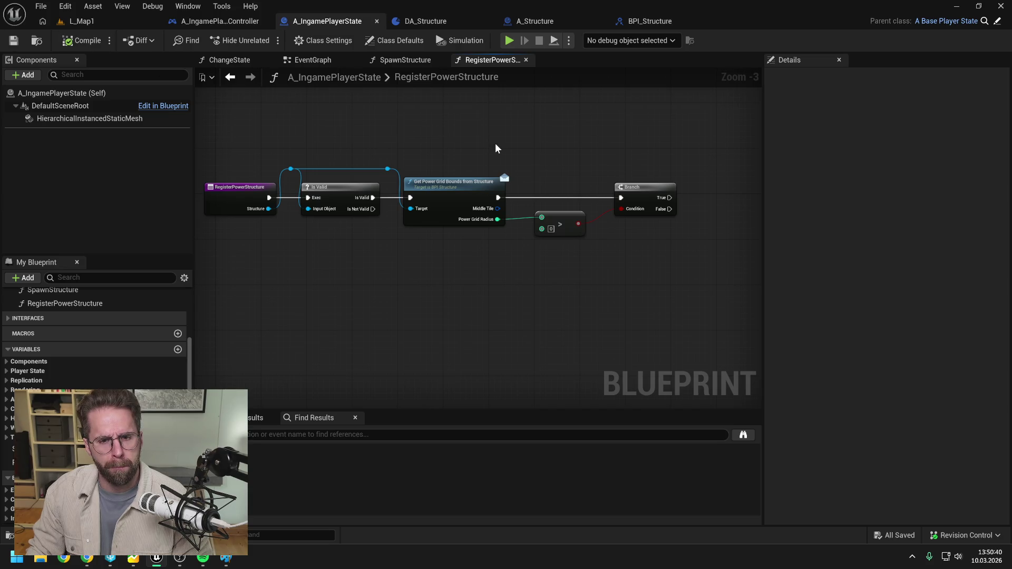
{"action": "mouse_move", "coordinate": [556, 153]}
{"action": "left_mouse_down"}
{"action": "mouse_move", "coordinate": [528, 150]}
{"action": "mouse_move", "coordinate": [560, 155]}
{"action": "left_mouse_up"}
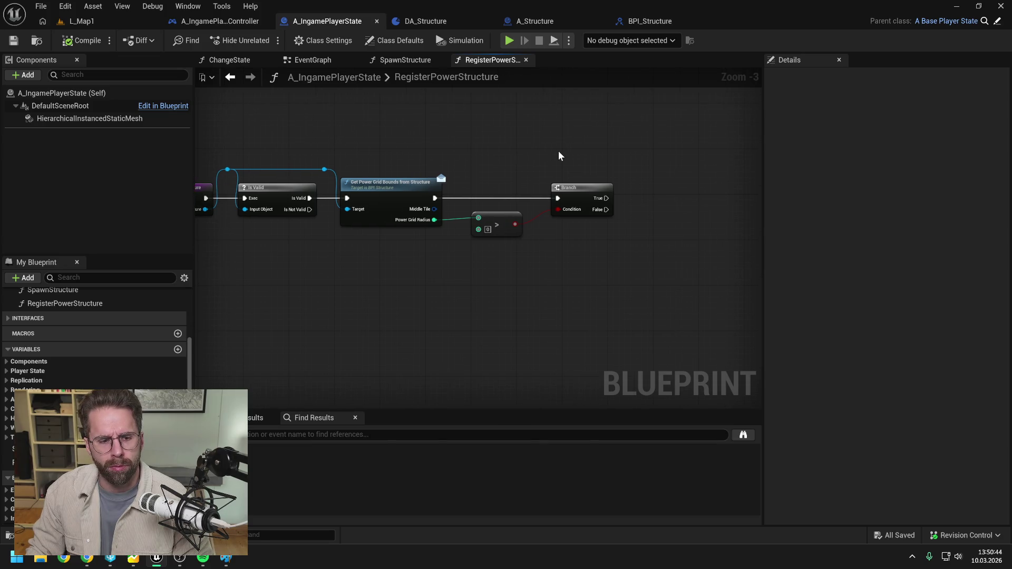
{"action": "left_click", "coordinate": [32, 462]}
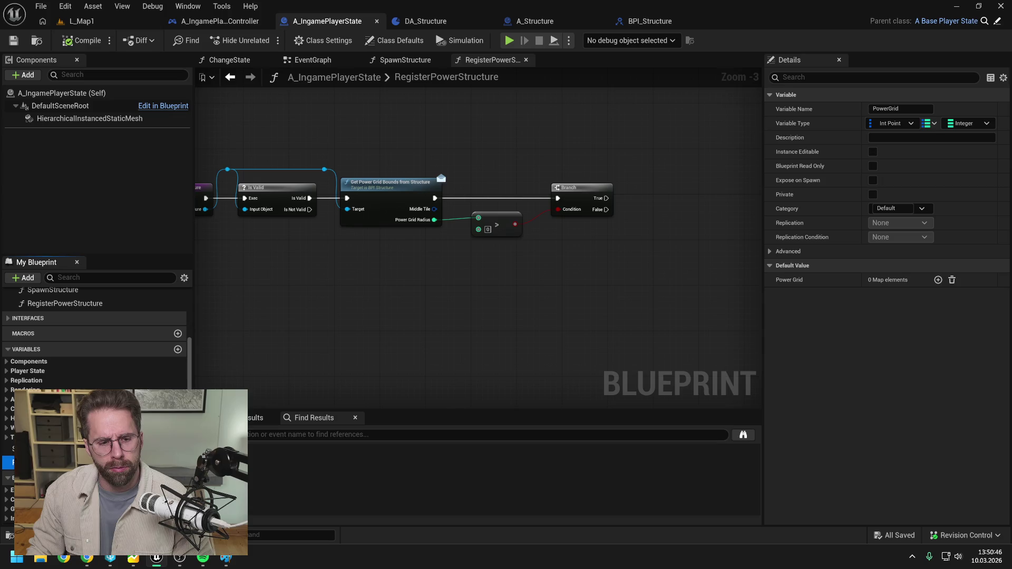